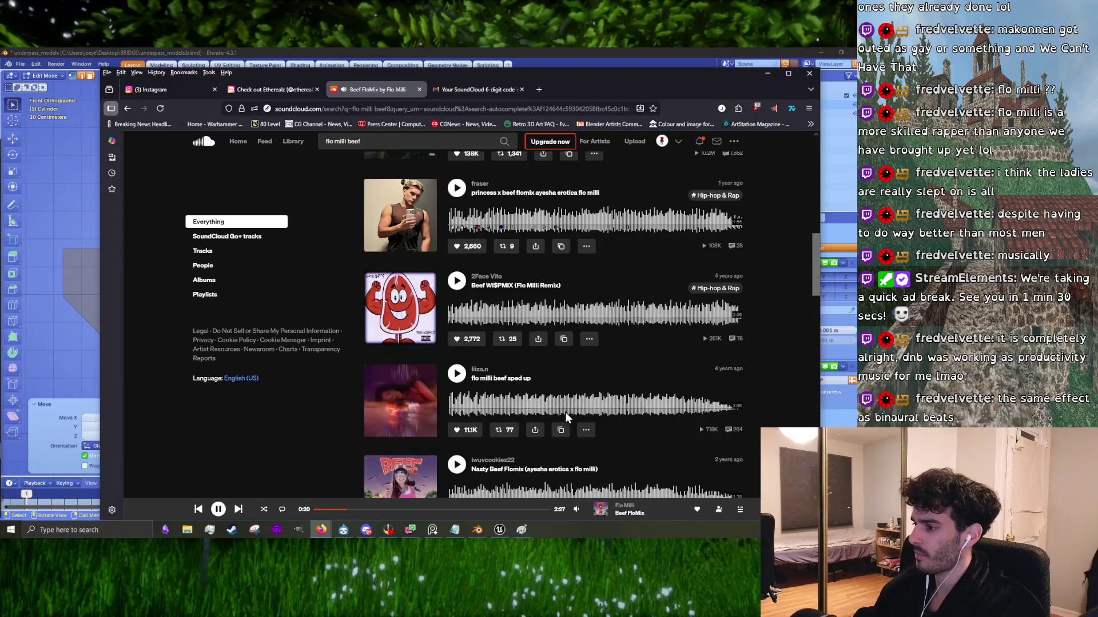
Step: Pause and then resume the Beef FloMix track while scrolling the page
scroll(546, 404, "up", 5)
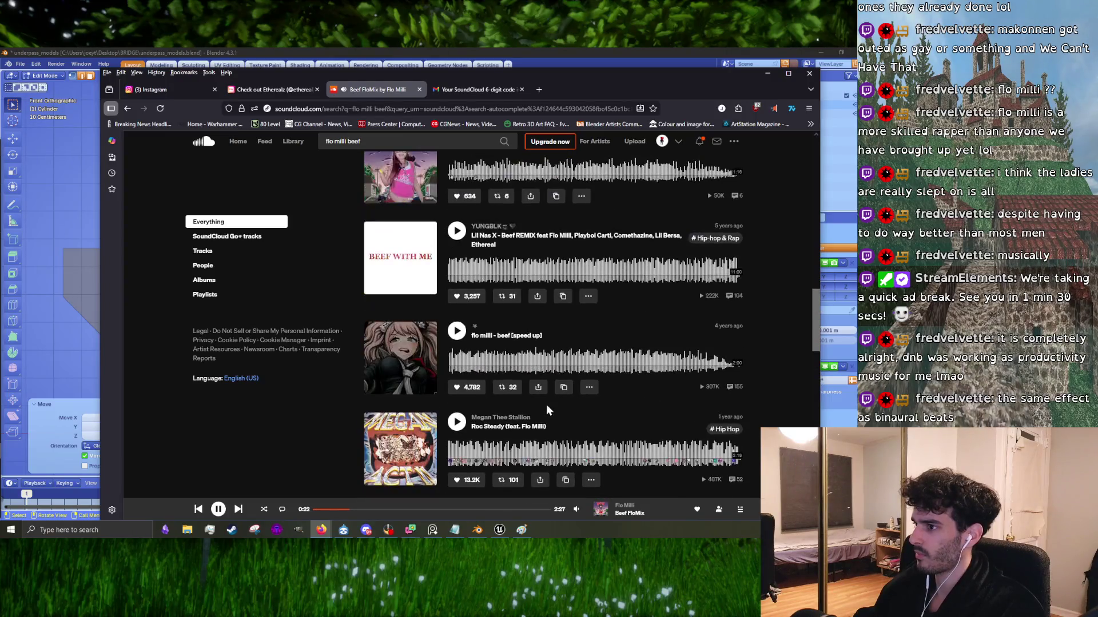
scroll(547, 404, "down", 6)
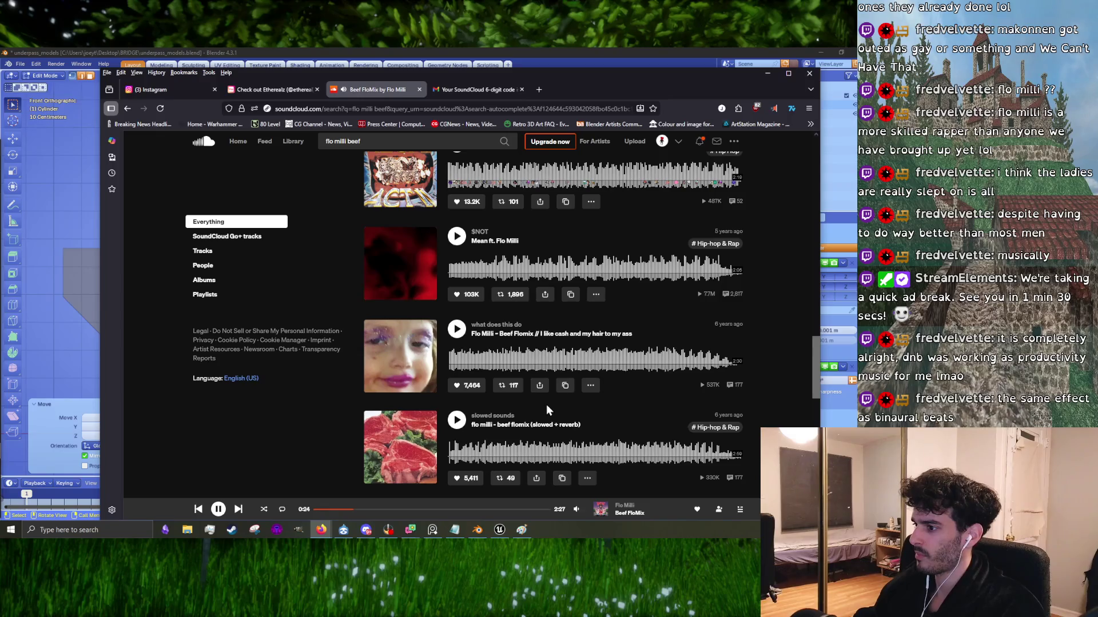
scroll(546, 403, "down", 4)
scroll(547, 403, "up", 10)
scroll(552, 428, "up", 10)
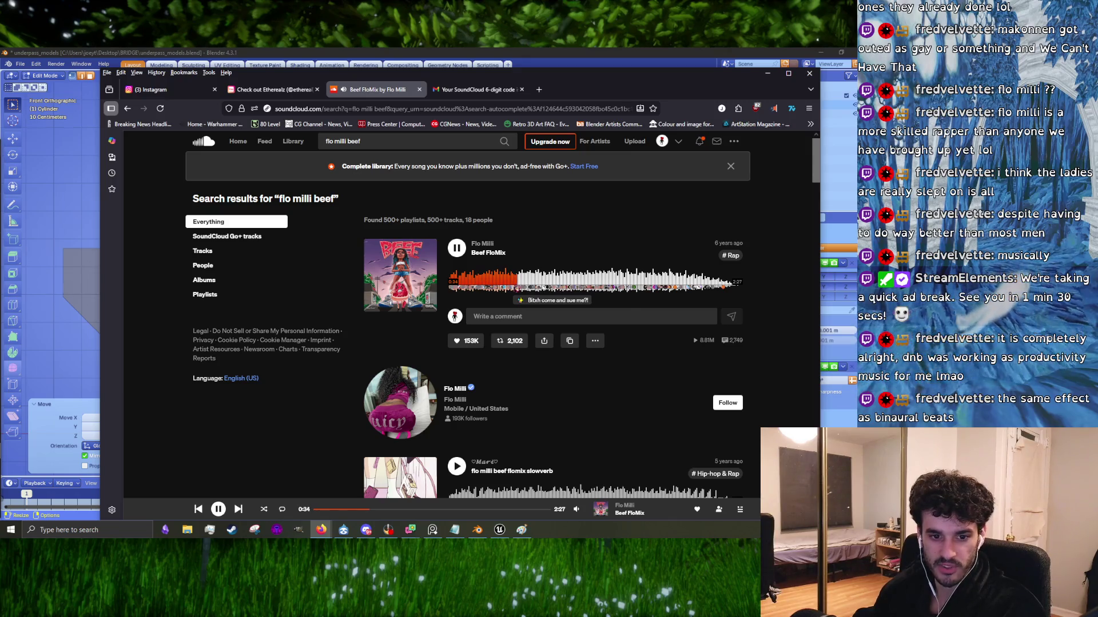
mouse_move(575, 508)
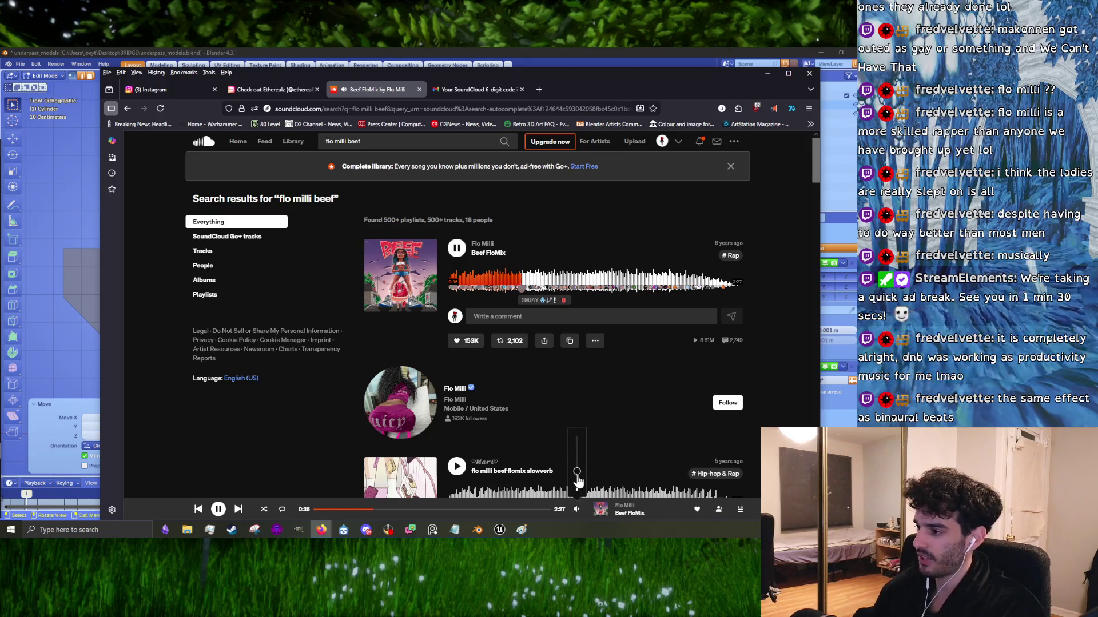
left_click(456, 250)
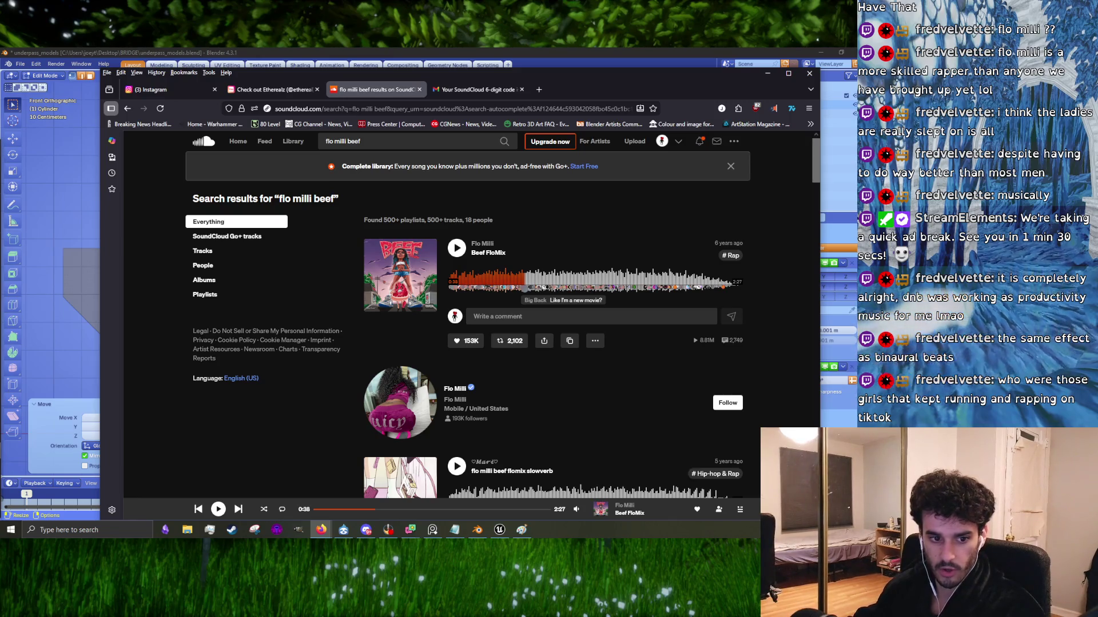
left_click(456, 249)
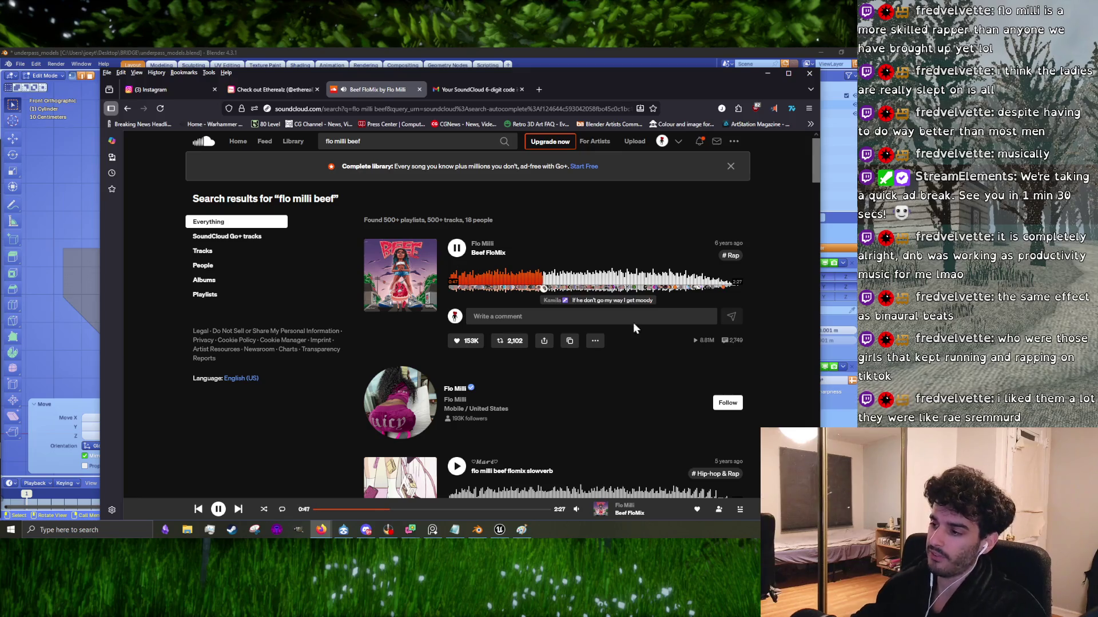
scroll(572, 314, "down", 5)
scroll(585, 357, "up", 5)
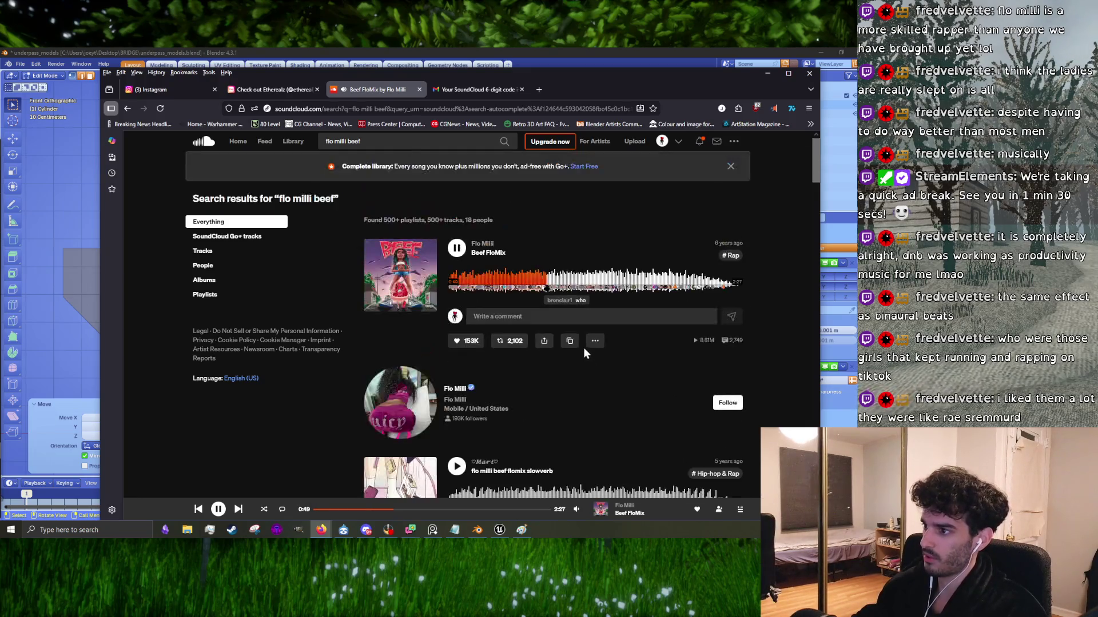
Step: Search Google for '42 rae sremmurd' and open its YouTube music video
double_click(383, 143)
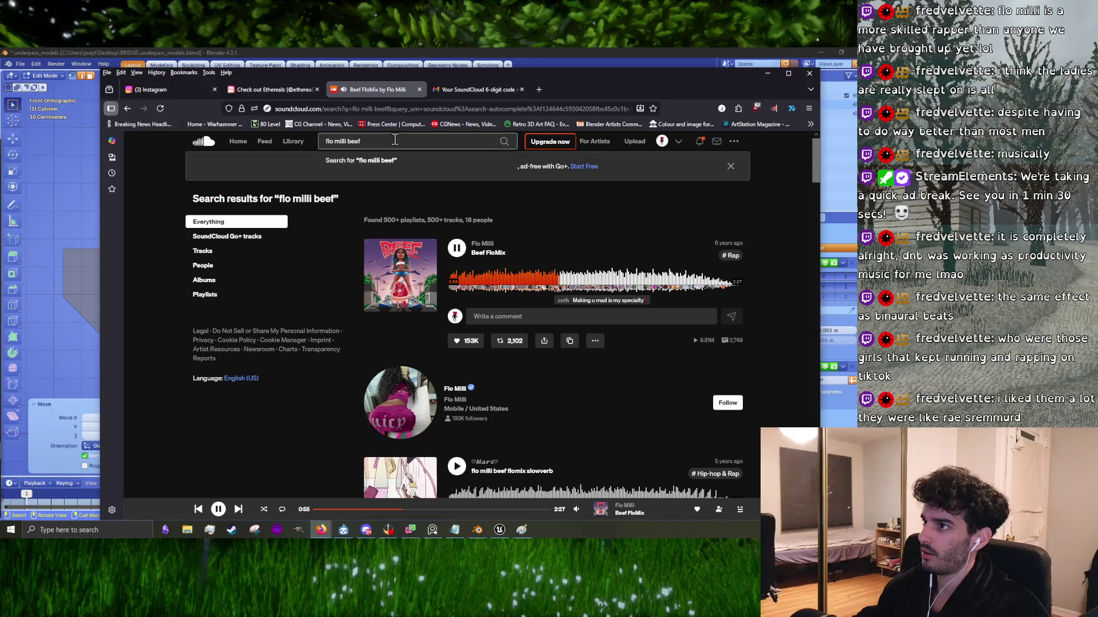
left_click(398, 109)
type("42")
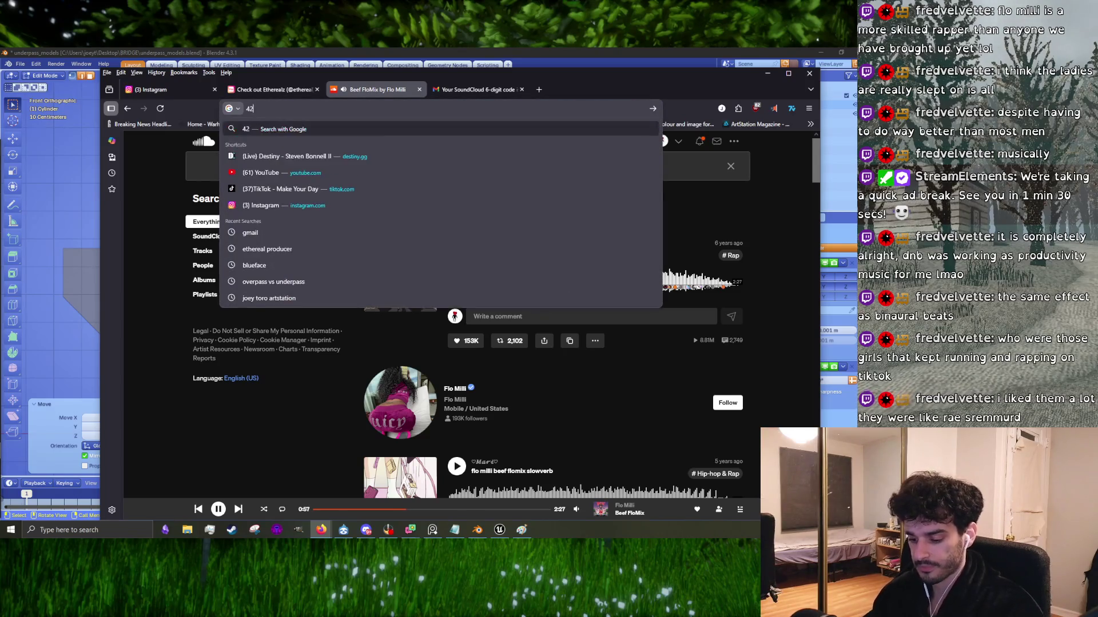
type(" rae s")
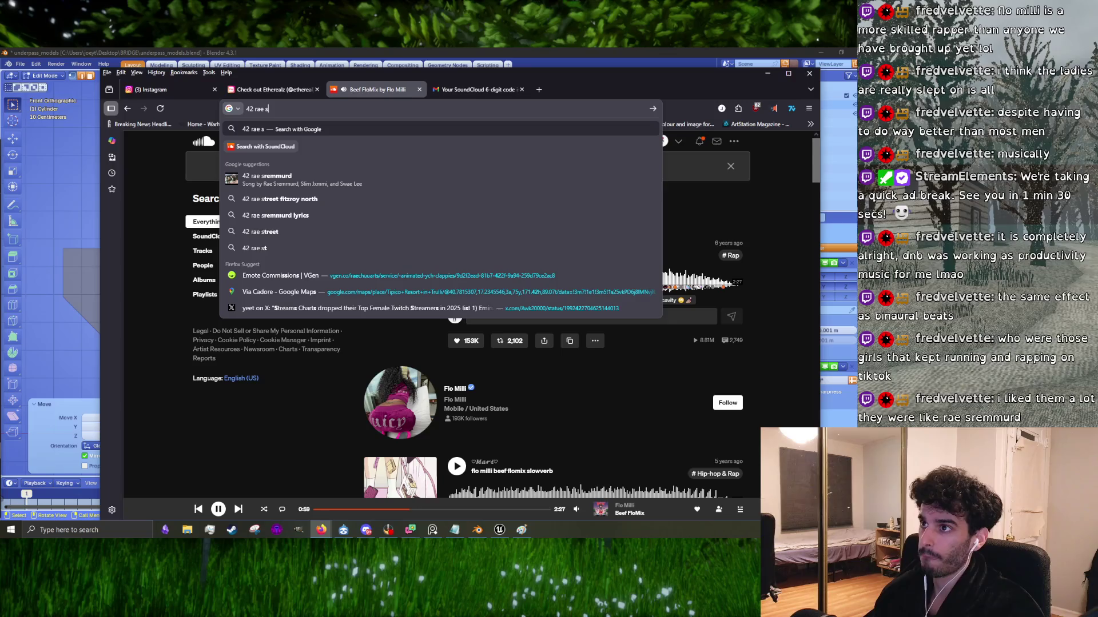
left_click(394, 177)
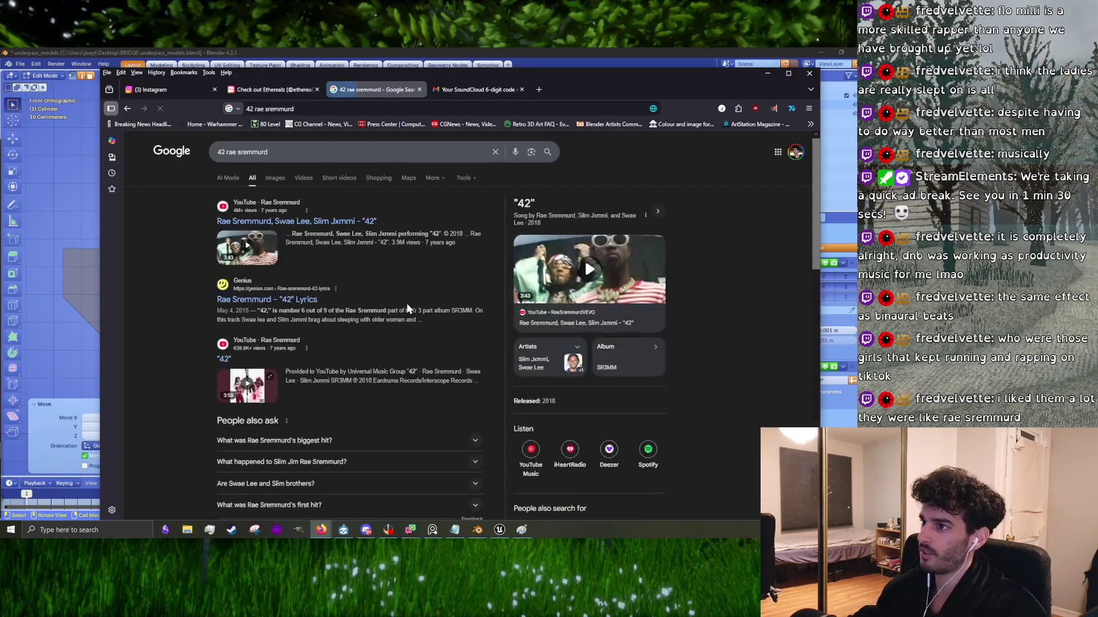
left_click(247, 247)
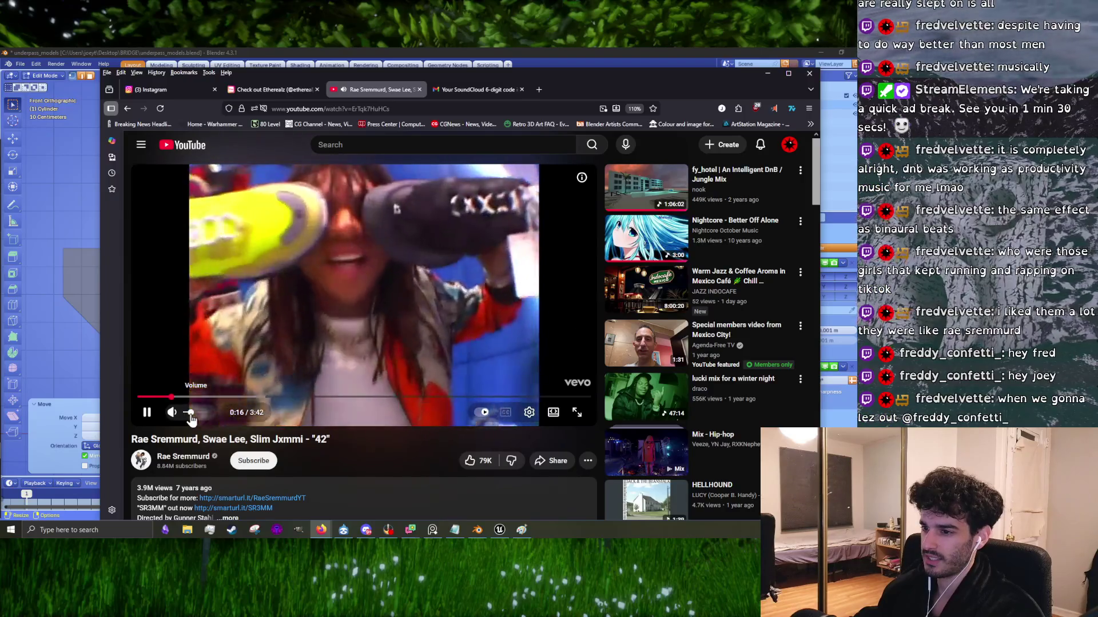
scroll(354, 441, "down", 5)
Step: Scroll through the 42 video page, its comments and the sidebar
scroll(229, 416, "up", 3)
scroll(228, 417, "up", 3)
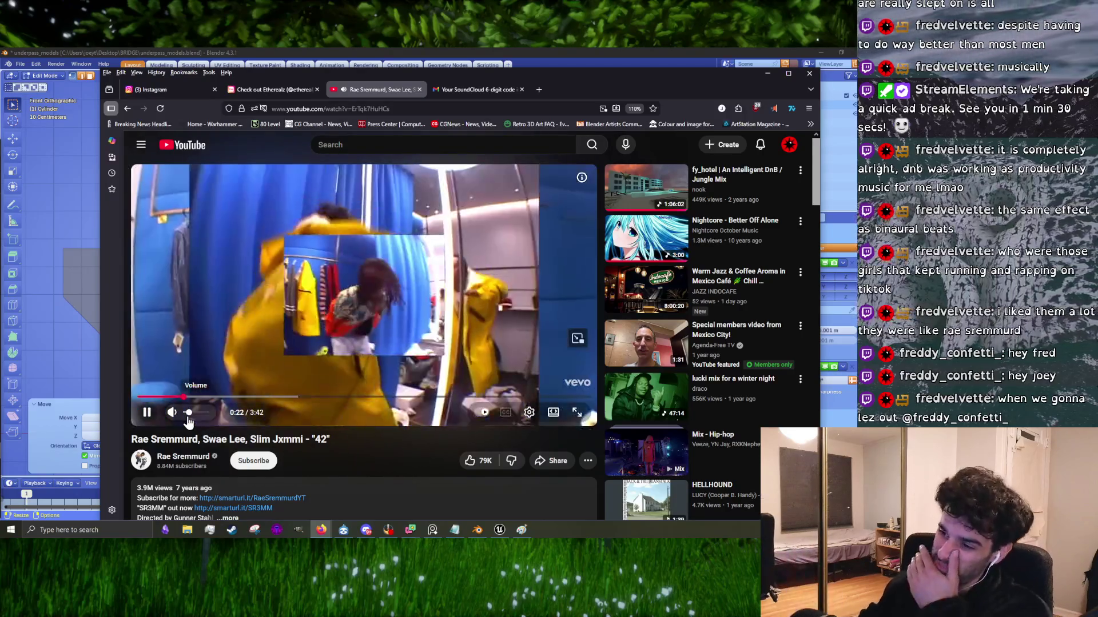
scroll(291, 457, "down", 2)
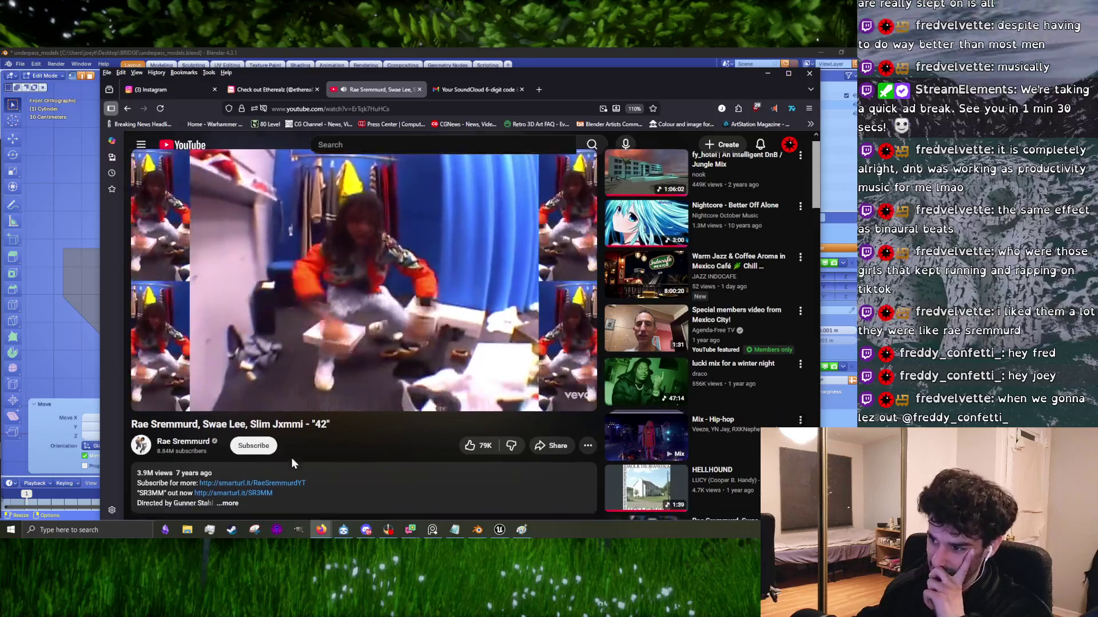
scroll(326, 453, "up", 2)
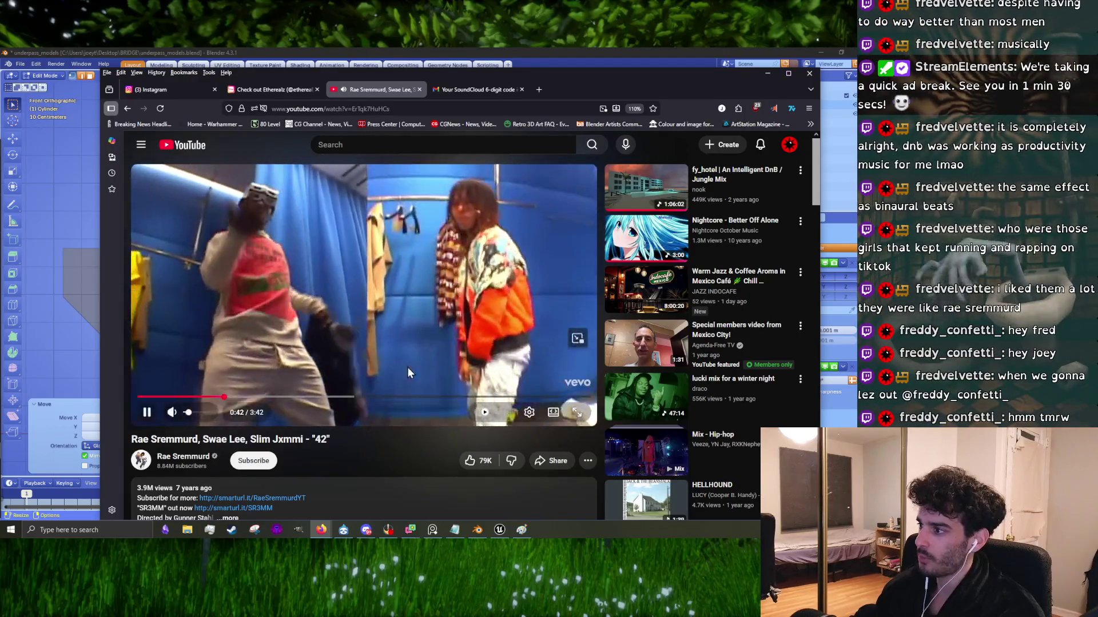
scroll(474, 383, "down", 10)
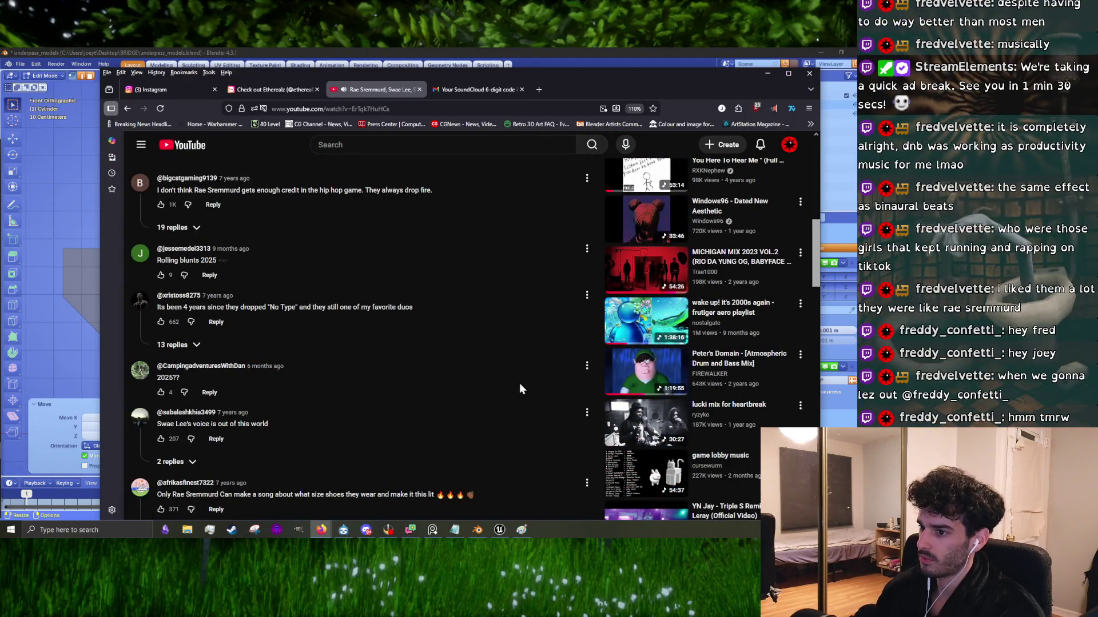
scroll(518, 382, "down", 5)
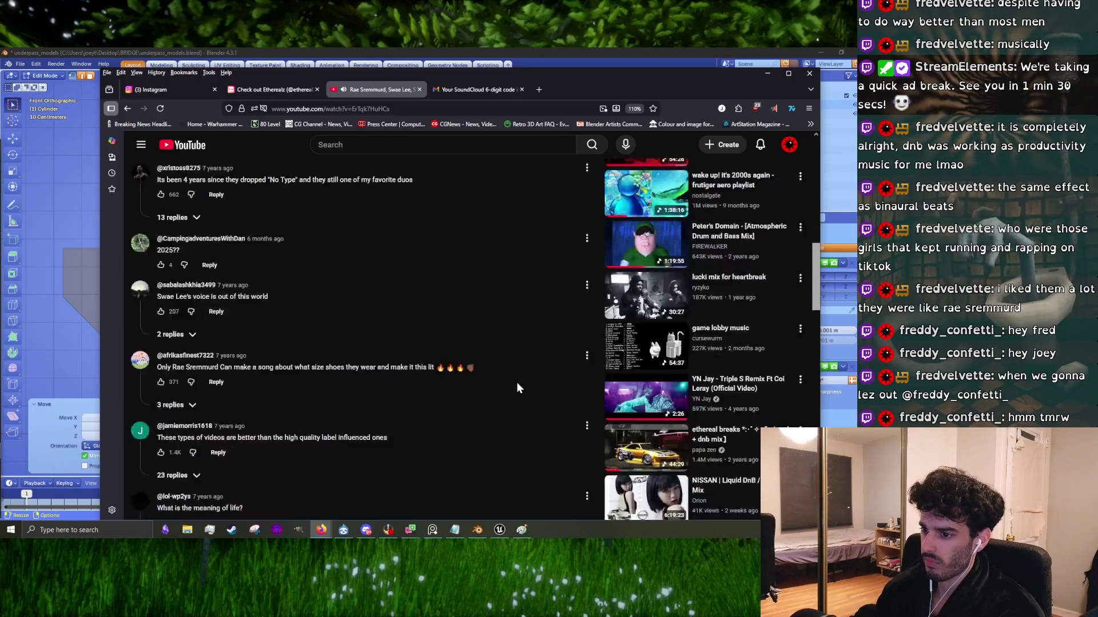
scroll(410, 386, "down", 4)
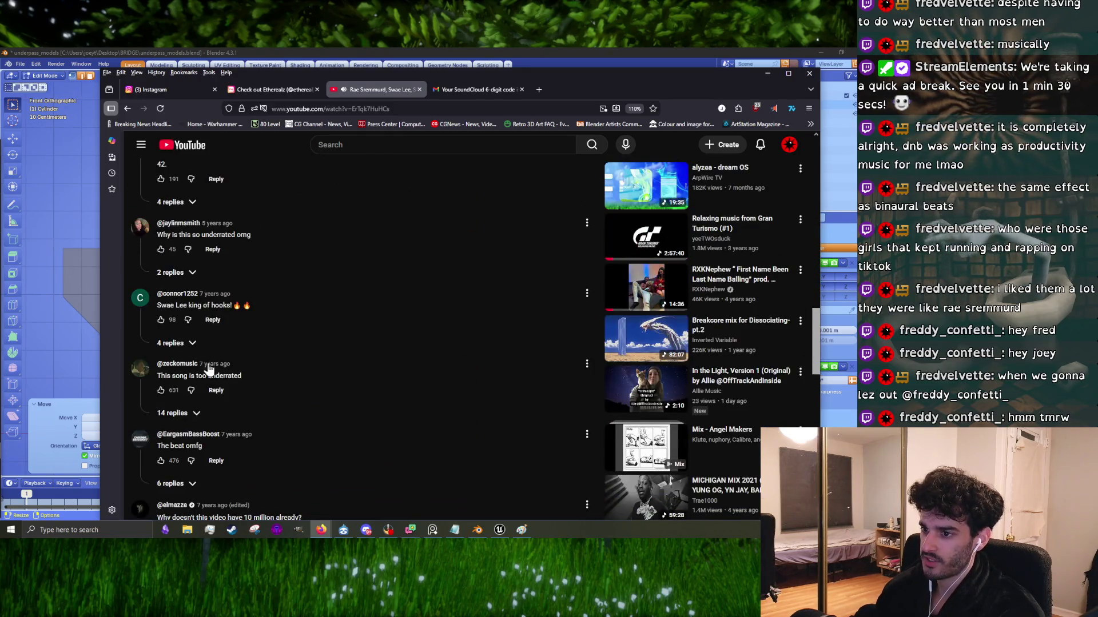
scroll(344, 387, "up", 20)
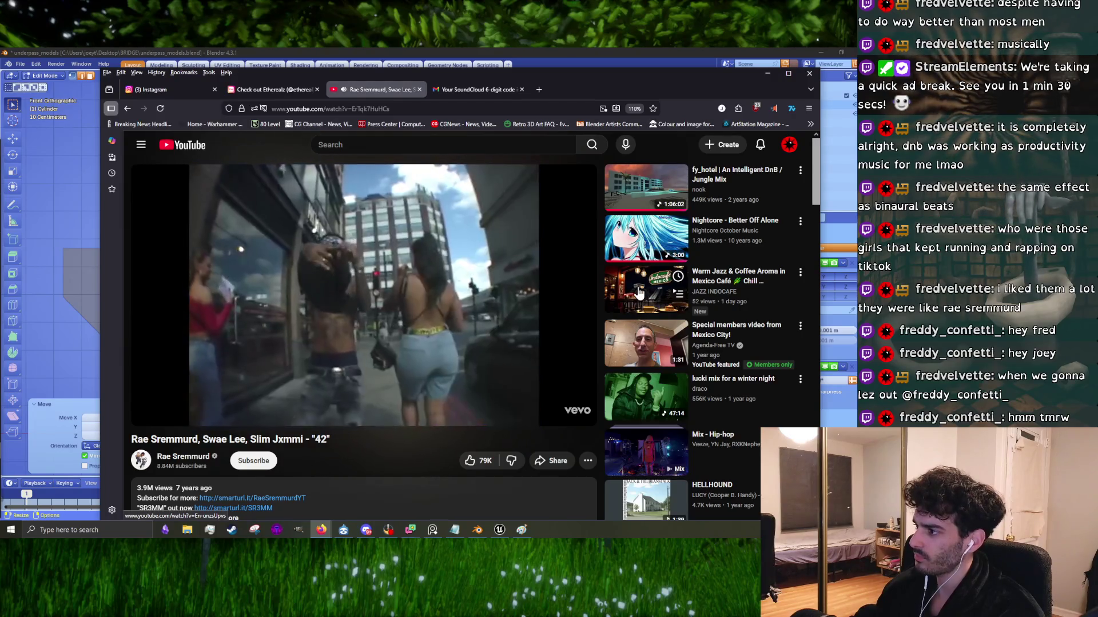
scroll(662, 413, "down", 1)
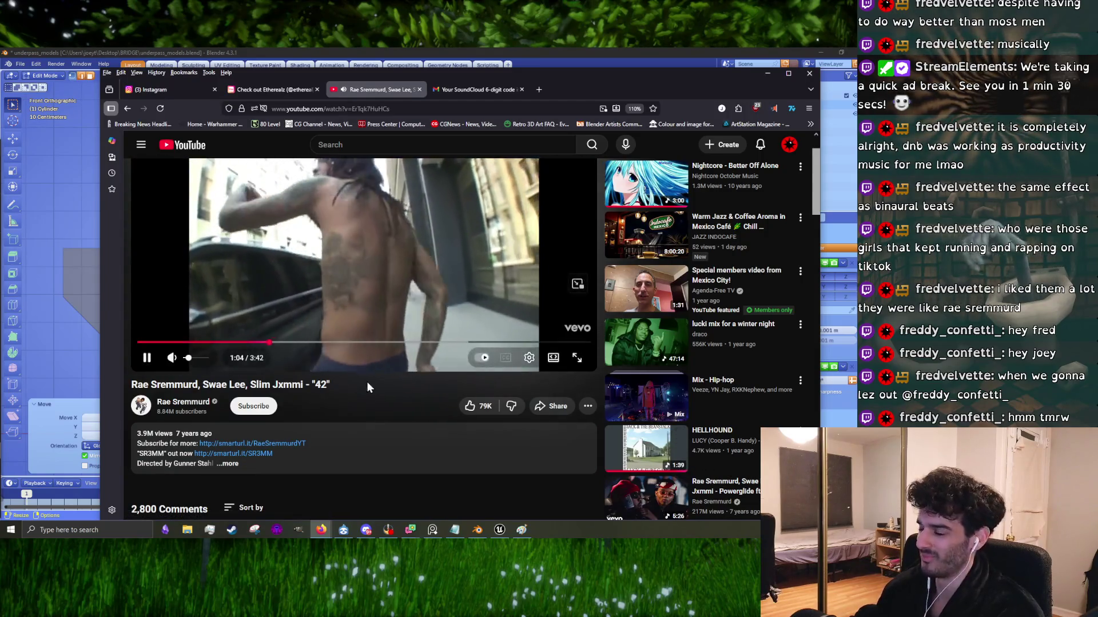
scroll(503, 423, "down", 3)
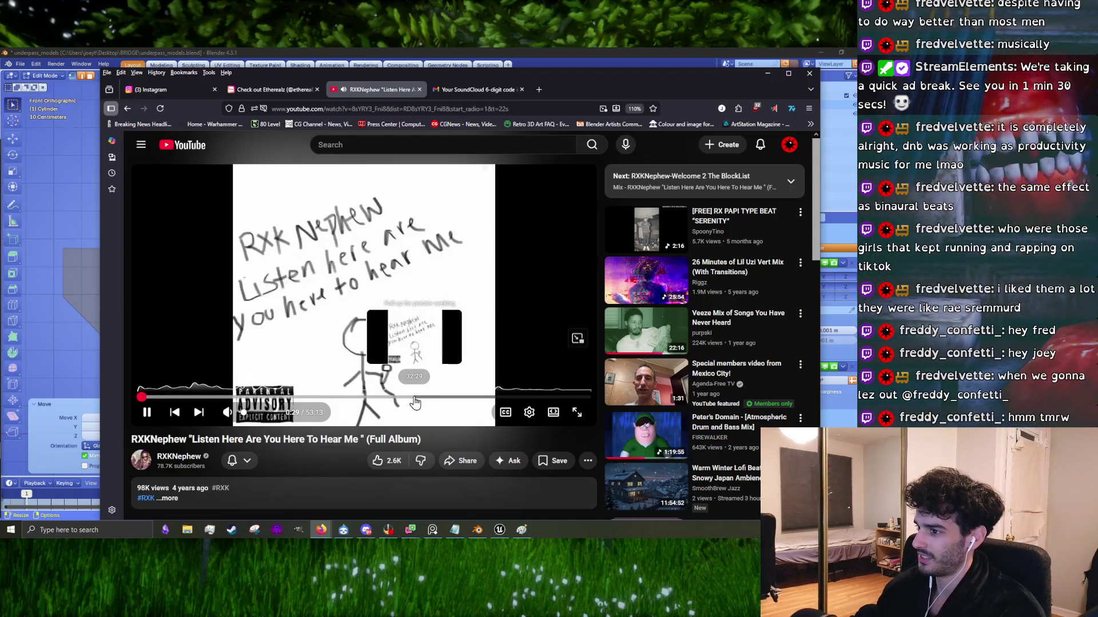
Step: Skip the full album ahead to 27:54
left_click(375, 399)
scroll(431, 414, "down", 4)
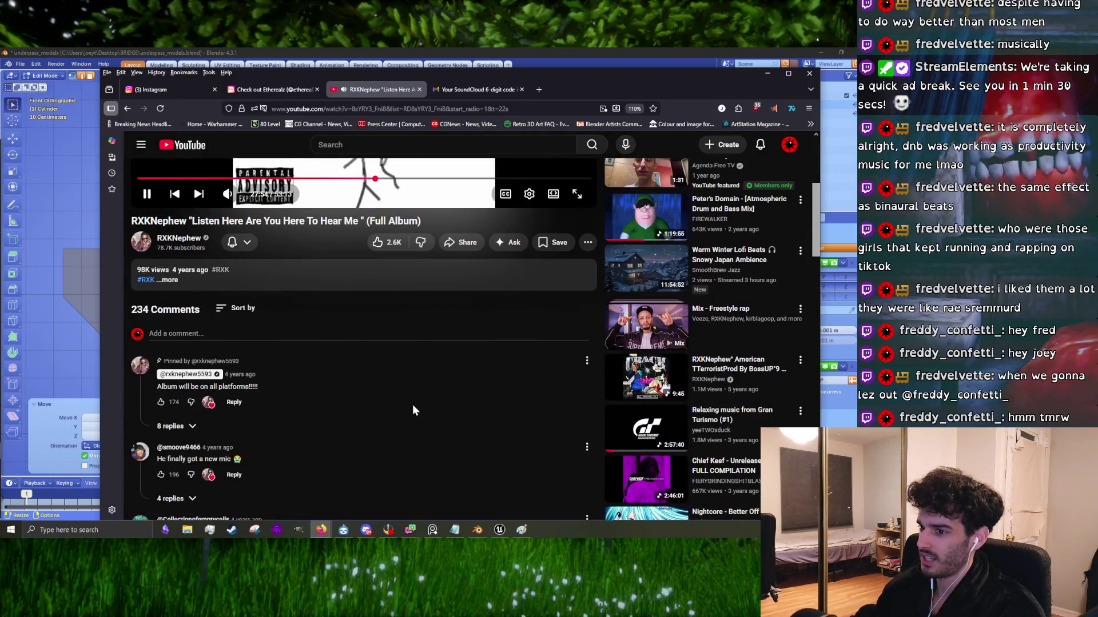
scroll(413, 409, "up", 4)
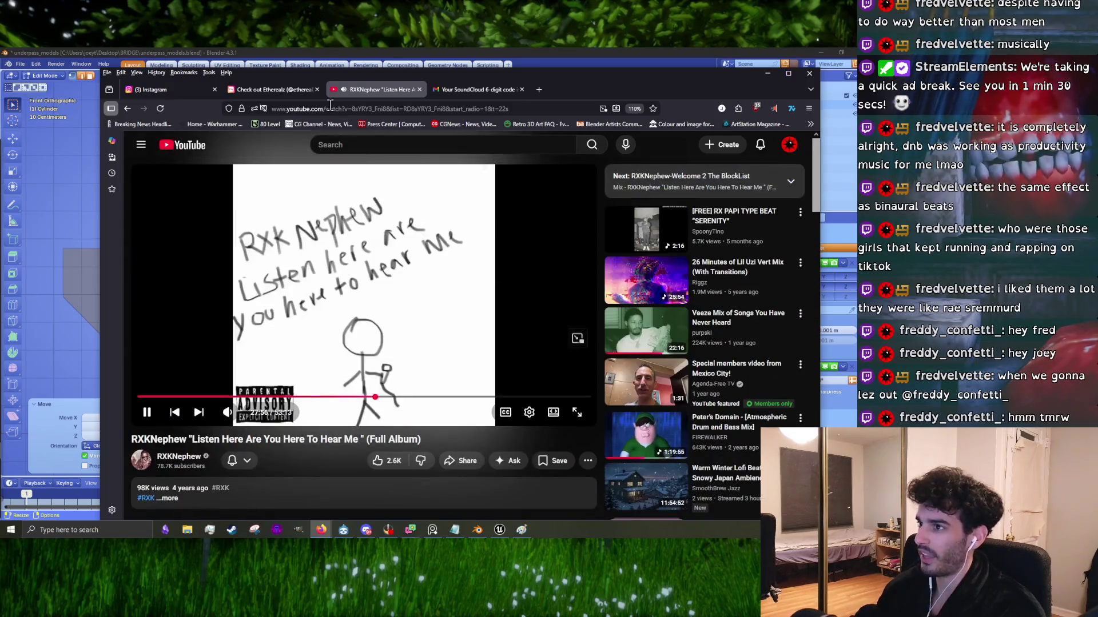
Step: Search YouTube for 'rxk nephew oberland' and scroll the results
type("r")
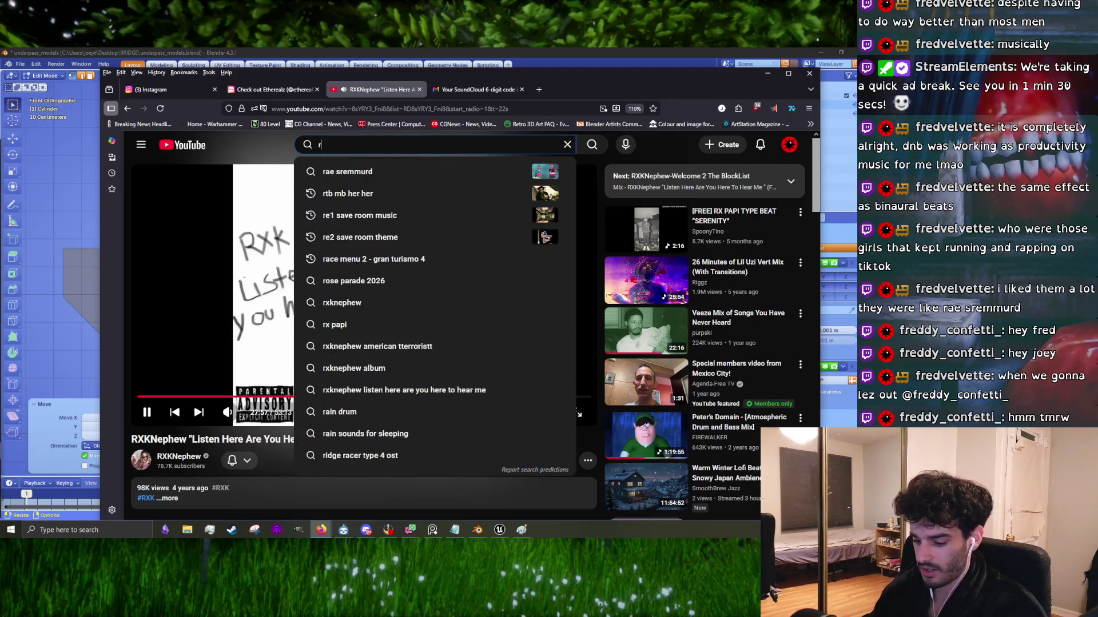
type("xk nep")
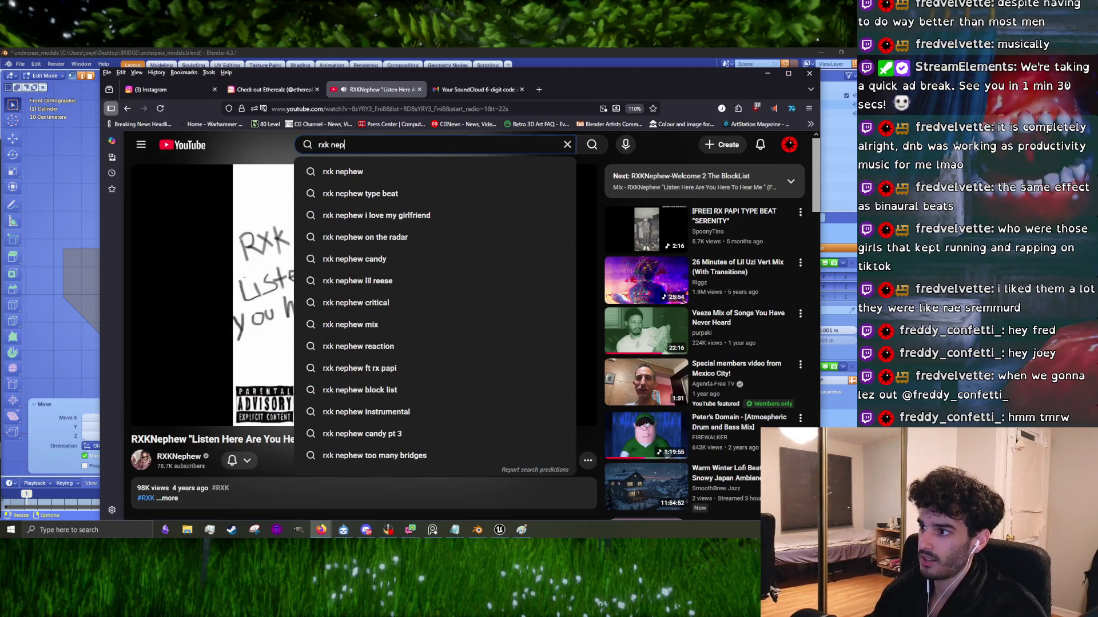
type("hew ober")
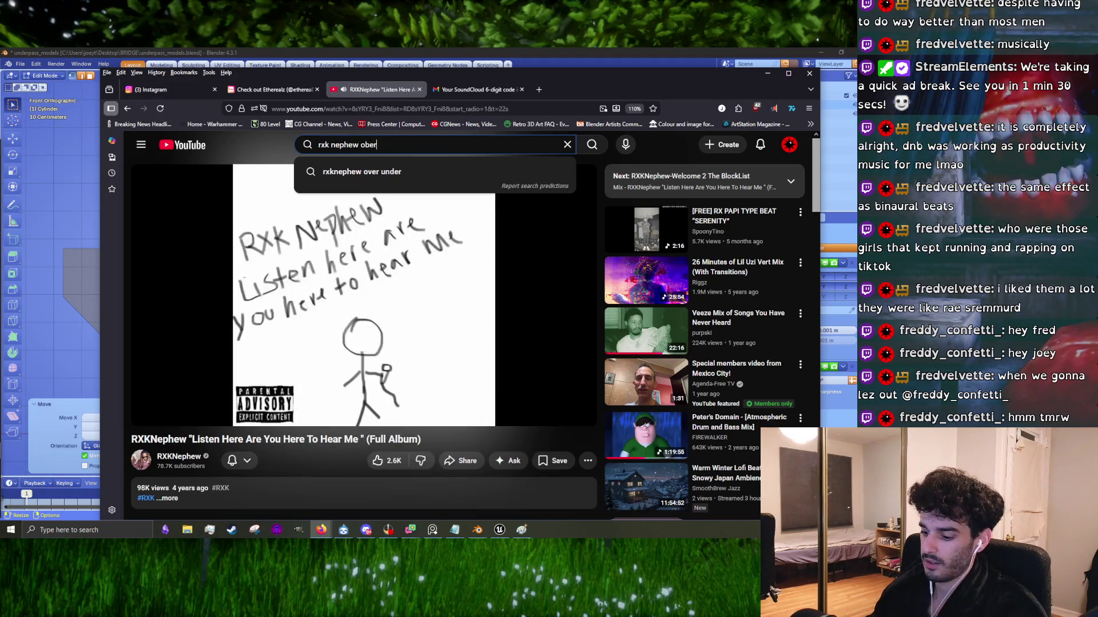
type("land")
key("Return")
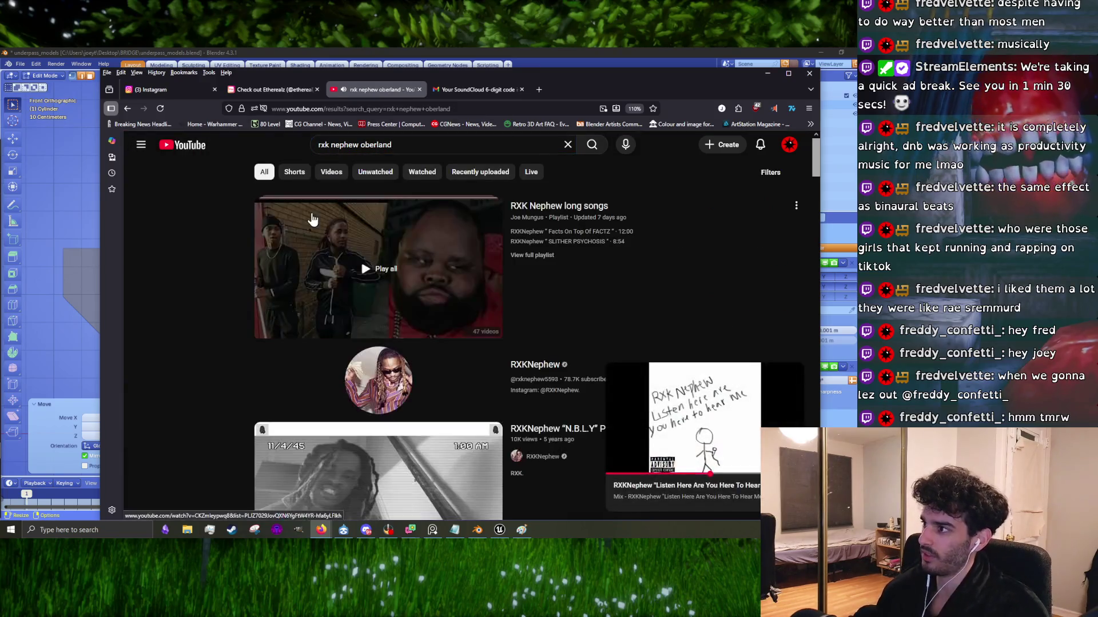
scroll(435, 309, "down", 5)
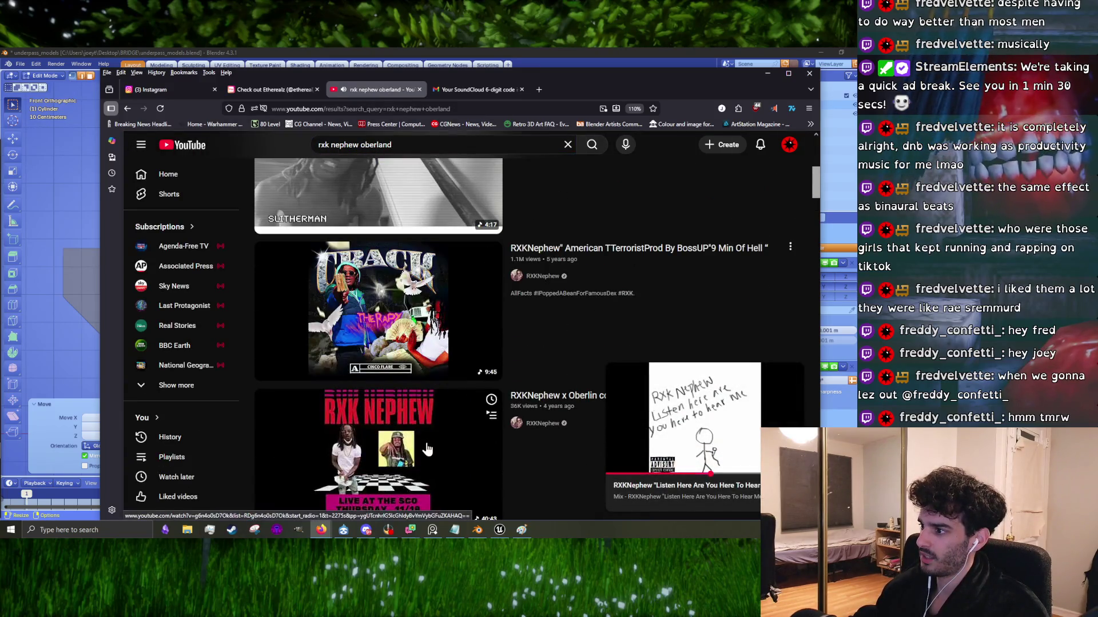
Step: Open the RXKNephew x Oberlin college DJ set and seek it to 25:26
left_click(428, 448)
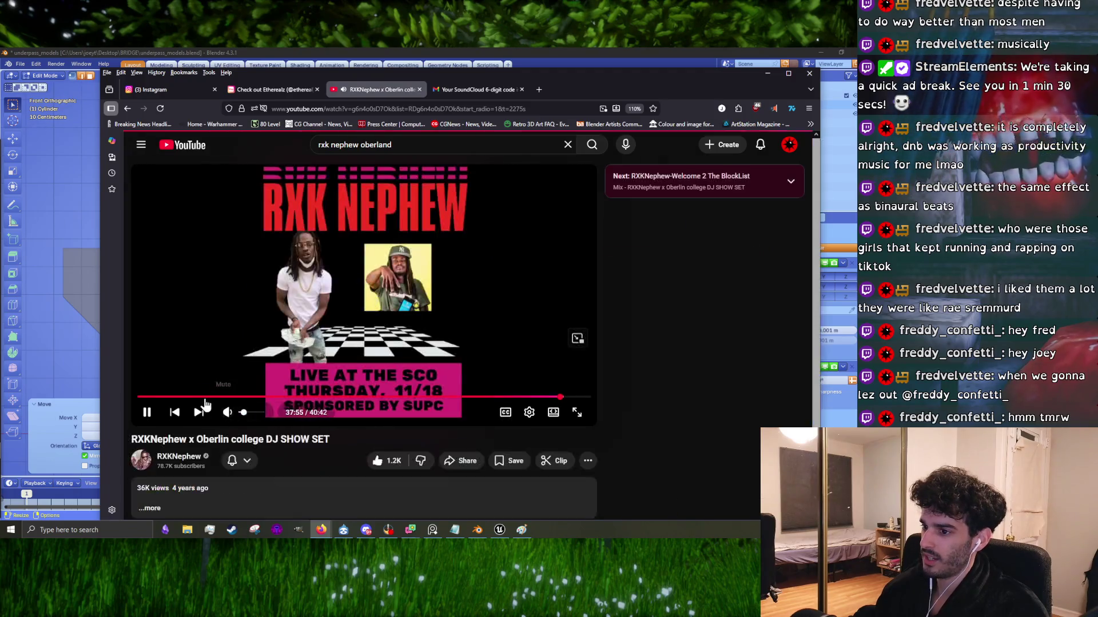
left_click(196, 396)
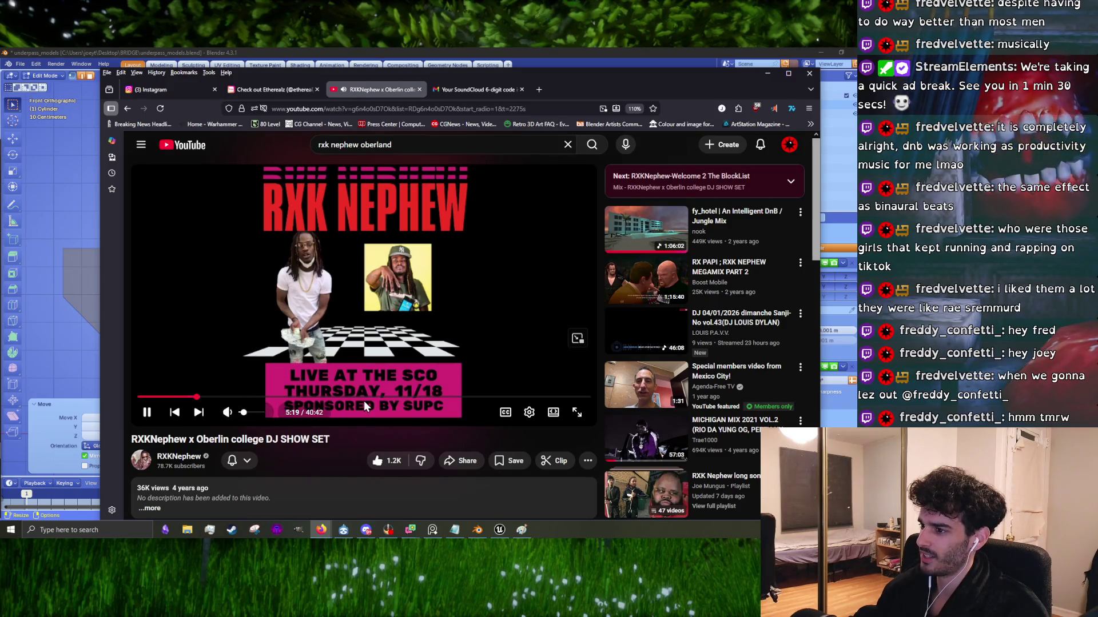
left_click(365, 397)
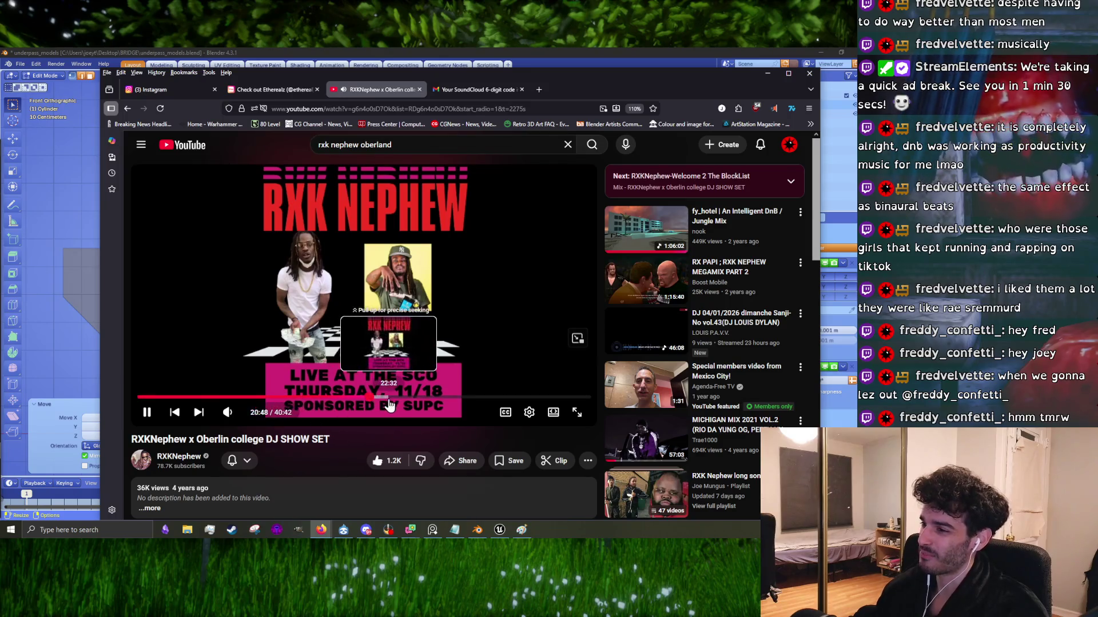
left_click(388, 397)
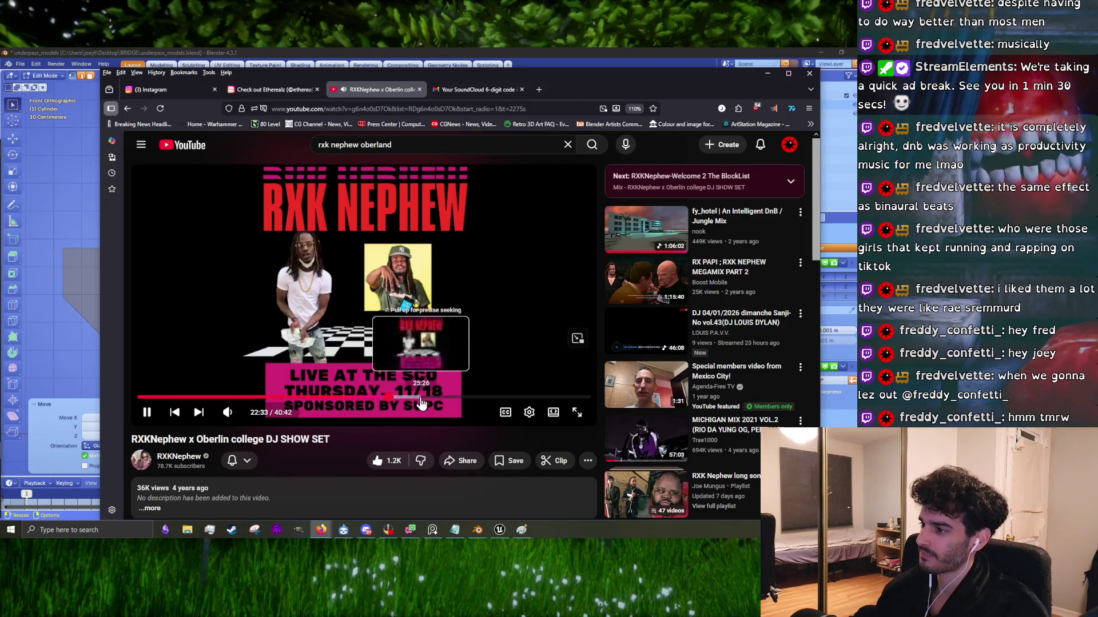
left_click(421, 397)
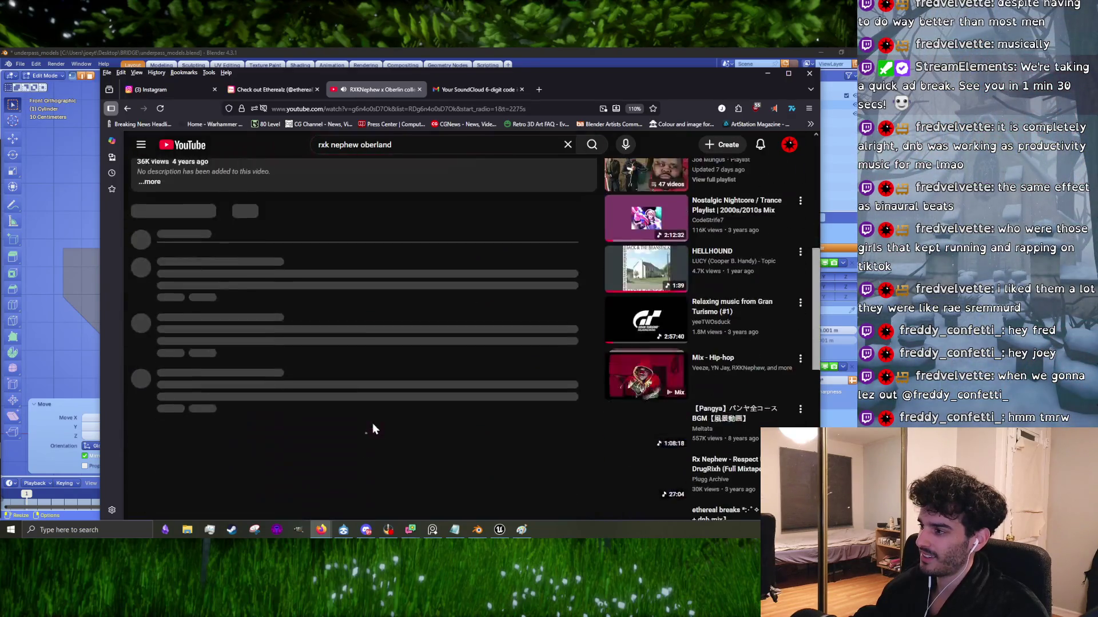
Step: Pause and resume the DJ set, leaving it playing
left_click(373, 261)
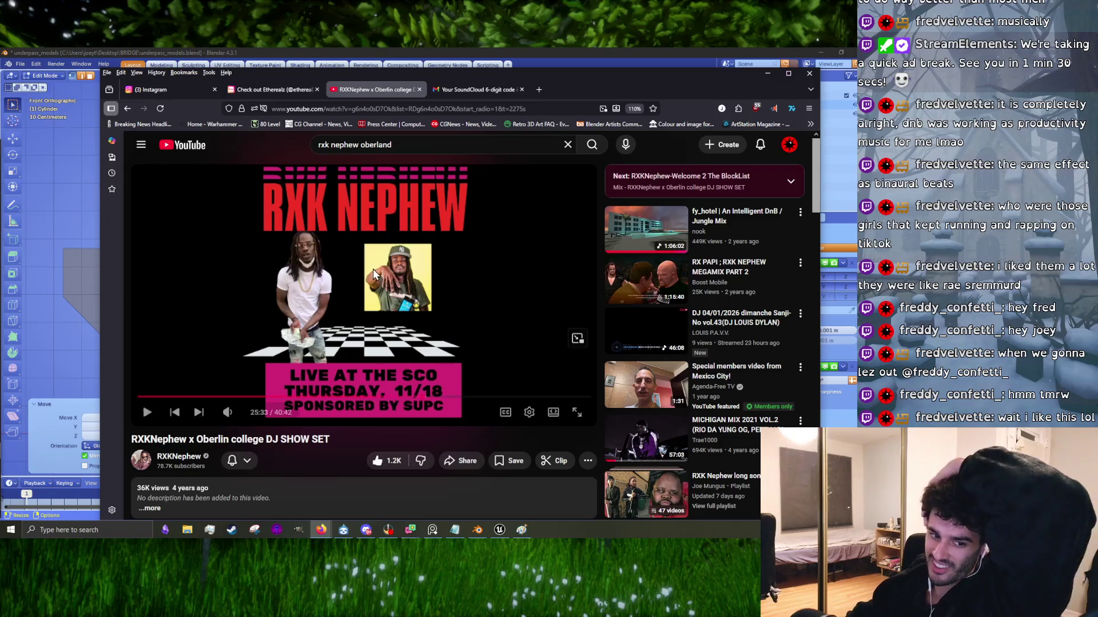
left_click(352, 292)
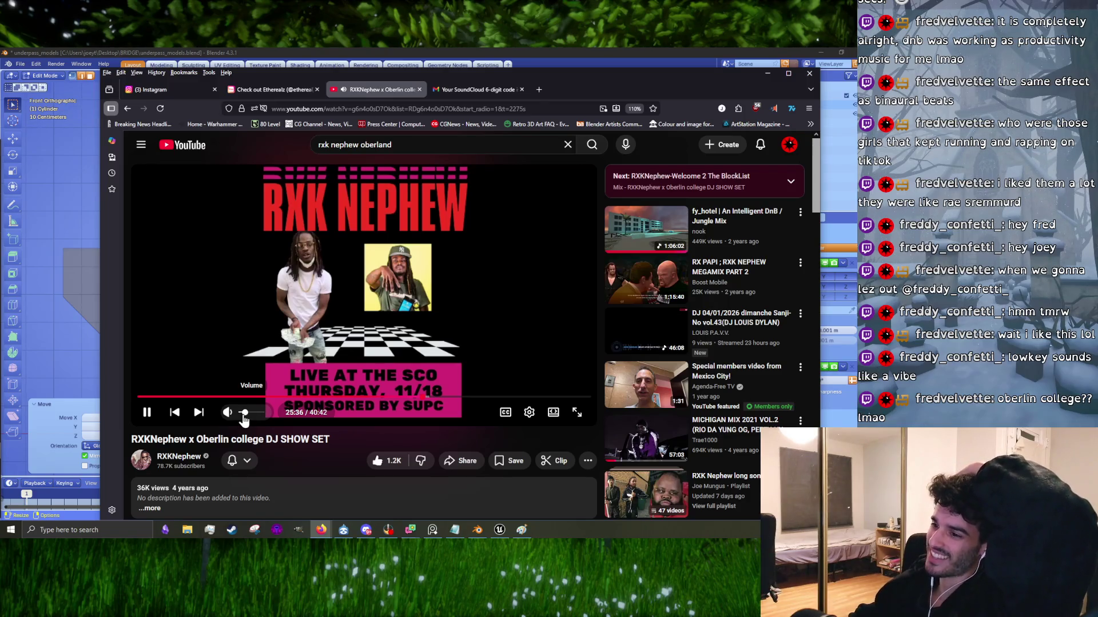
left_click(377, 323)
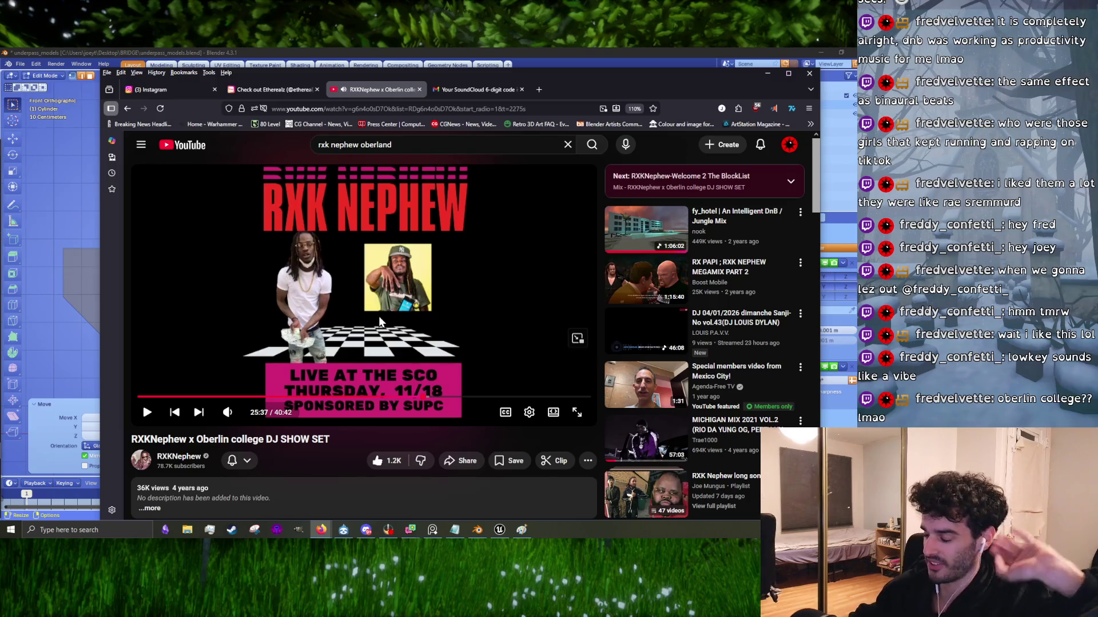
left_click(379, 318)
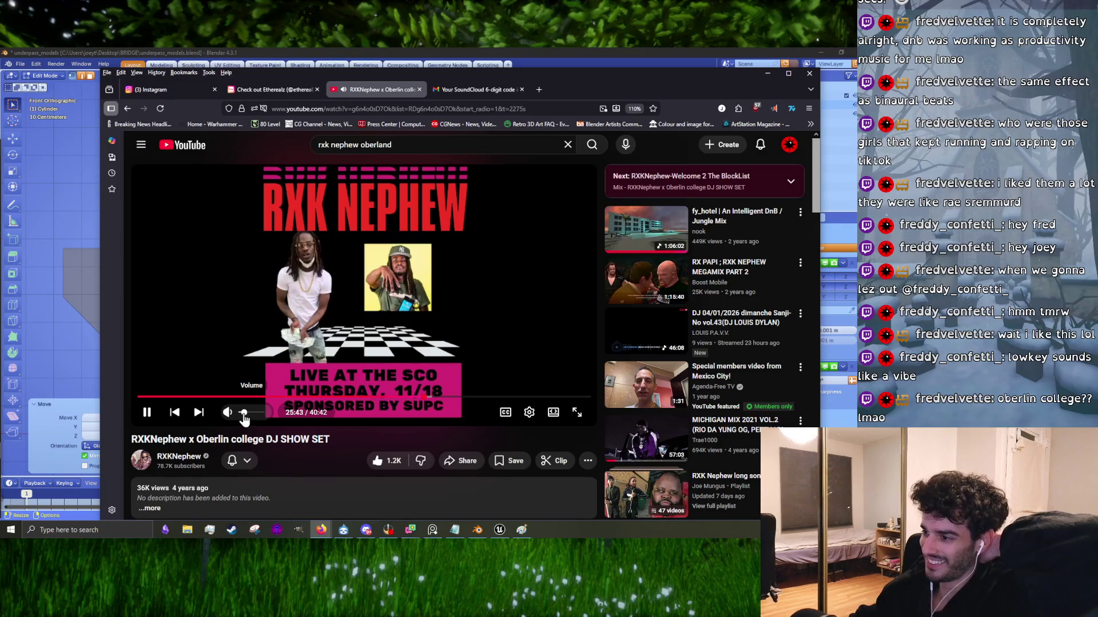
scroll(403, 430, "down", 6)
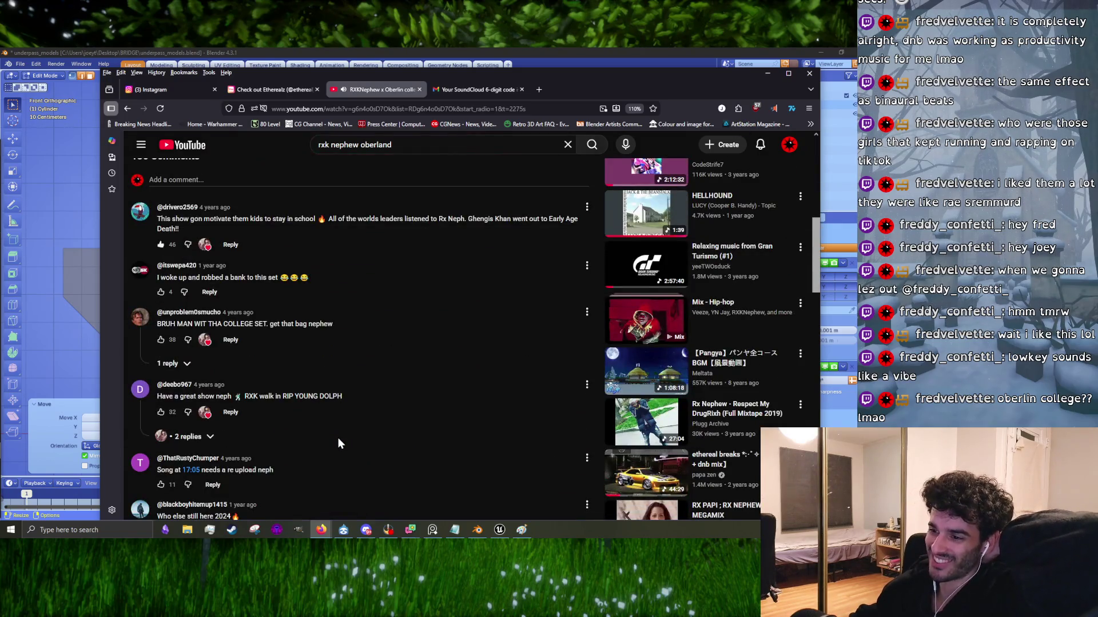
Step: Browse the DJ set comments, select the video title, and pause then resume playback
scroll(286, 448, "up", 5)
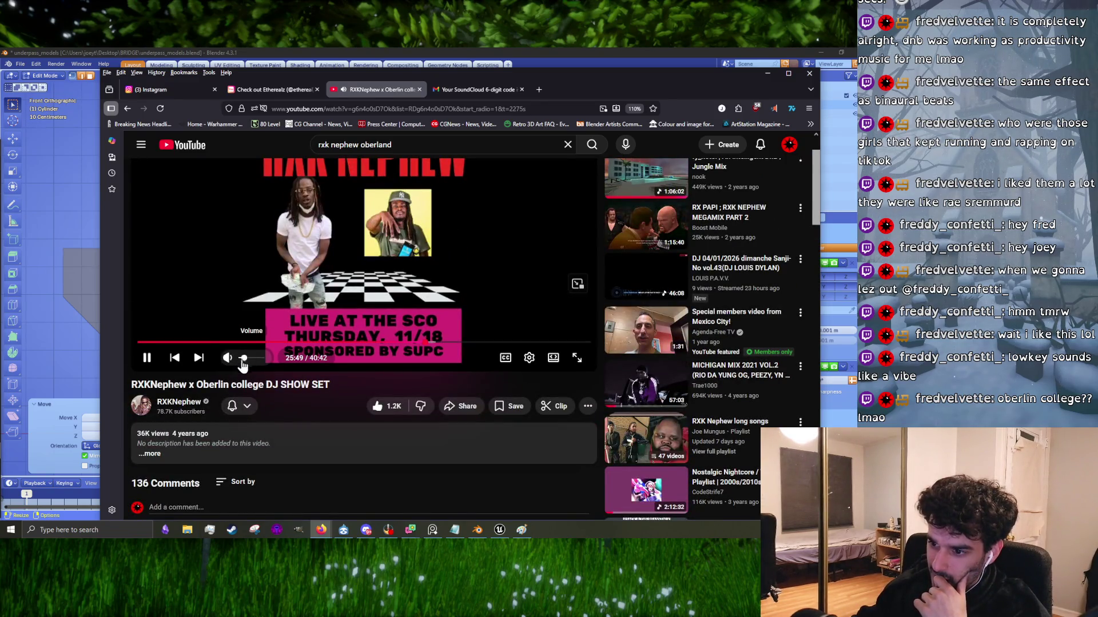
scroll(284, 437, "down", 5)
scroll(308, 444, "down", 5)
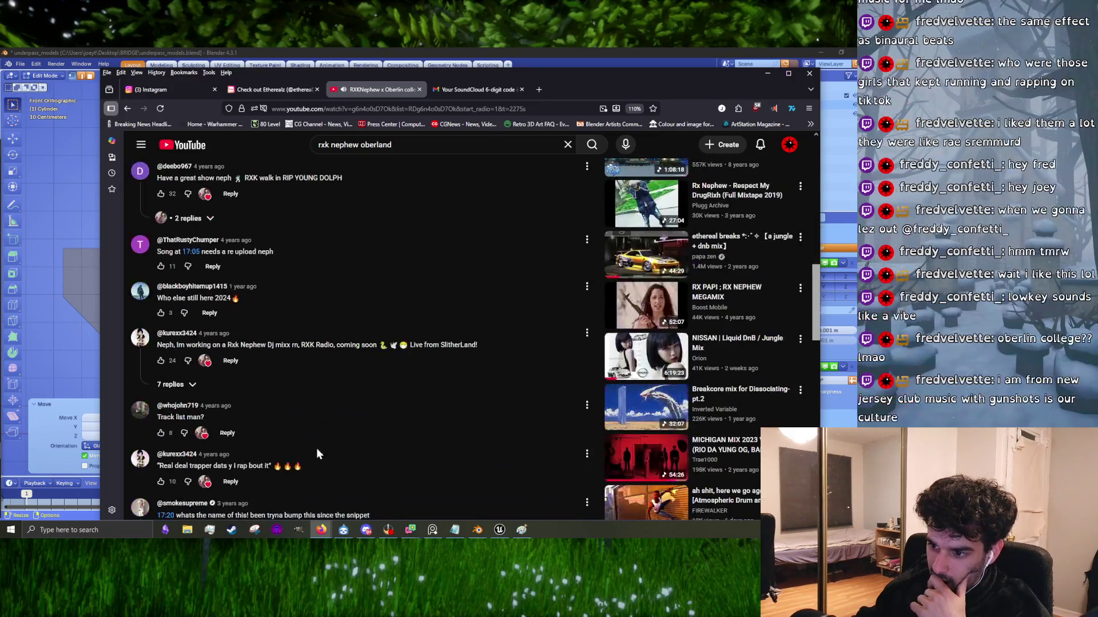
scroll(317, 447, "up", 4)
scroll(317, 449, "up", 6)
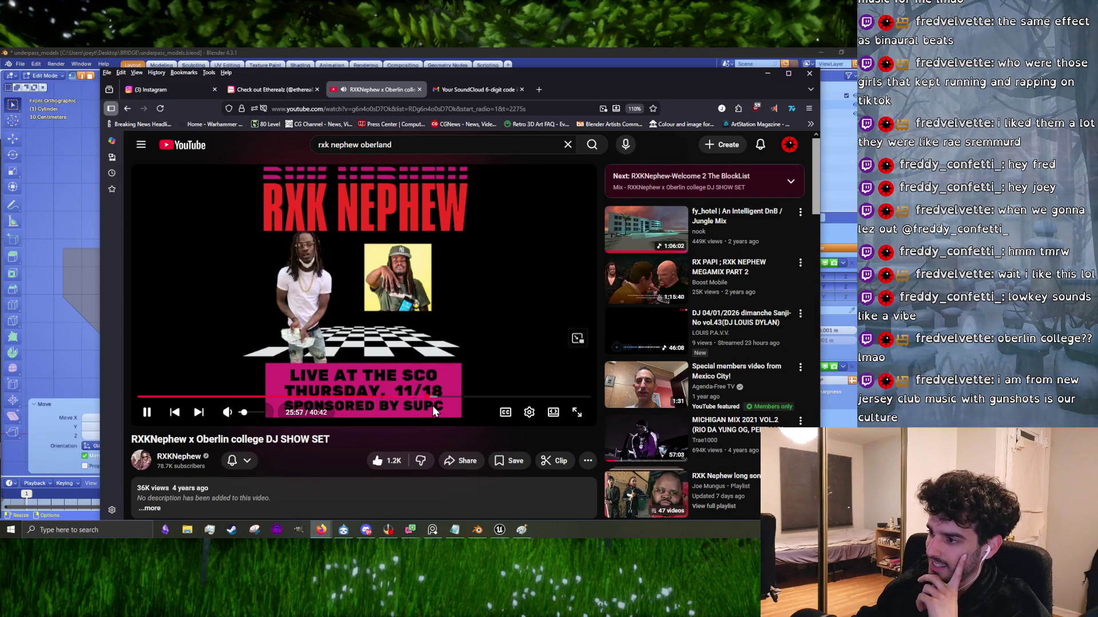
scroll(457, 426, "down", 3)
scroll(460, 436, "up", 3)
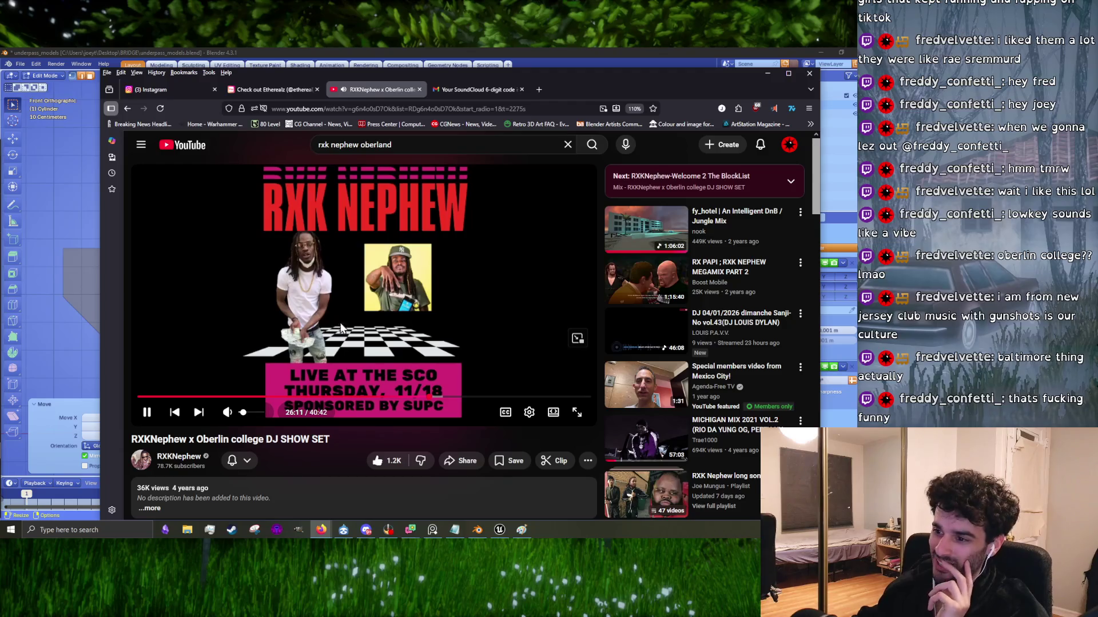
triple_click(280, 437)
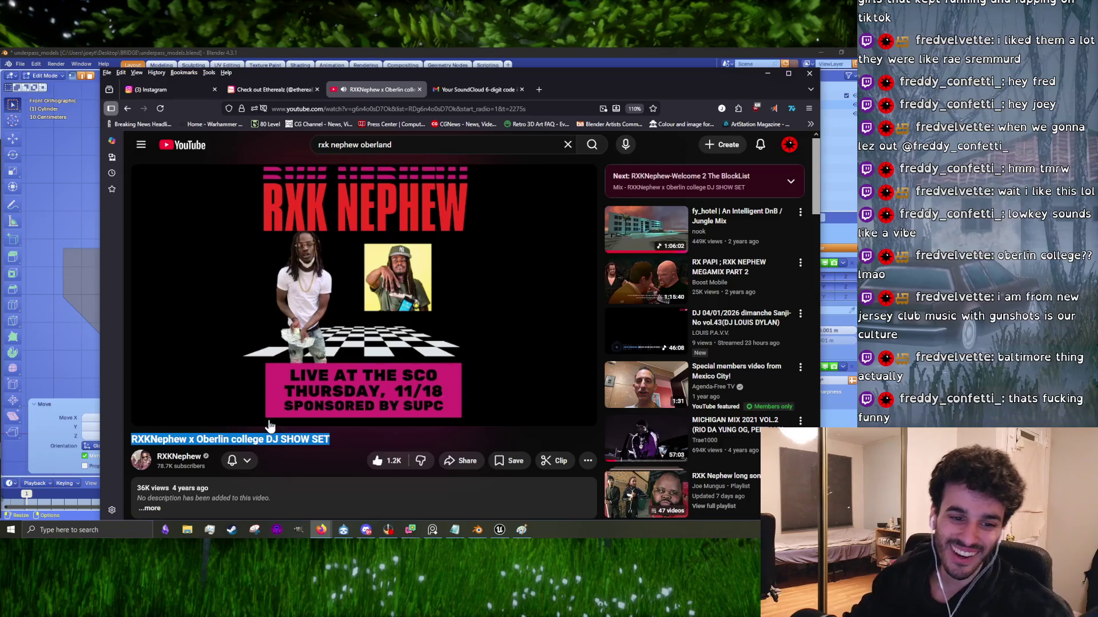
left_click(290, 358)
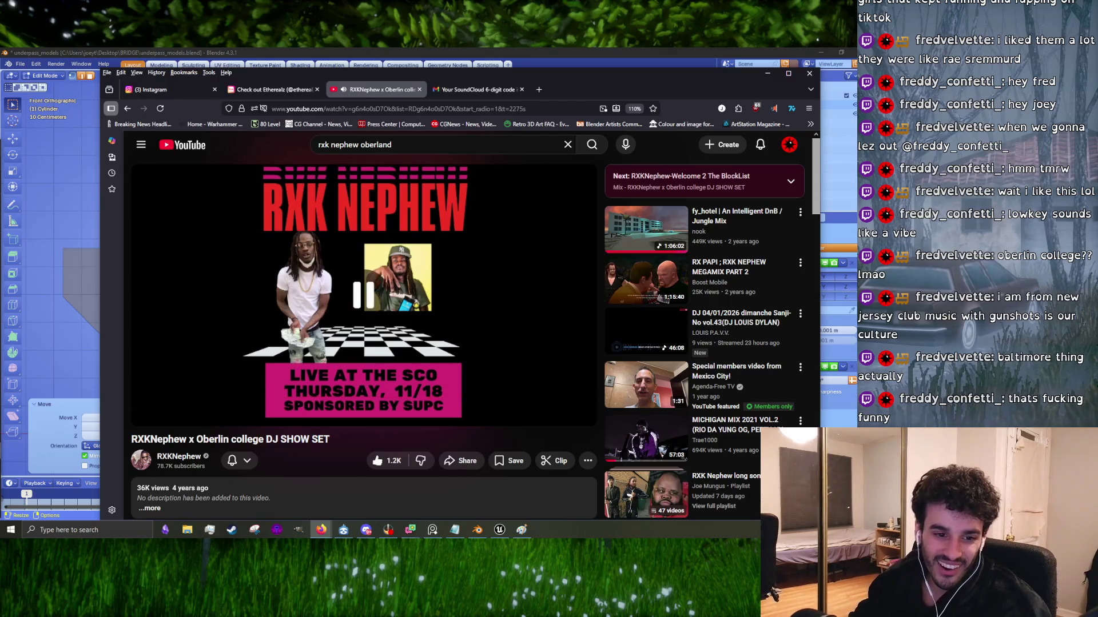
left_click(383, 270)
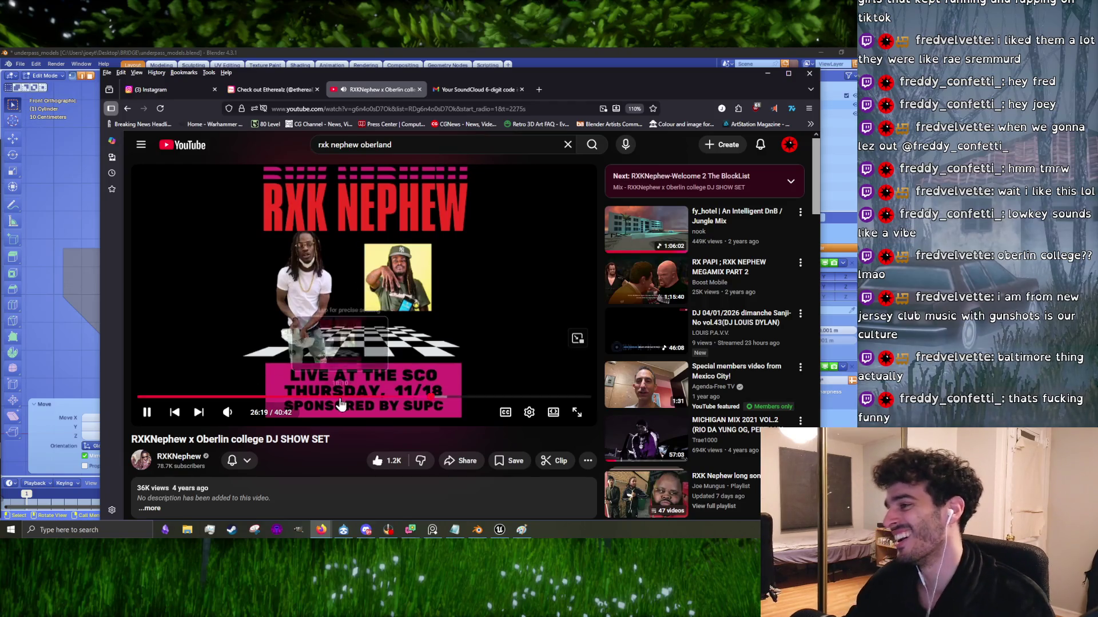
Step: Seek the DJ set to about 27:53, rewind ten seconds, and resume from 27:56
left_click_drag(443, 398, 446, 405)
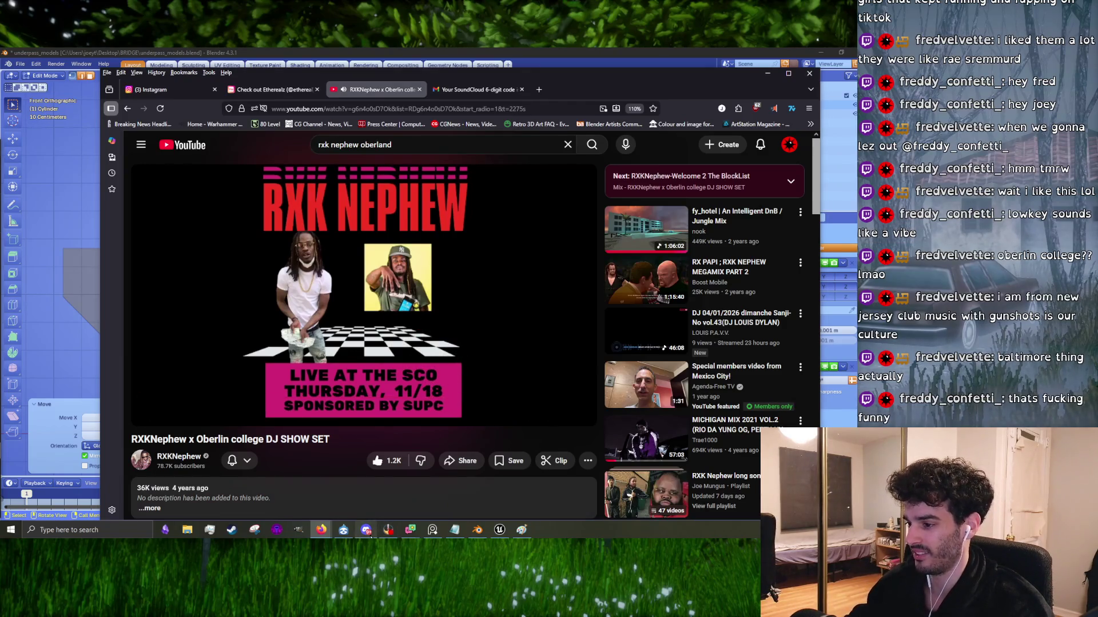
left_click(366, 529)
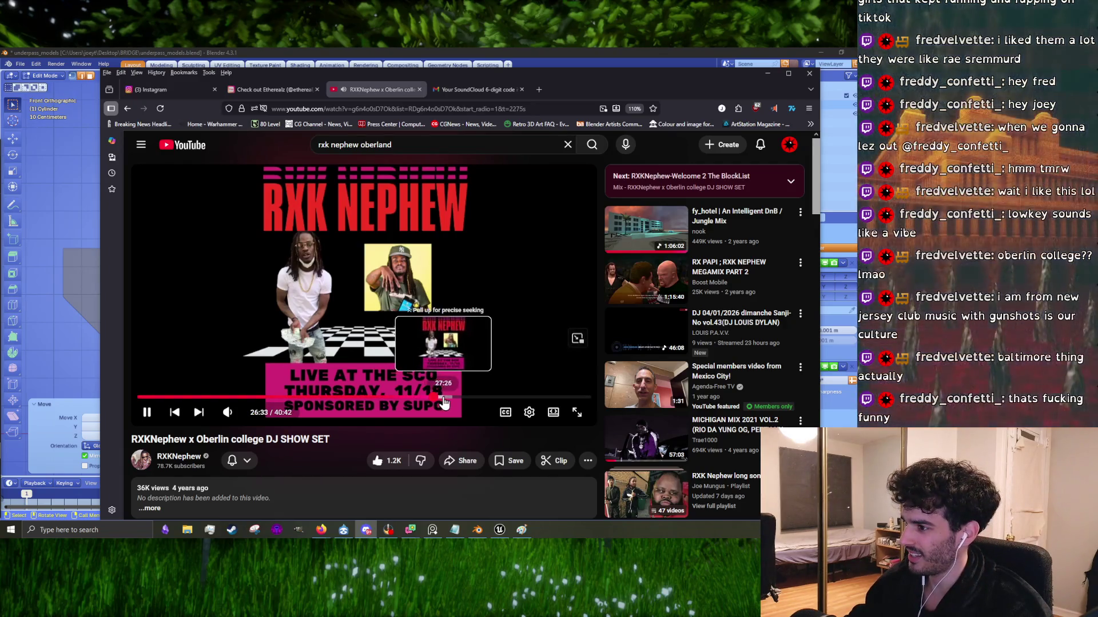
left_click_drag(449, 395, 453, 403)
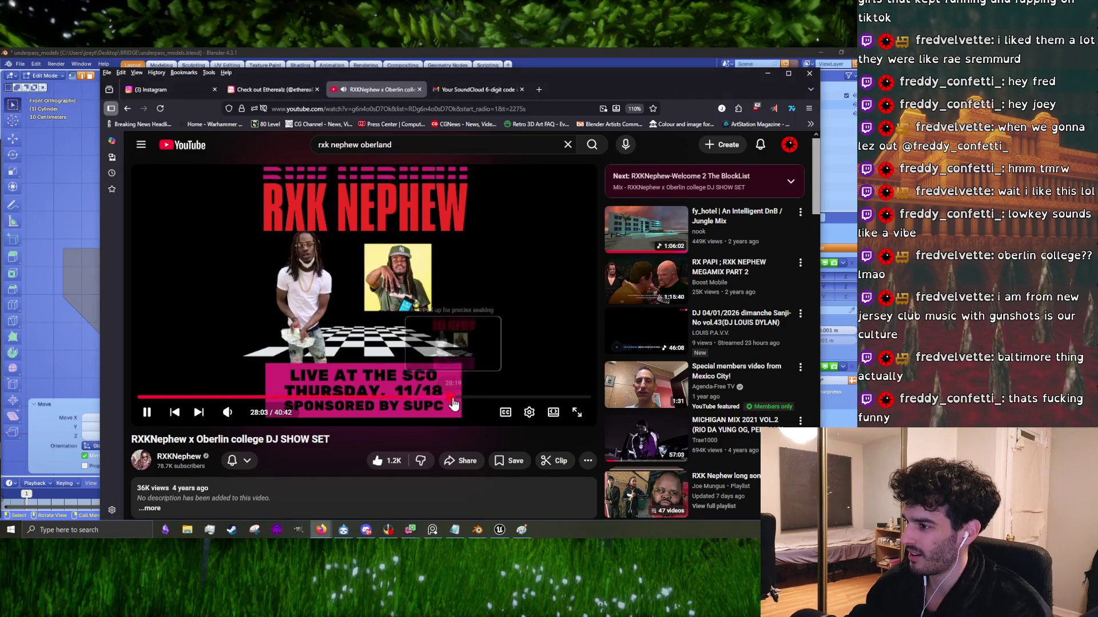
left_click(385, 273)
key("j")
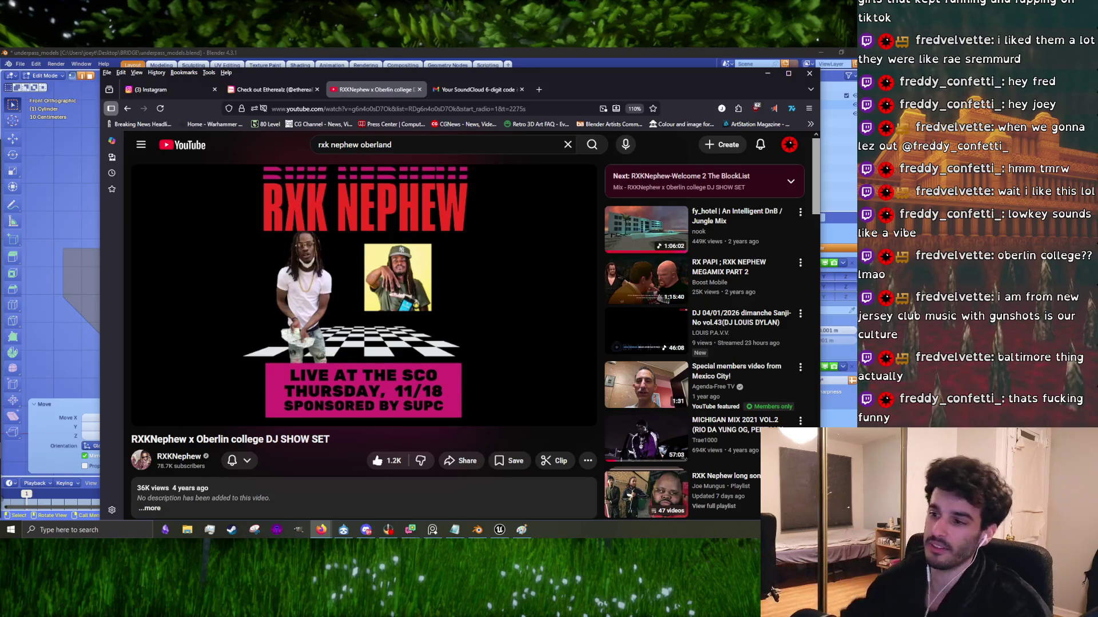
left_click(427, 358)
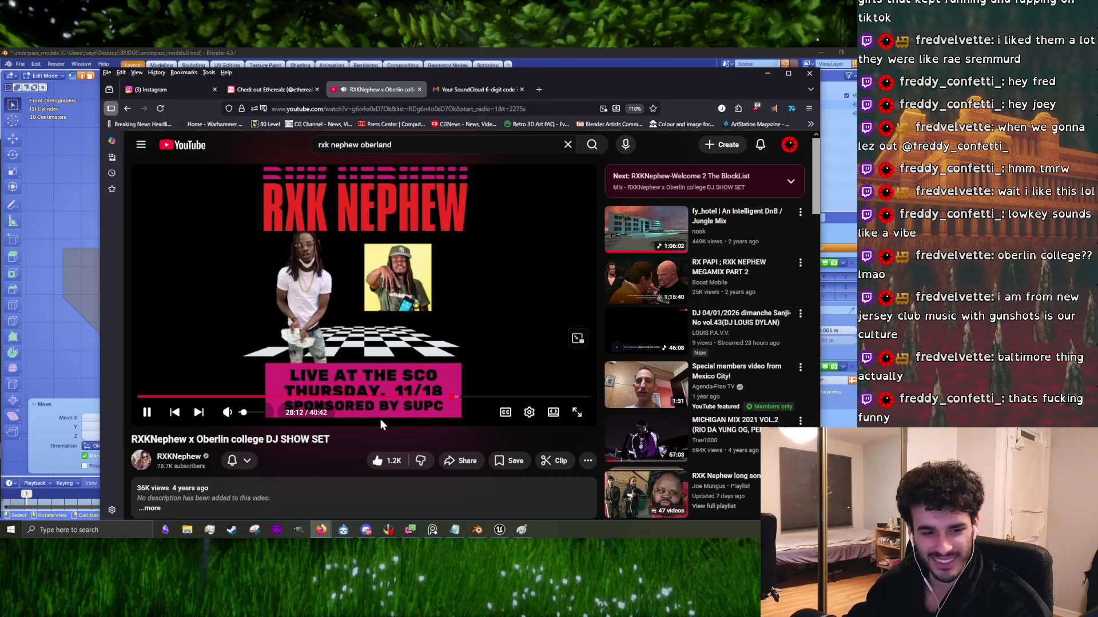
Step: Raise the playback volume slightly
left_click(246, 418)
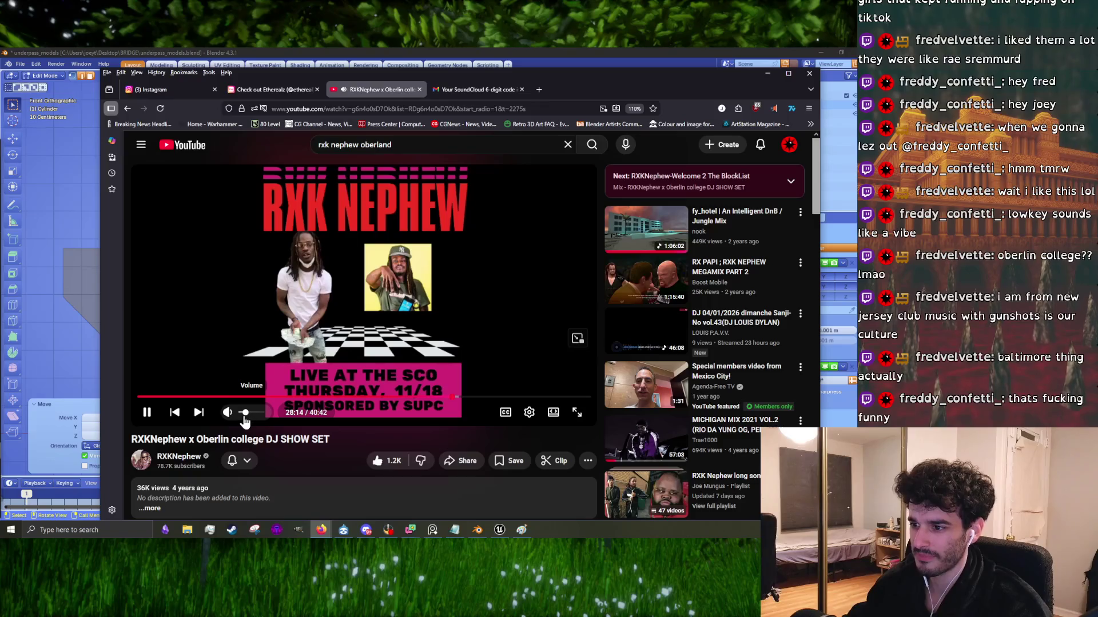
scroll(320, 429, "down", 5)
scroll(331, 433, "up", 5)
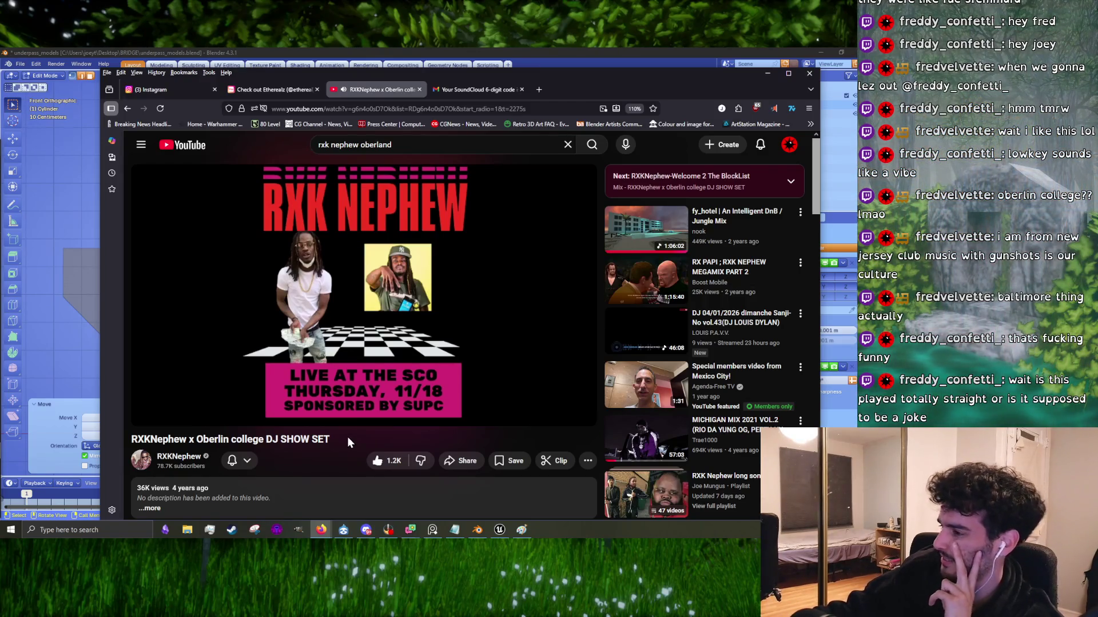
mouse_move(242, 421)
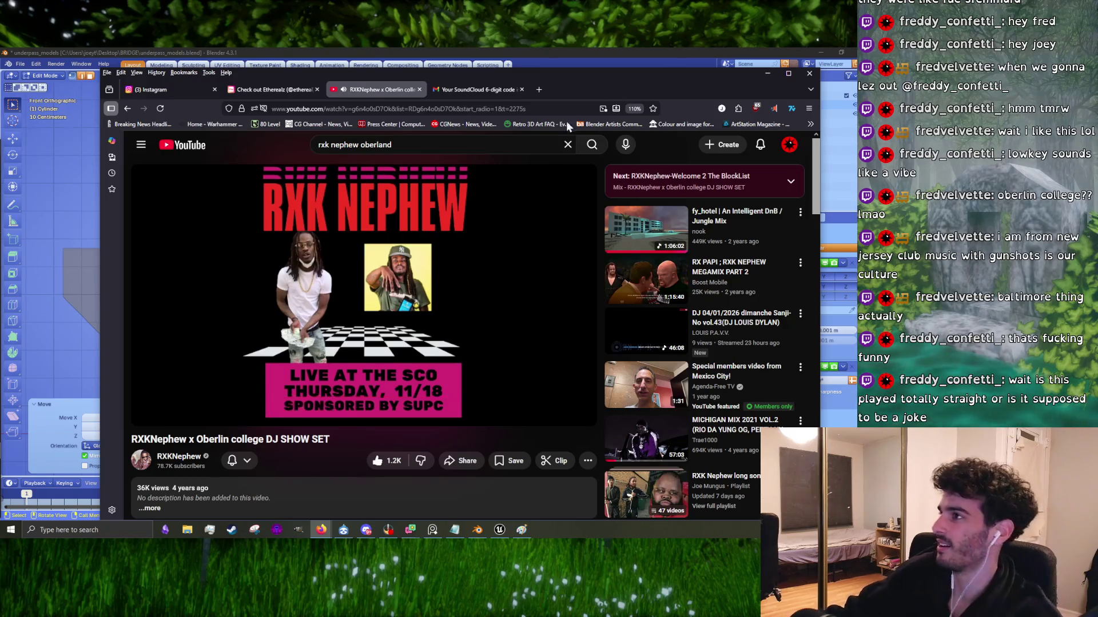
Step: Search Google for 'rxk nephew albums' in a new tab
left_click(541, 90)
type("rxk nephew ")
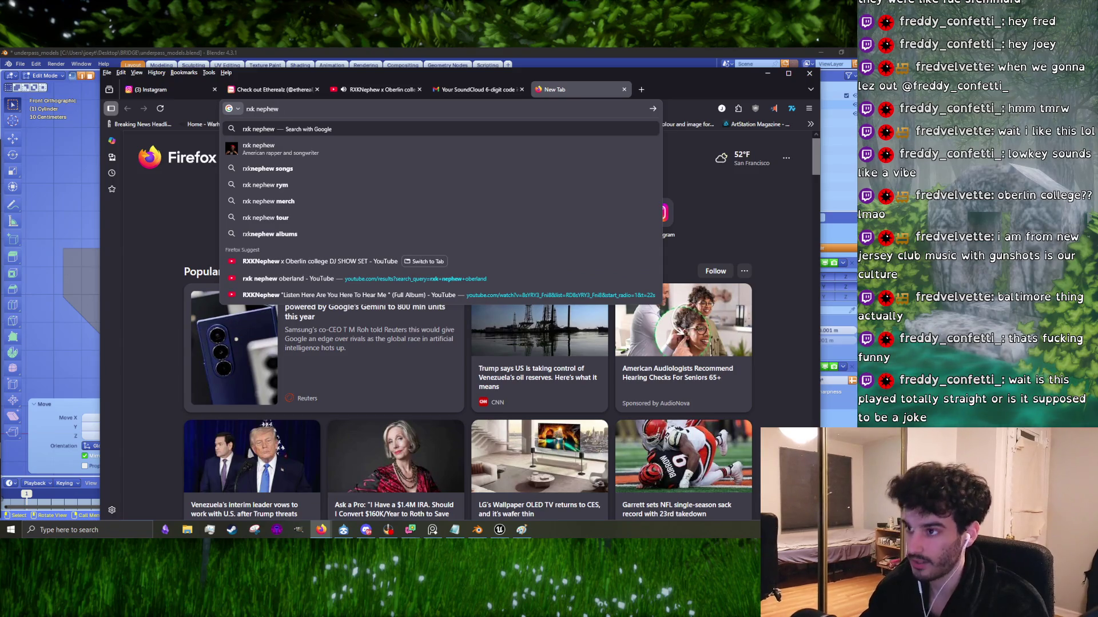
type("albums")
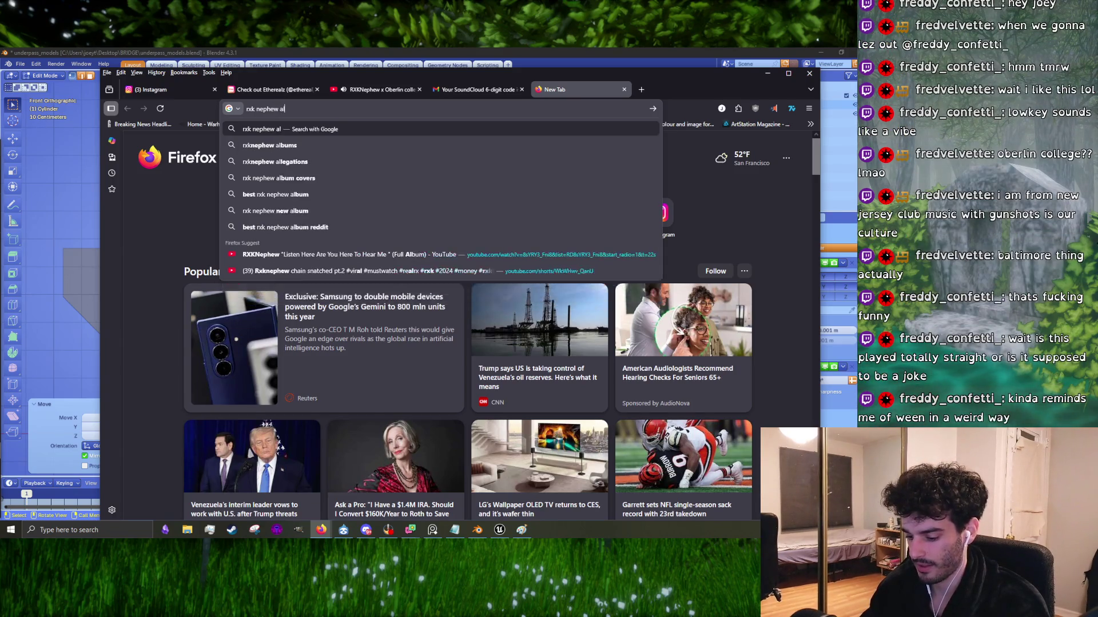
key("Return")
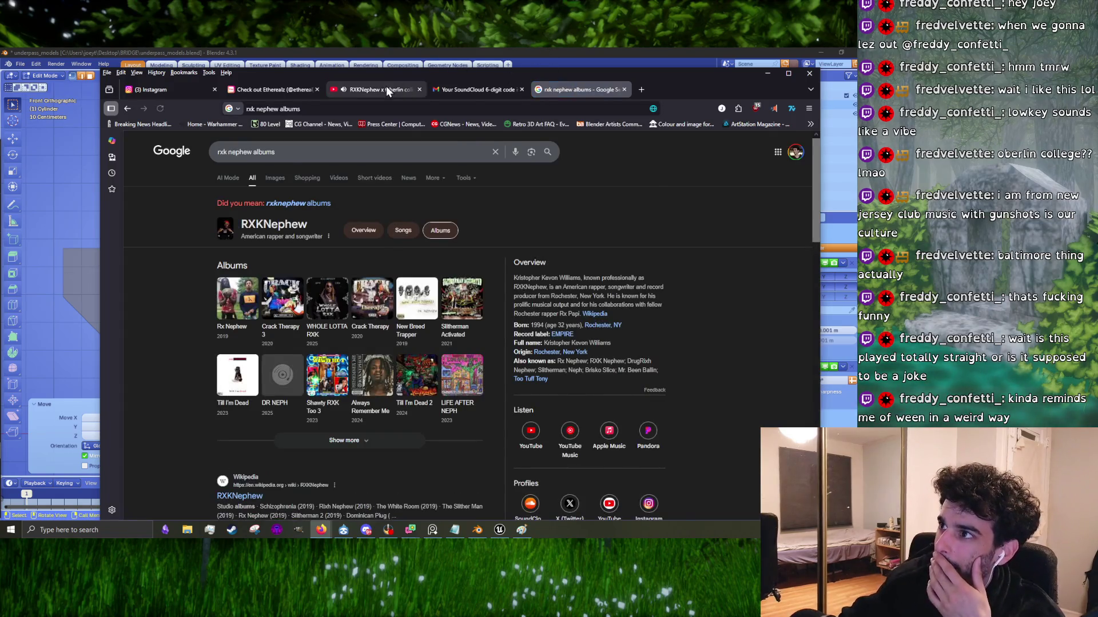
left_click(378, 89)
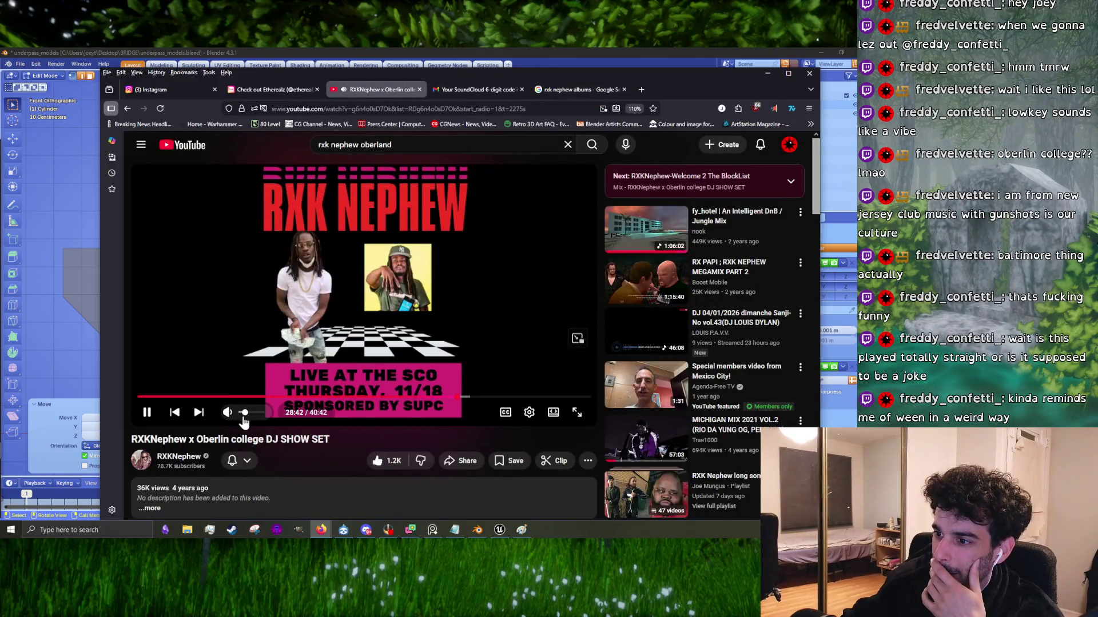
left_click(566, 90)
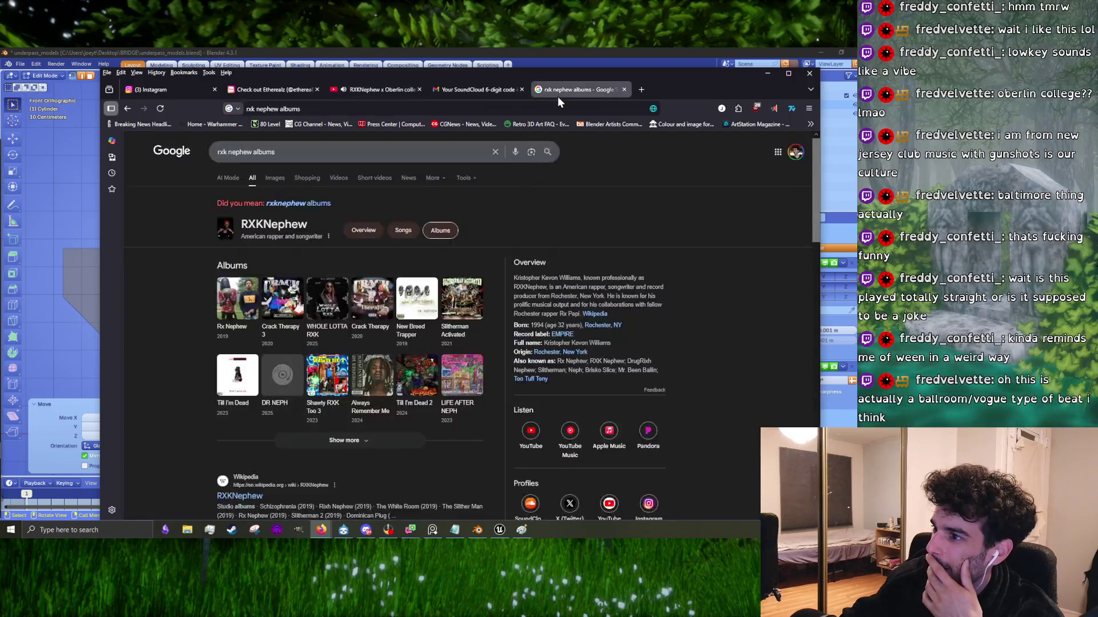
Step: Open RXKNephew's Wikipedia article, select 'The Slither Man (2019)', and return to the DJ set
scroll(402, 315, "down", 5)
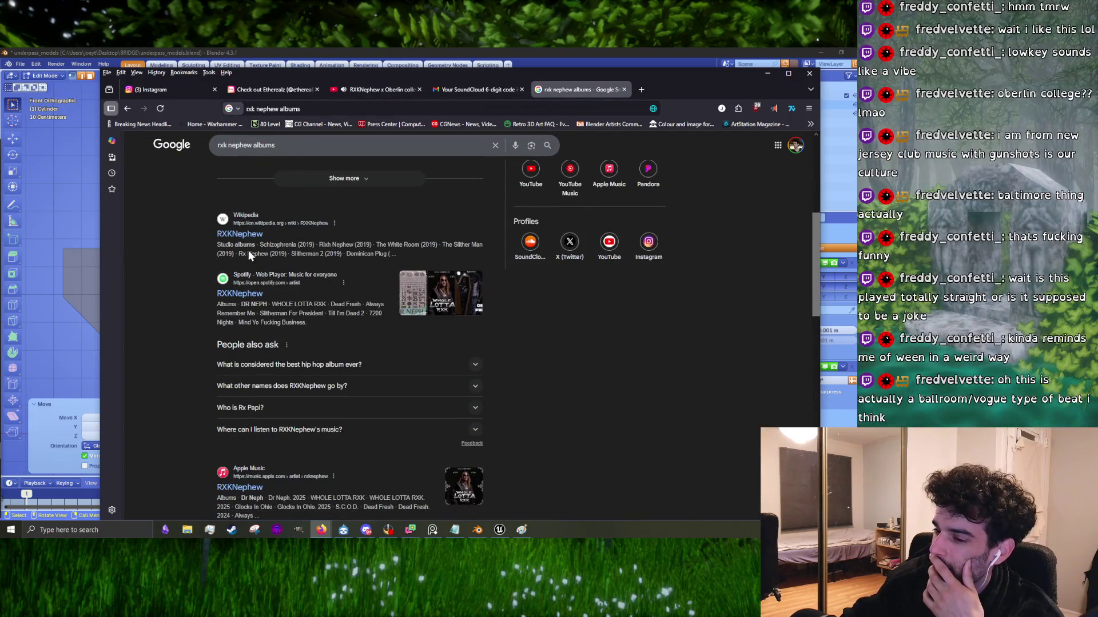
left_click(248, 235)
scroll(457, 359, "down", 8)
scroll(457, 358, "down", 5)
scroll(429, 359, "up", 3)
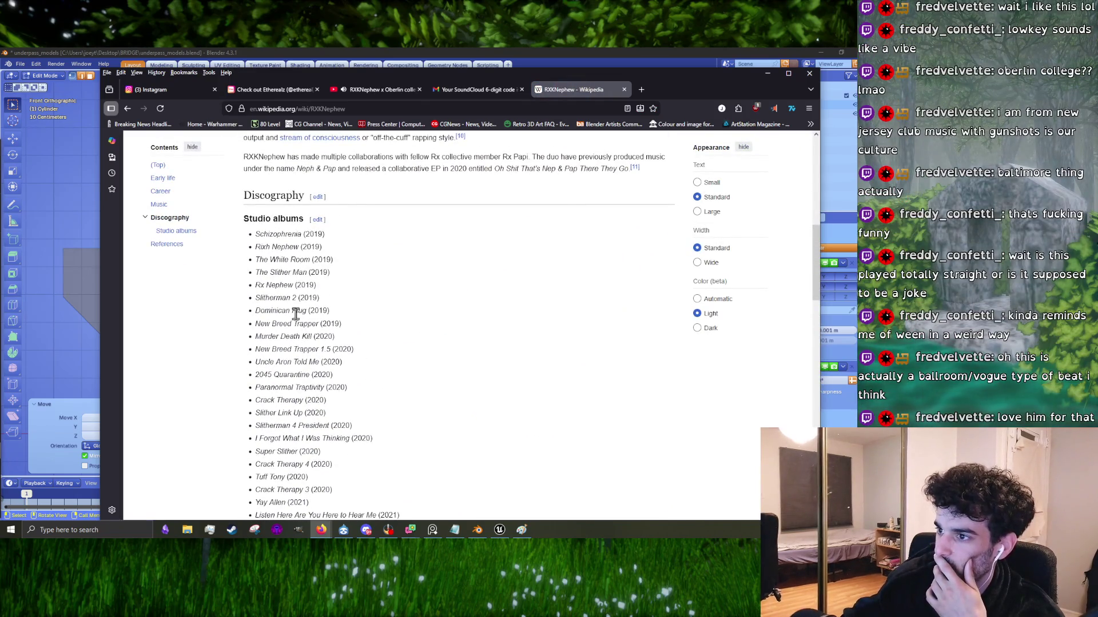
scroll(294, 317, "down", 3)
scroll(295, 319, "up", 3)
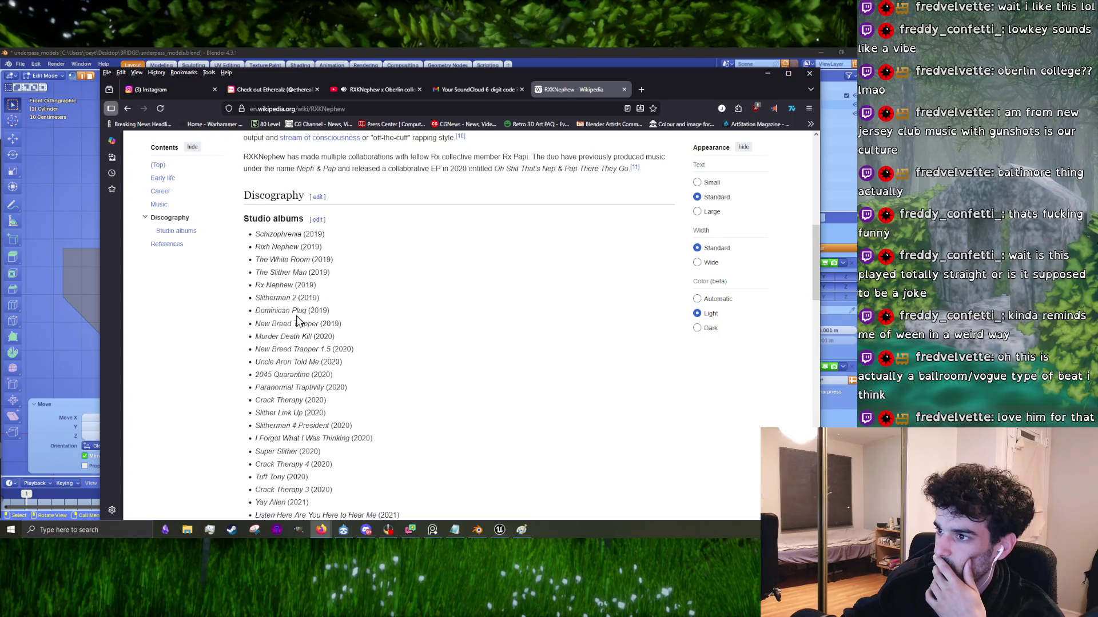
triple_click(297, 274)
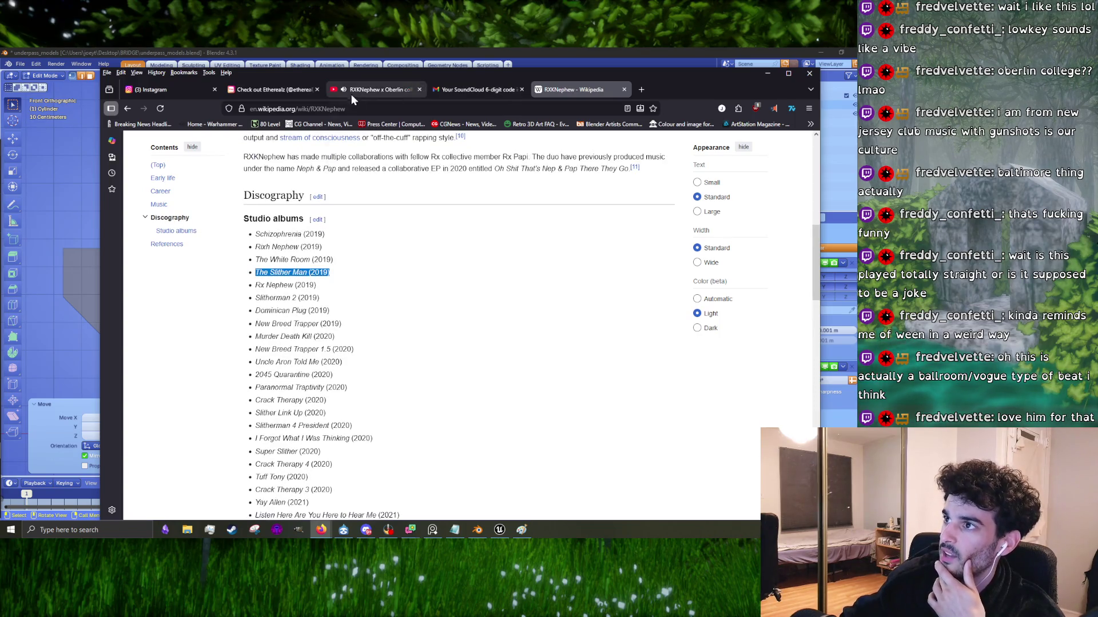
left_click(348, 94)
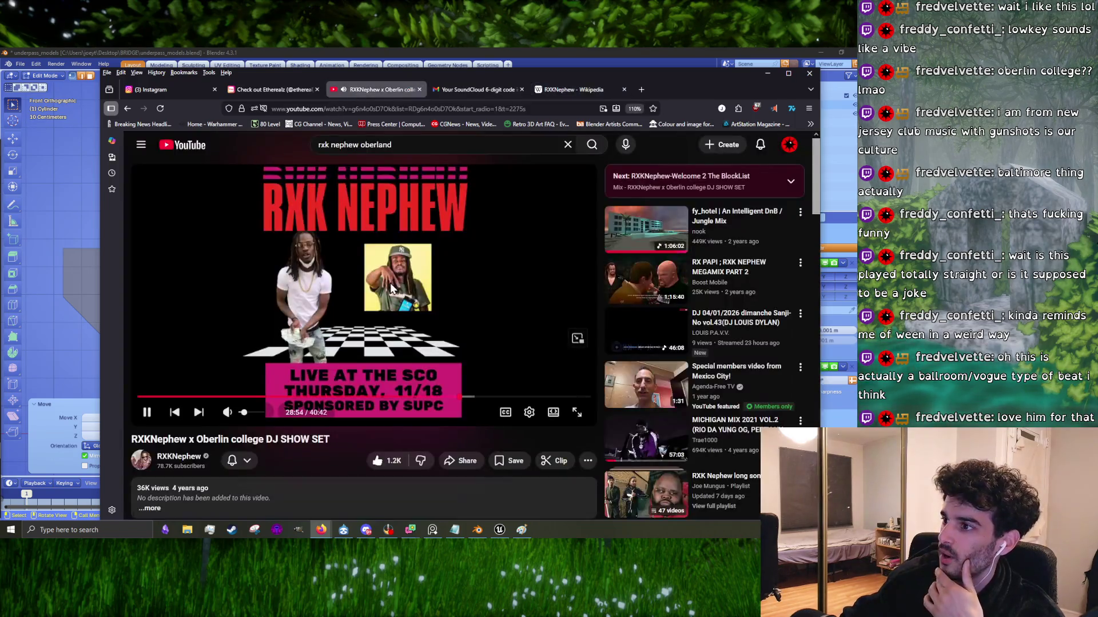
left_click(644, 93)
Step: Search 'slither copnspiracy', open the Slither Conspiracy YouTube video, and pause the Oberlin DJ set
left_click(611, 114)
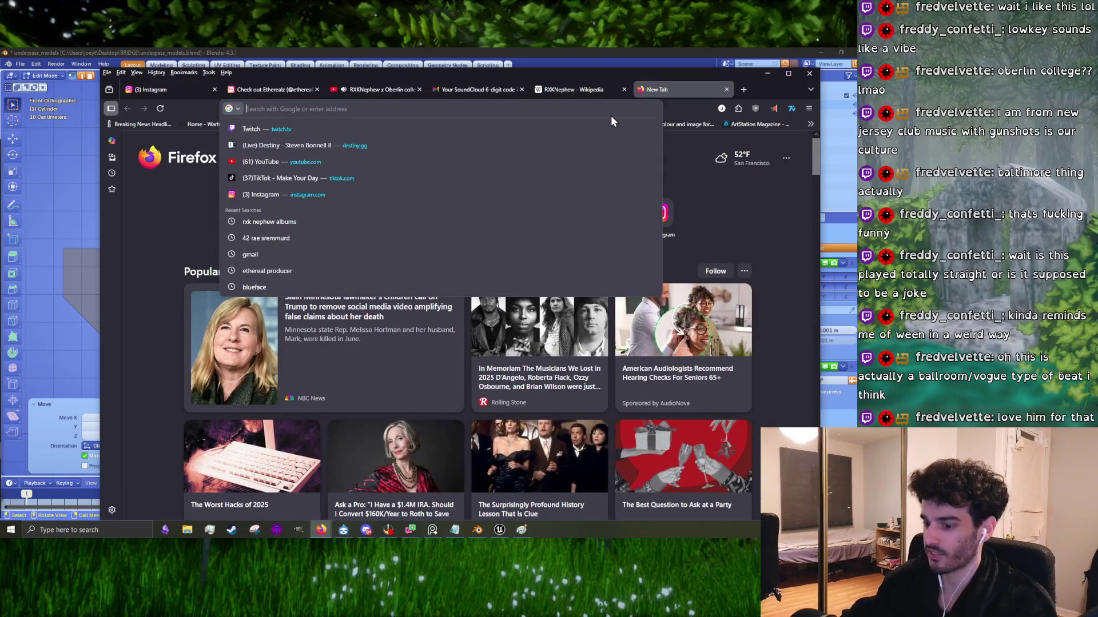
type("slith")
type("er copnspira")
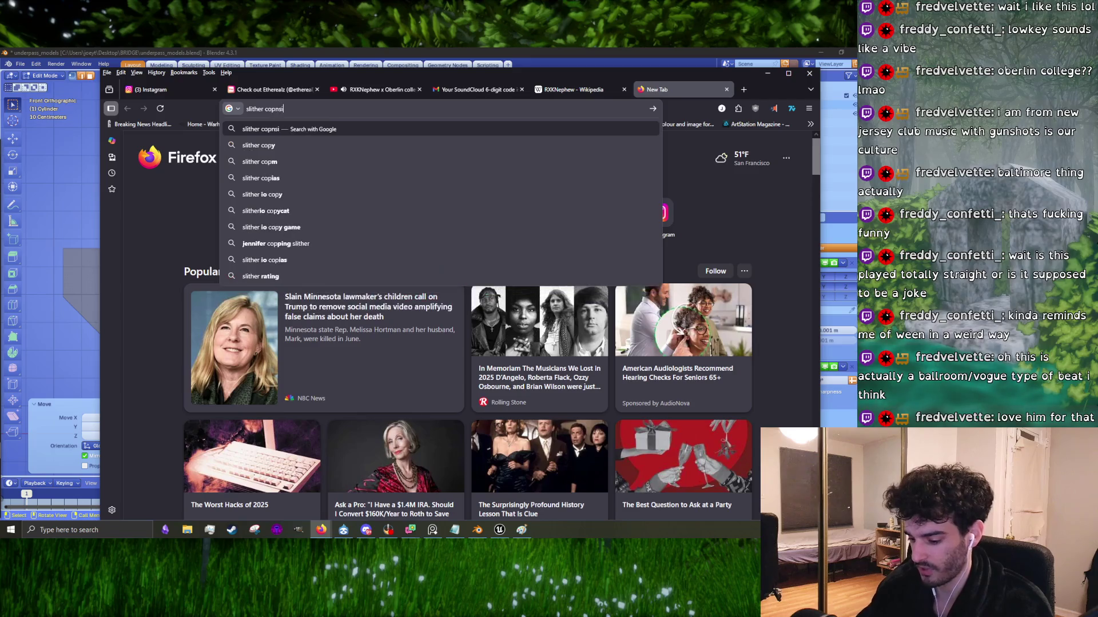
type("cy")
key("Return")
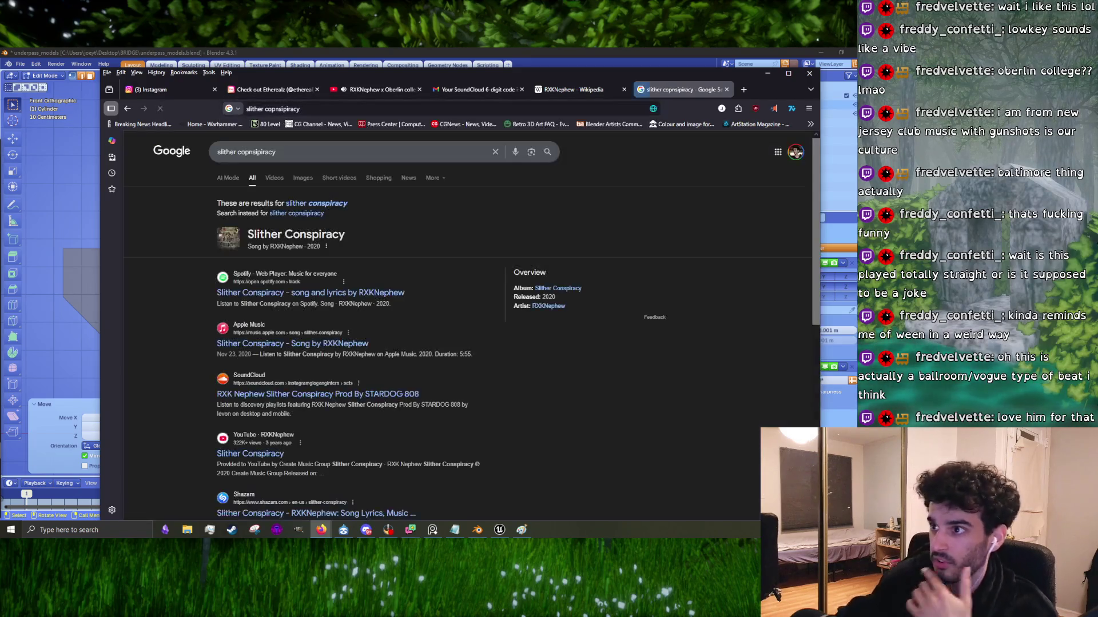
left_click(249, 454)
left_click(377, 89)
key("space")
left_click(681, 90)
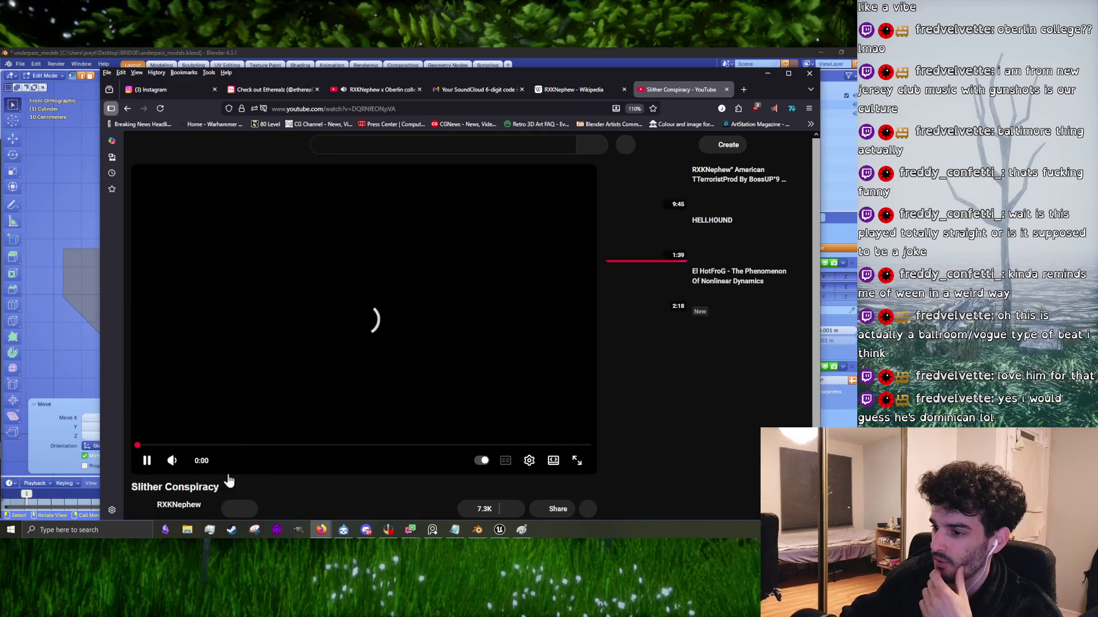
scroll(296, 400, "down", 2)
scroll(295, 393, "up", 3)
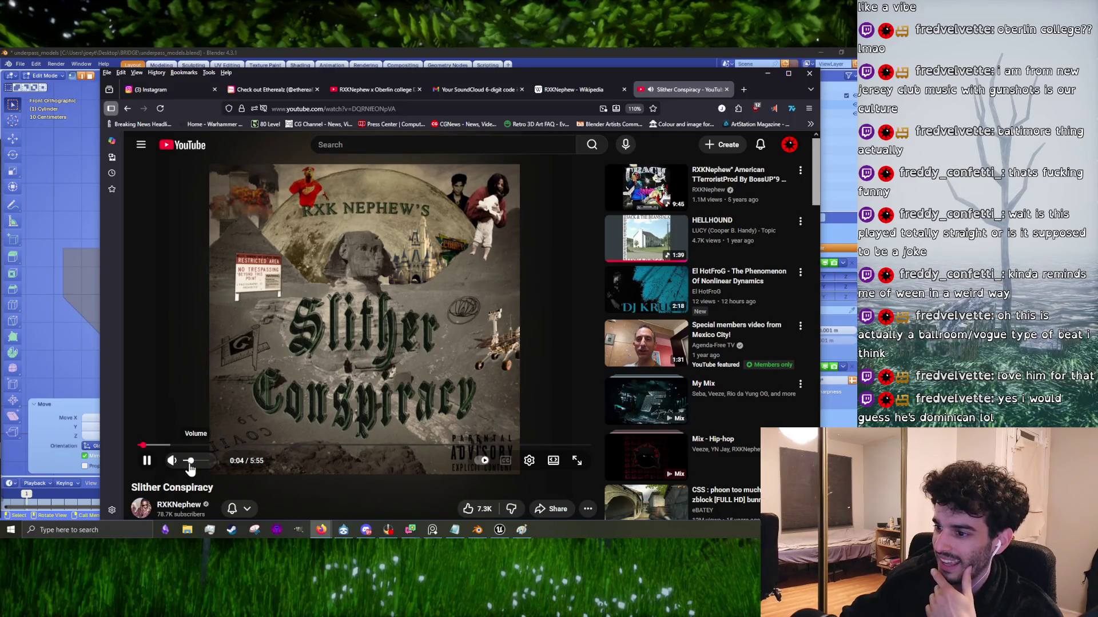
Step: Leave Slither Conspiracy paused at 0:11 and open another new tab
left_click(272, 348)
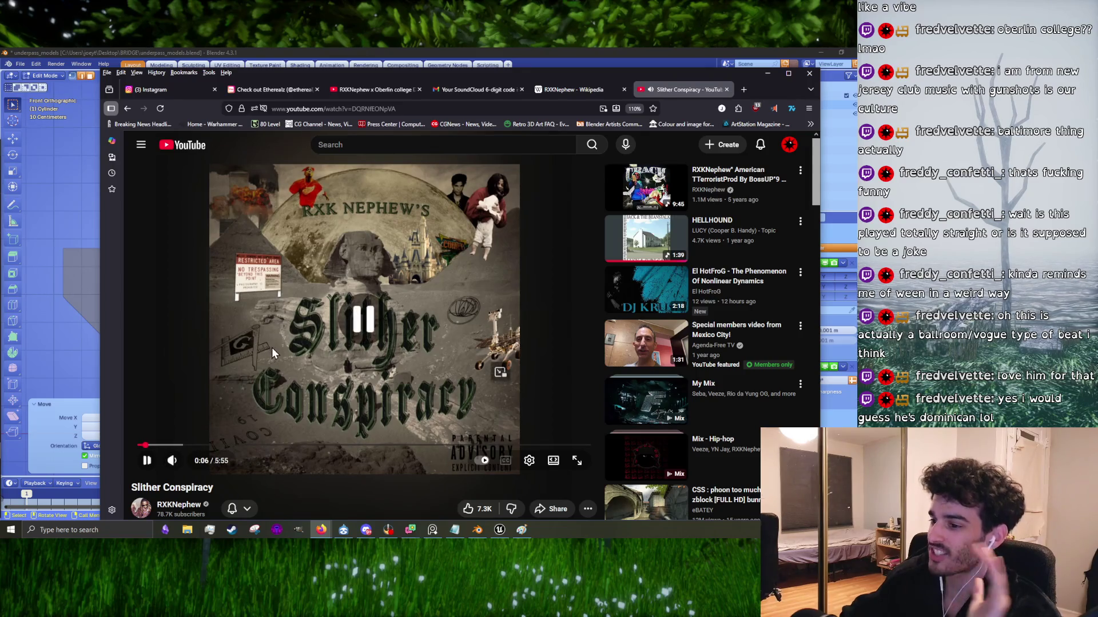
left_click(297, 332)
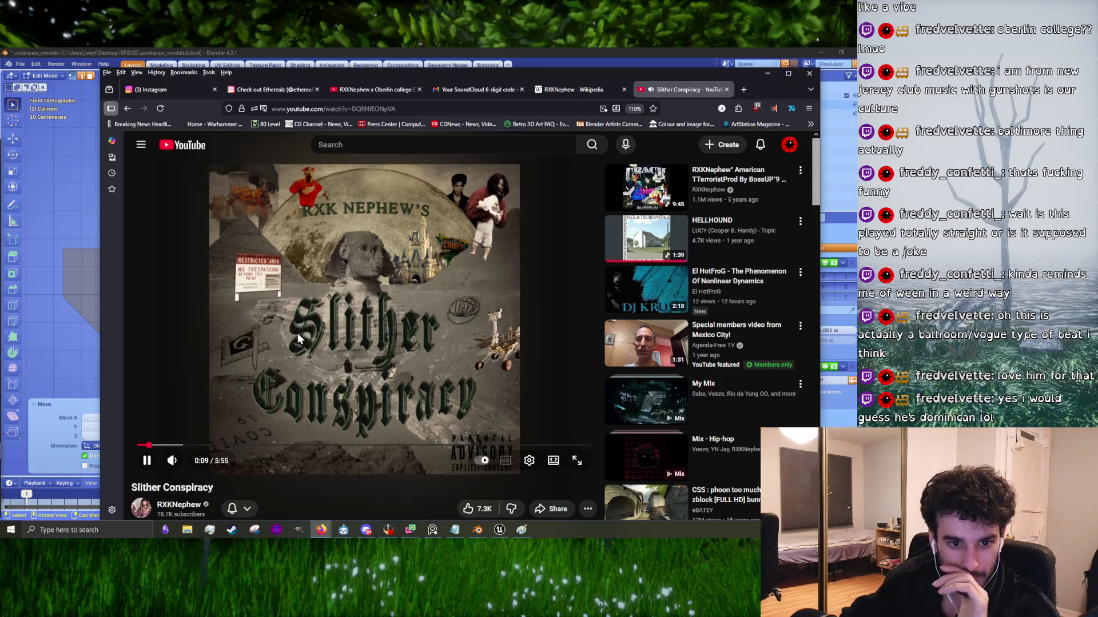
left_click(286, 366)
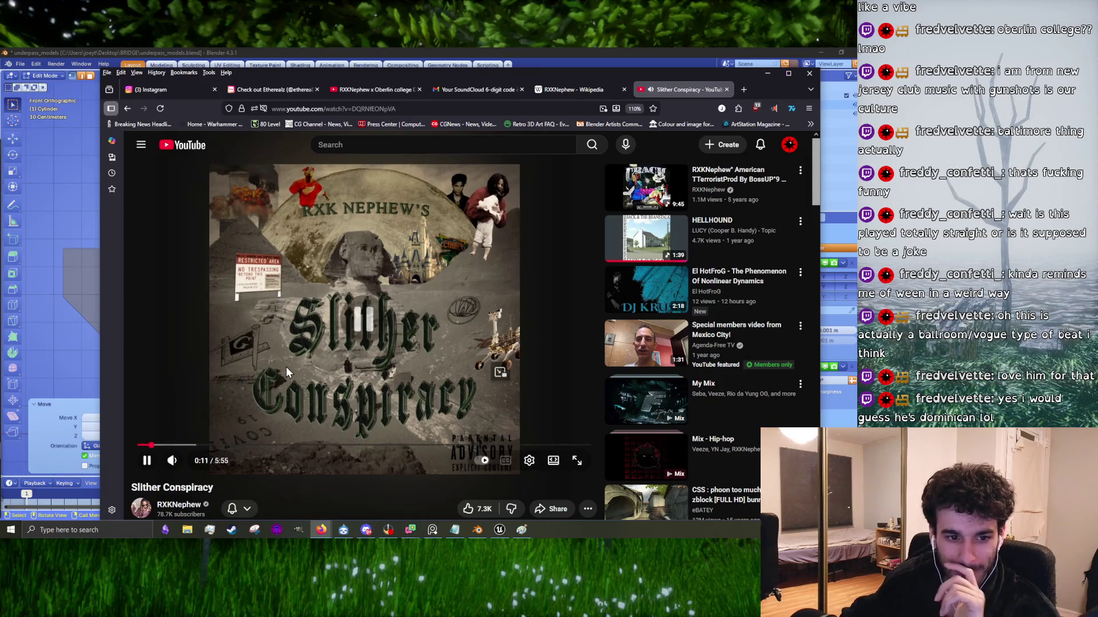
left_click(287, 366)
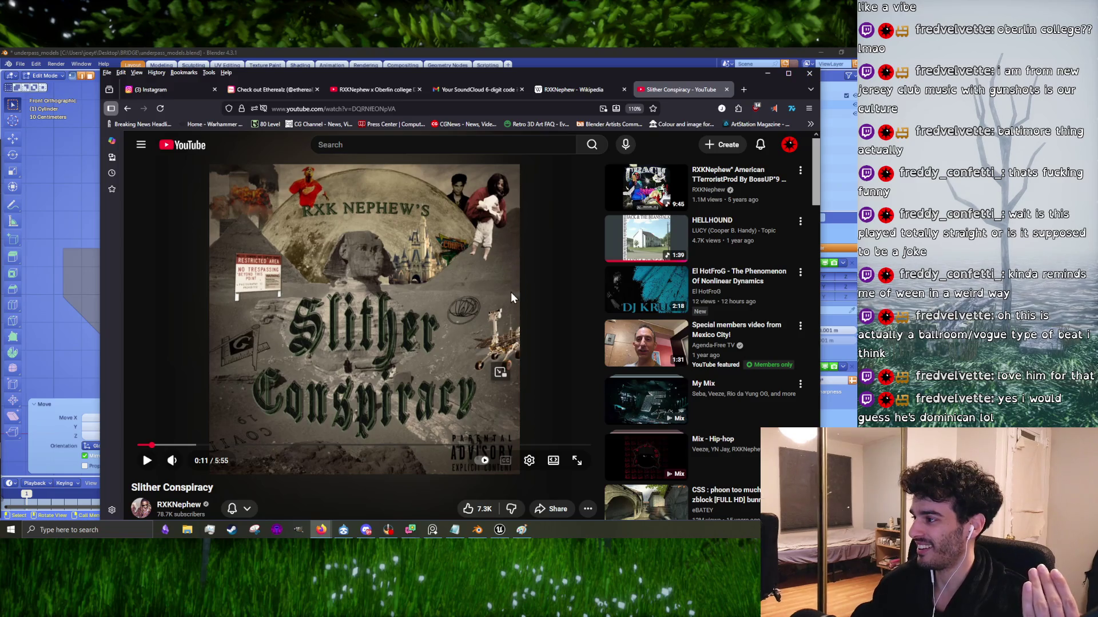
scroll(510, 292, "down", 2)
scroll(425, 272, "up", 2)
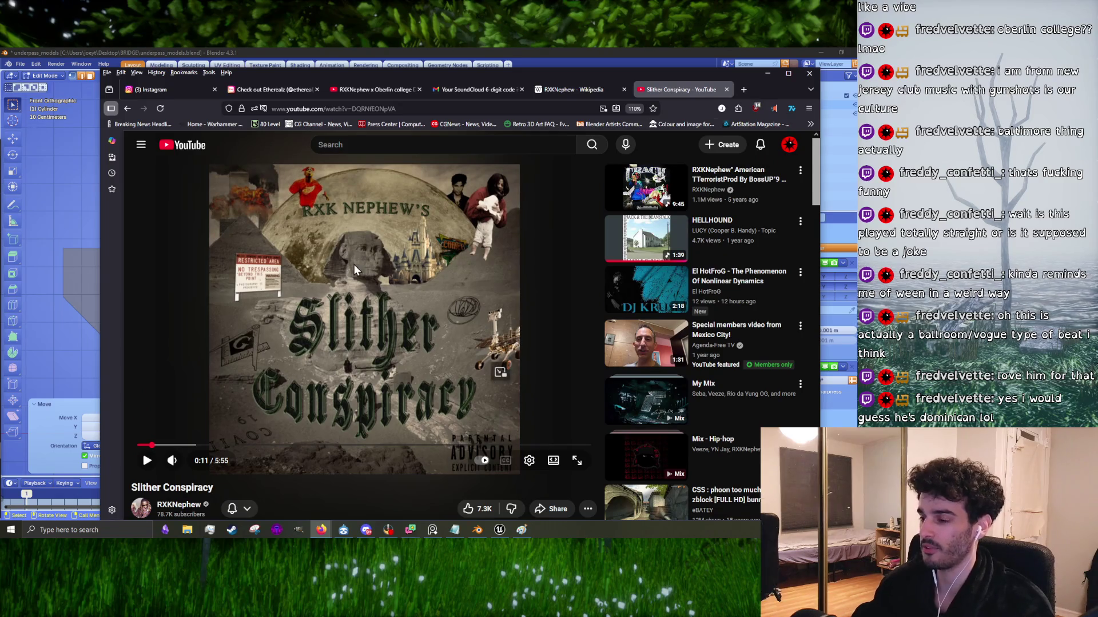
left_click(740, 90)
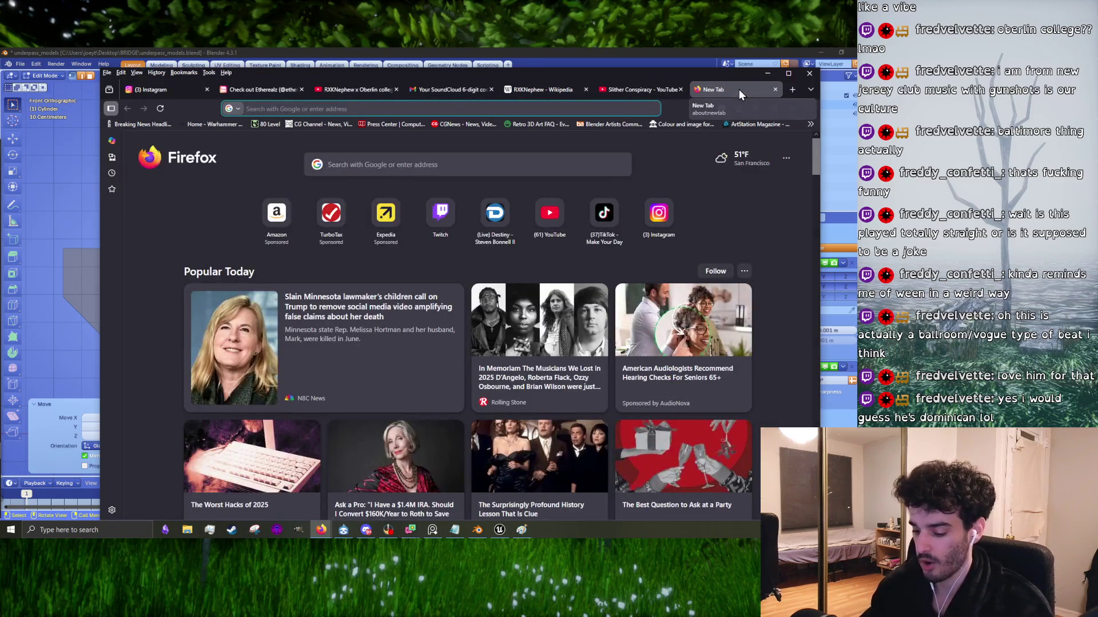
Step: Search 'rxk nephew block list' and open the Welcome 2 The BlockList video
type("rxk neph")
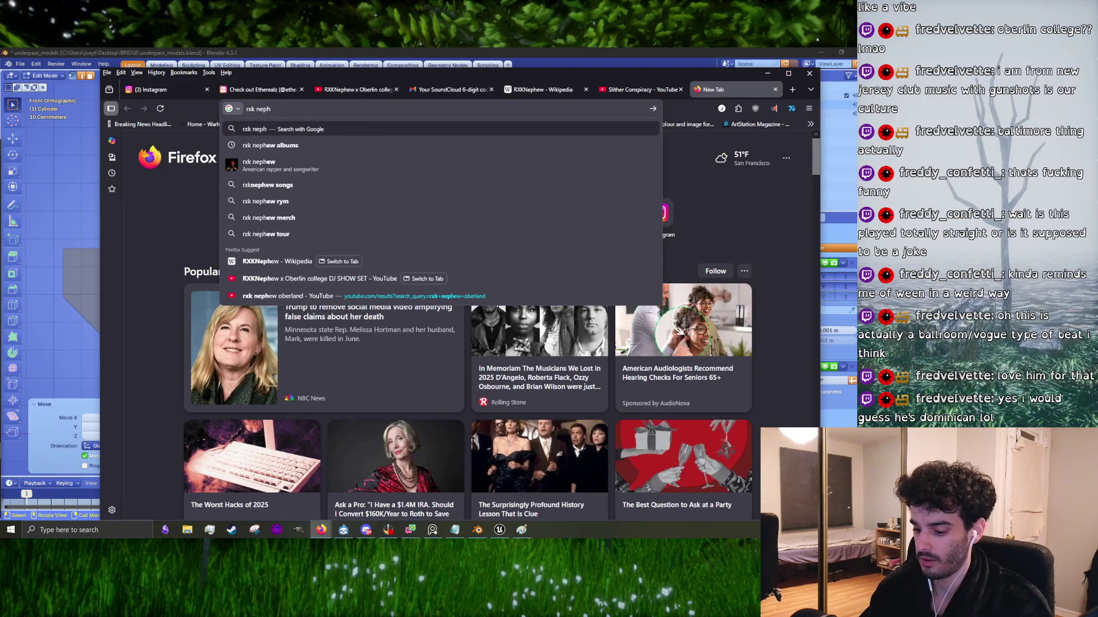
type("ew bl")
type("ock list")
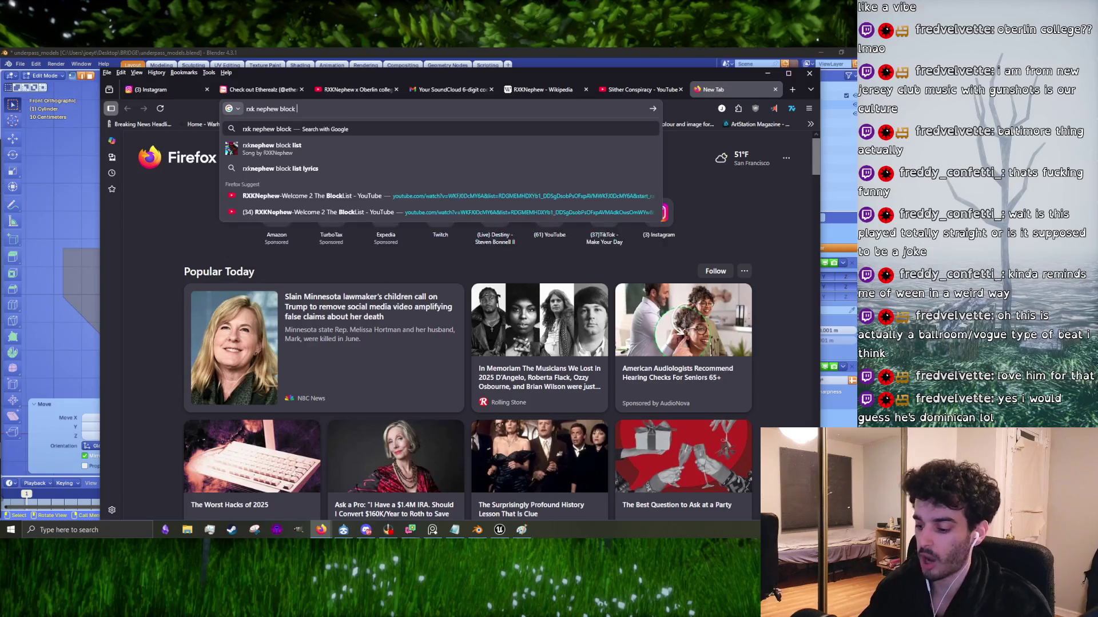
key("Return")
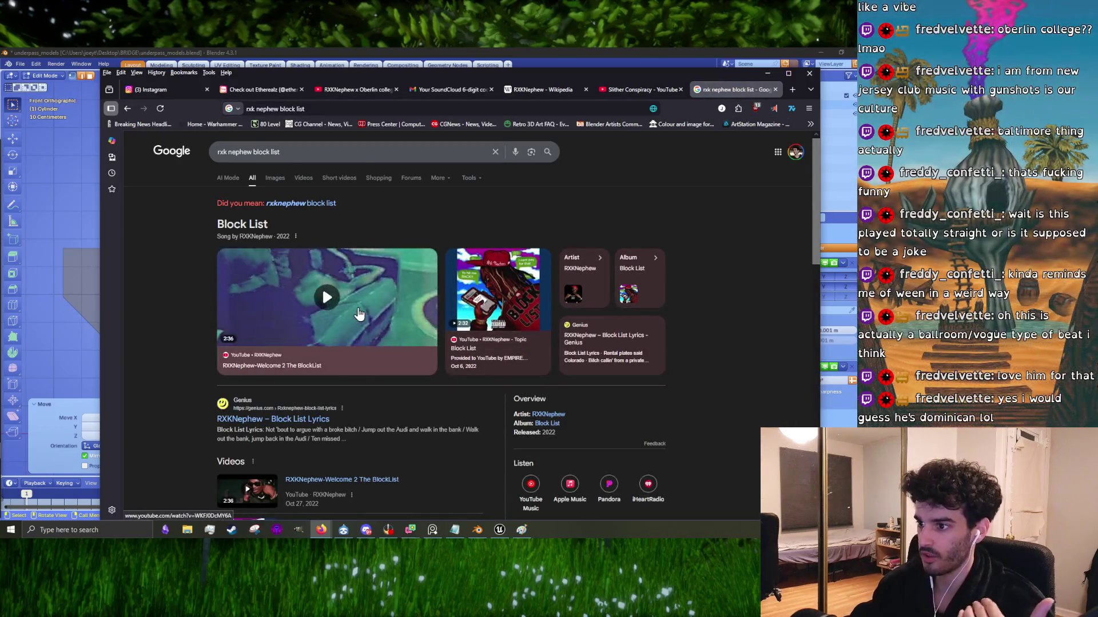
left_click(336, 481)
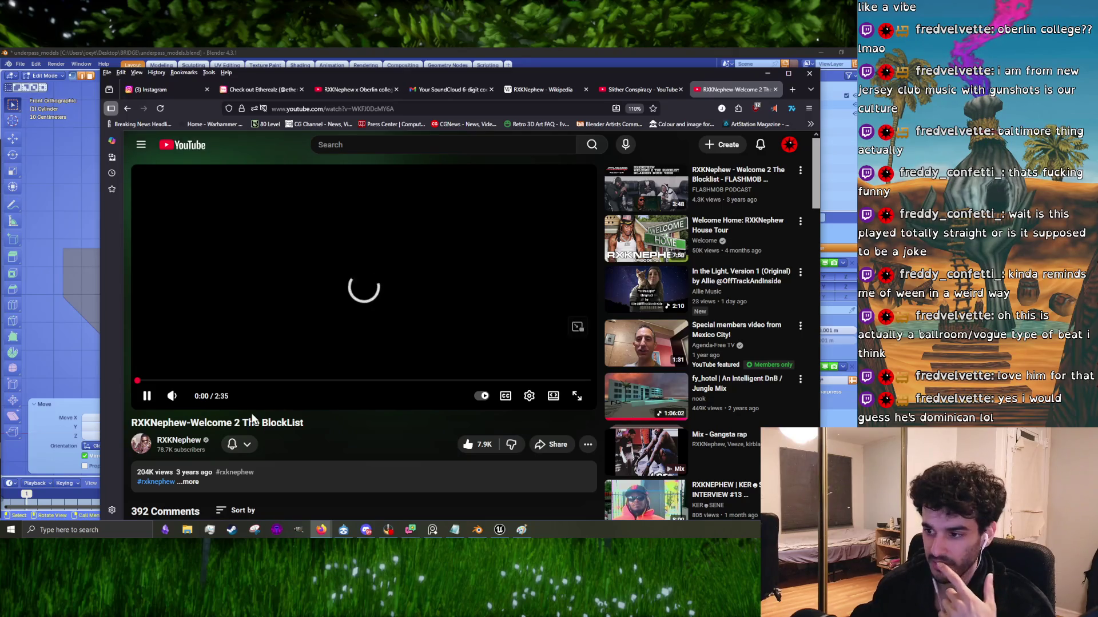
Step: Seek the BlockList video to about 0:30, then rewind a couple of seconds
scroll(338, 447, "down", 5)
scroll(338, 447, "up", 5)
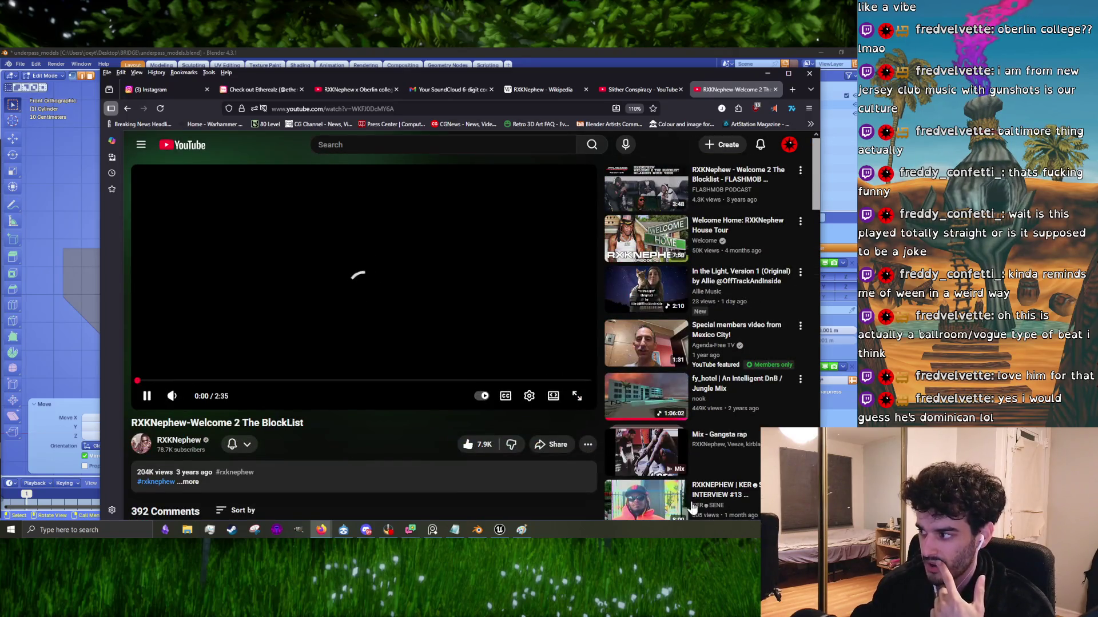
mouse_move(200, 381)
left_mouse_down()
mouse_move(179, 386)
mouse_move(187, 381)
left_mouse_up()
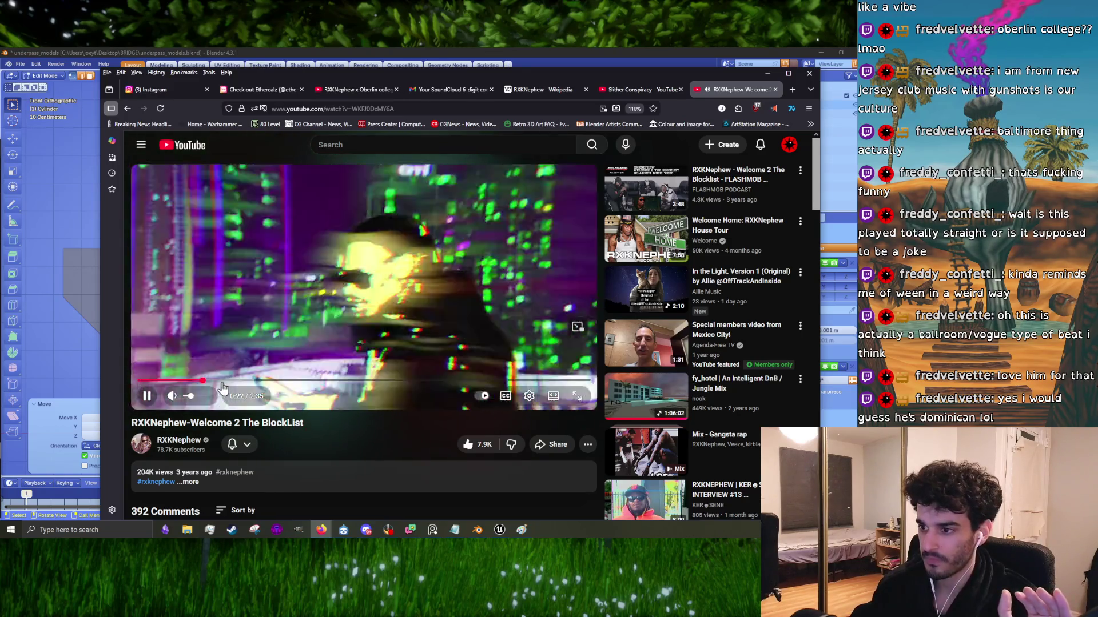
left_click(224, 380)
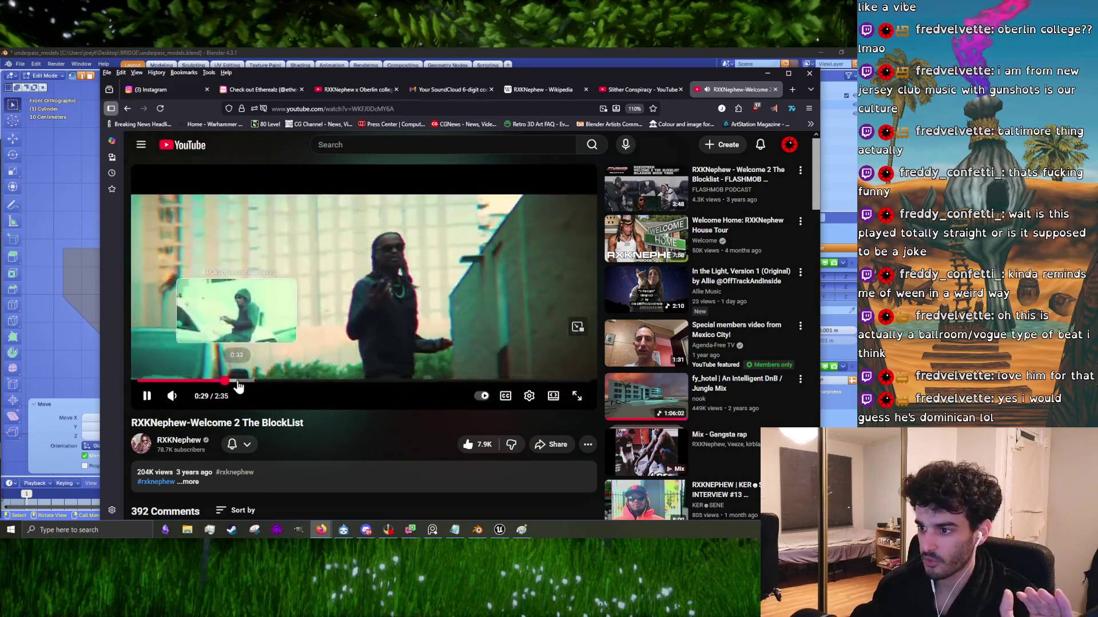
key("Left")
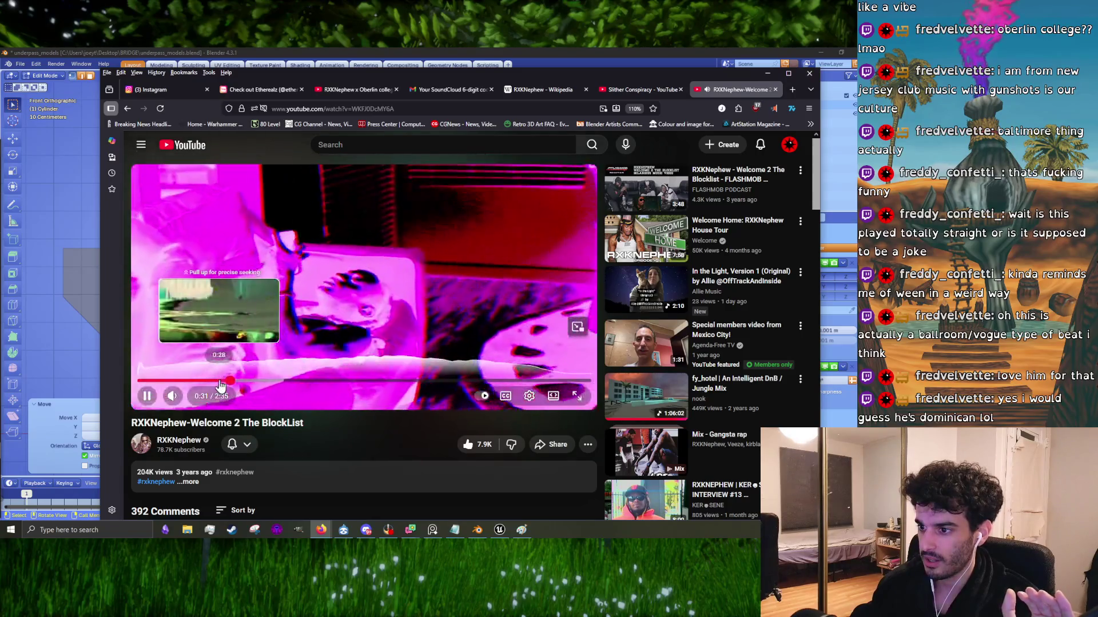
Step: Turn on English auto-generated captions, then pause and resume the video
mouse_move(177, 400)
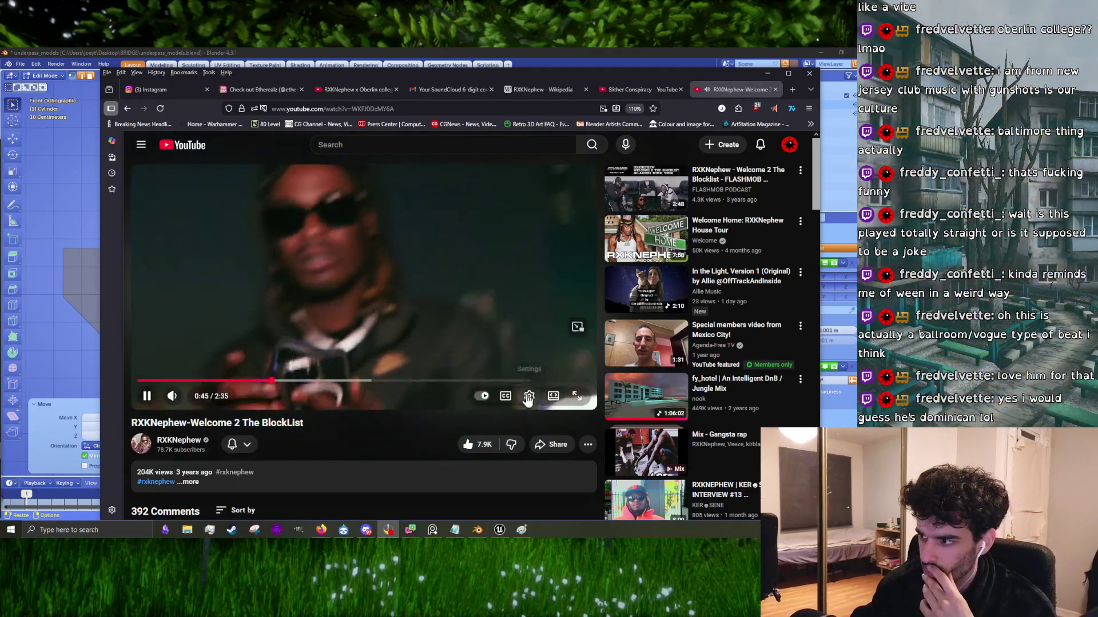
left_click(508, 397)
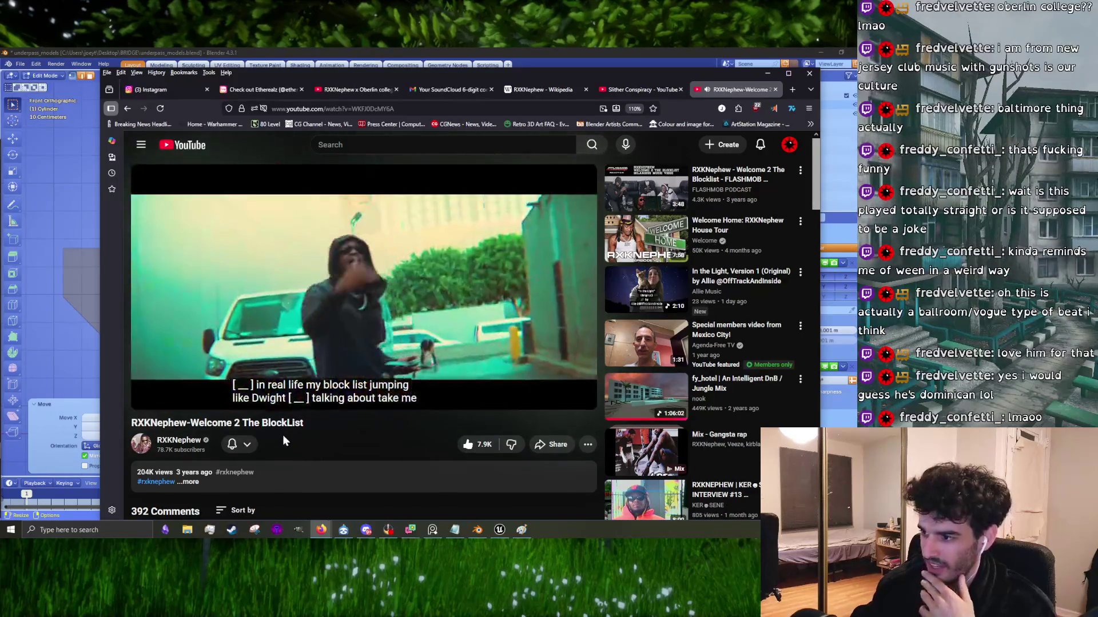
mouse_move(345, 348)
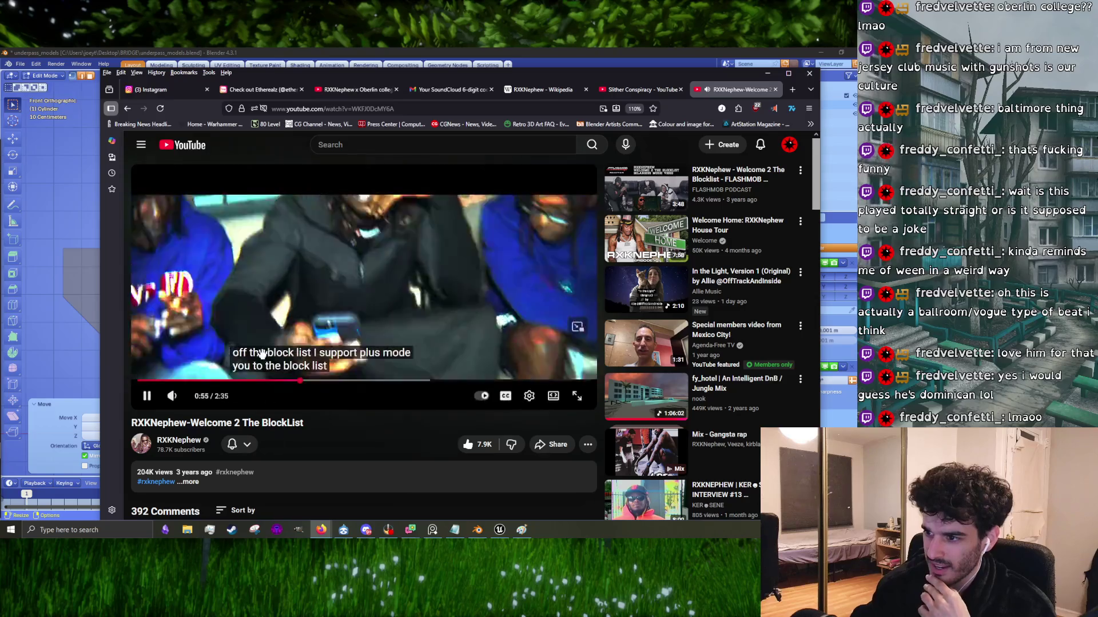
left_click(415, 300)
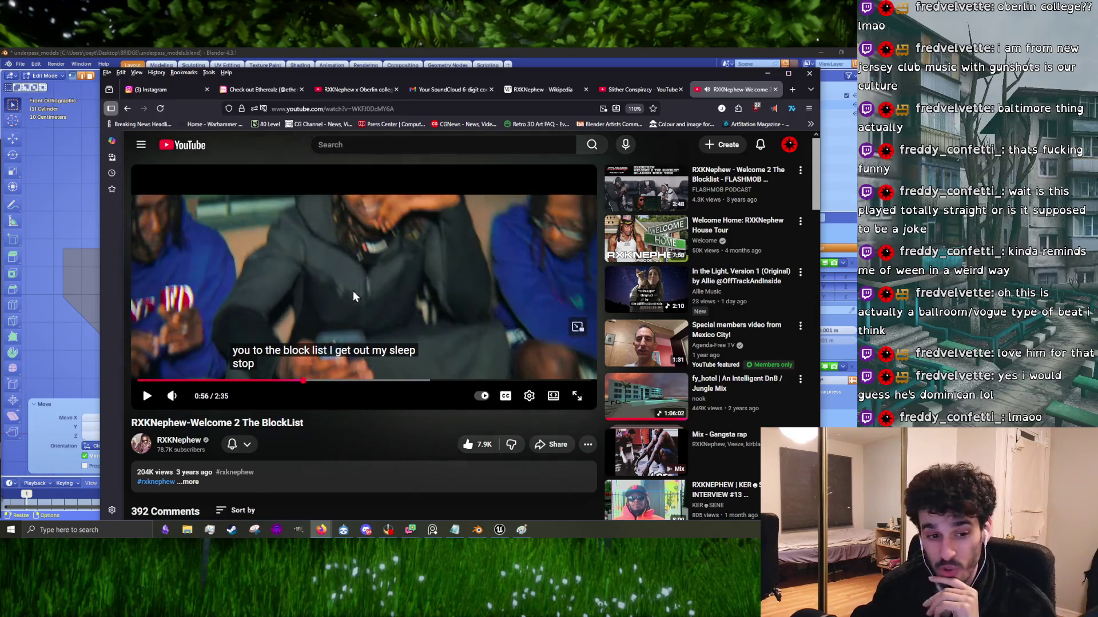
left_click(352, 290)
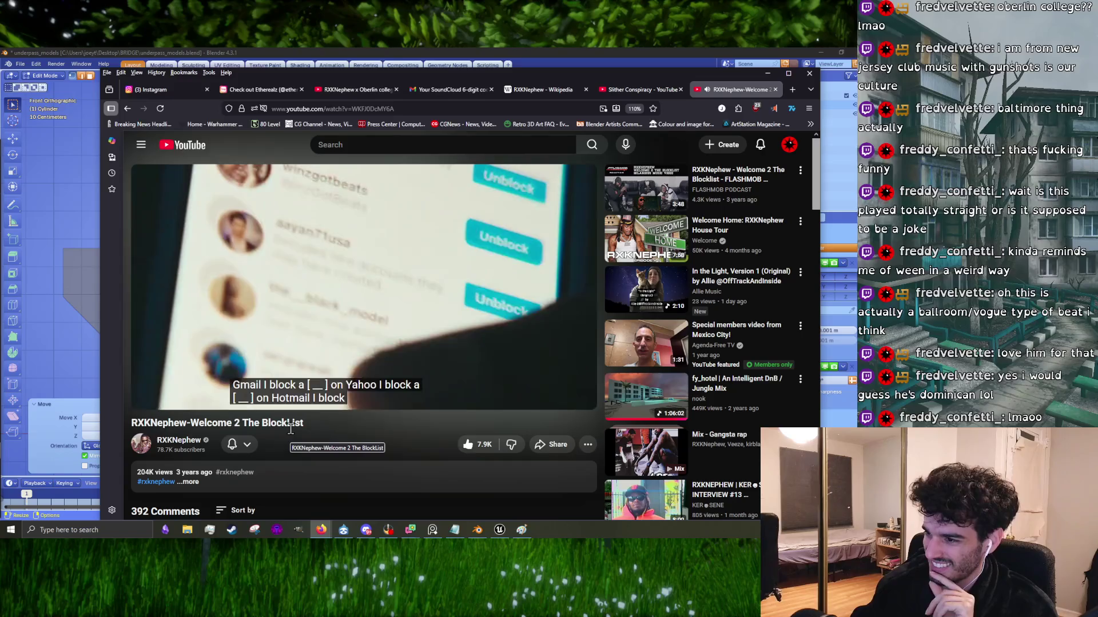
Step: Scroll the BlockList page, pause and resume it, then switch to the Slither Conspiracy tab
scroll(290, 429, "down", 5)
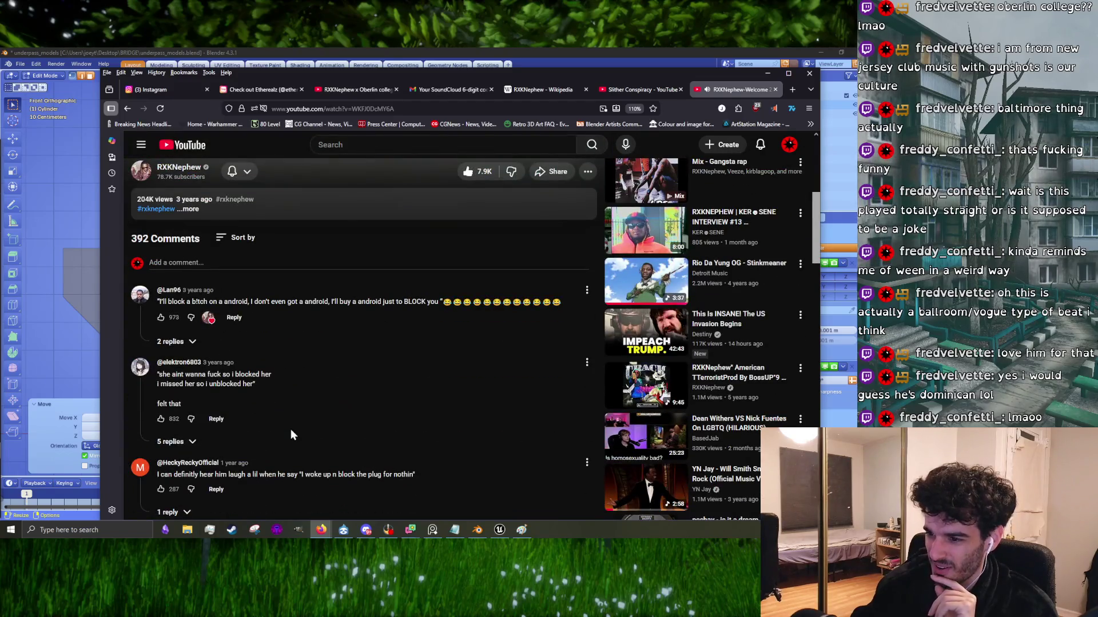
scroll(290, 429, "down", 3)
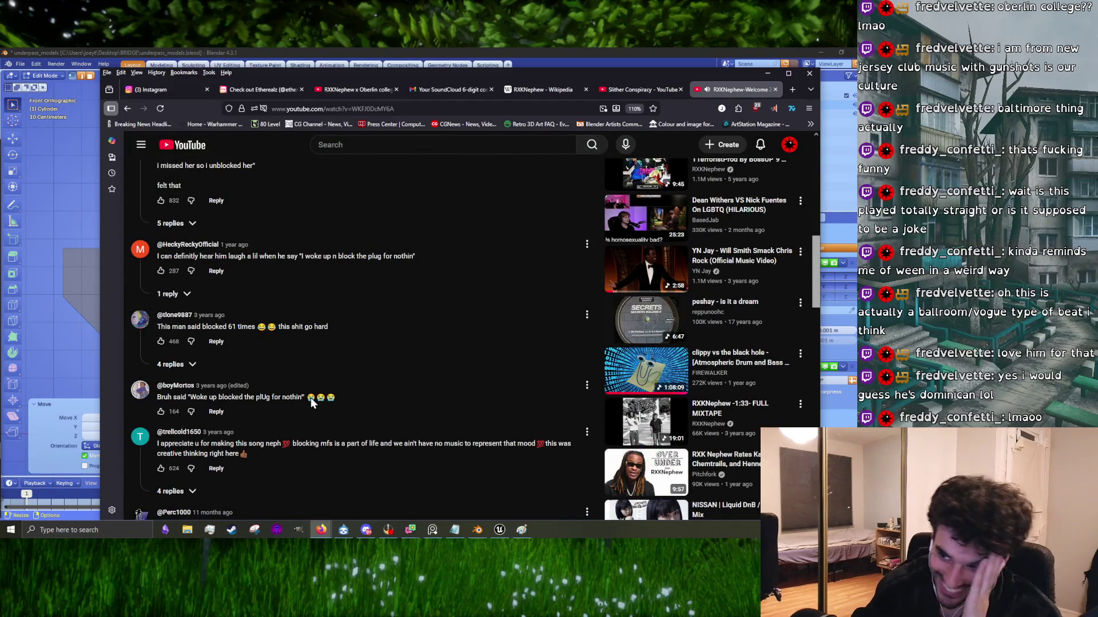
scroll(266, 419, "down", 1)
scroll(266, 421, "down", 2)
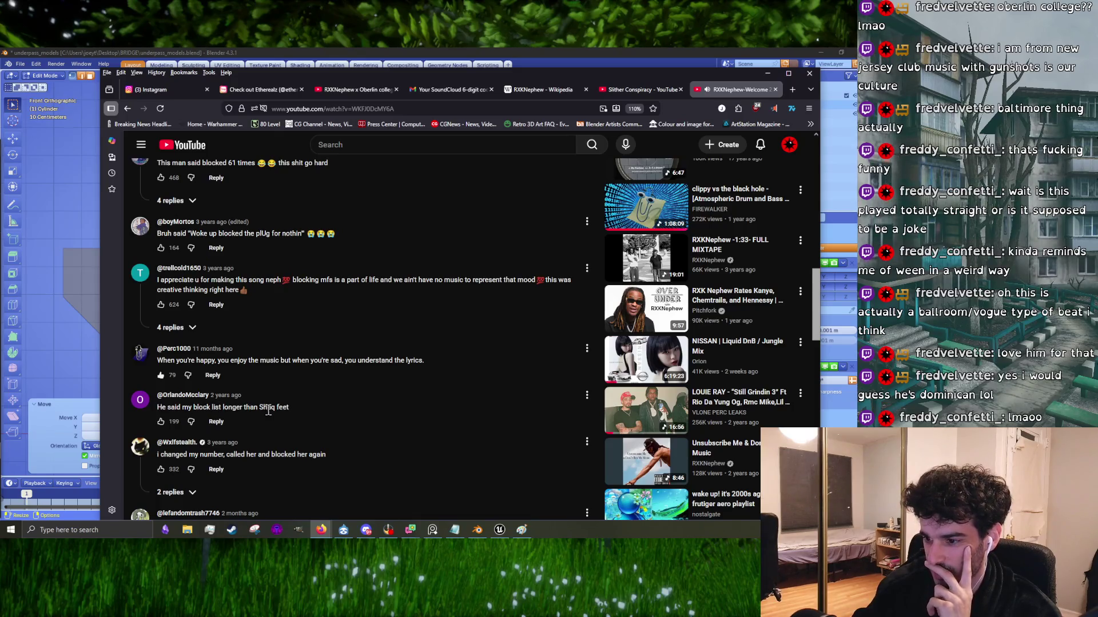
scroll(268, 411, "down", 4)
scroll(286, 421, "down", 4)
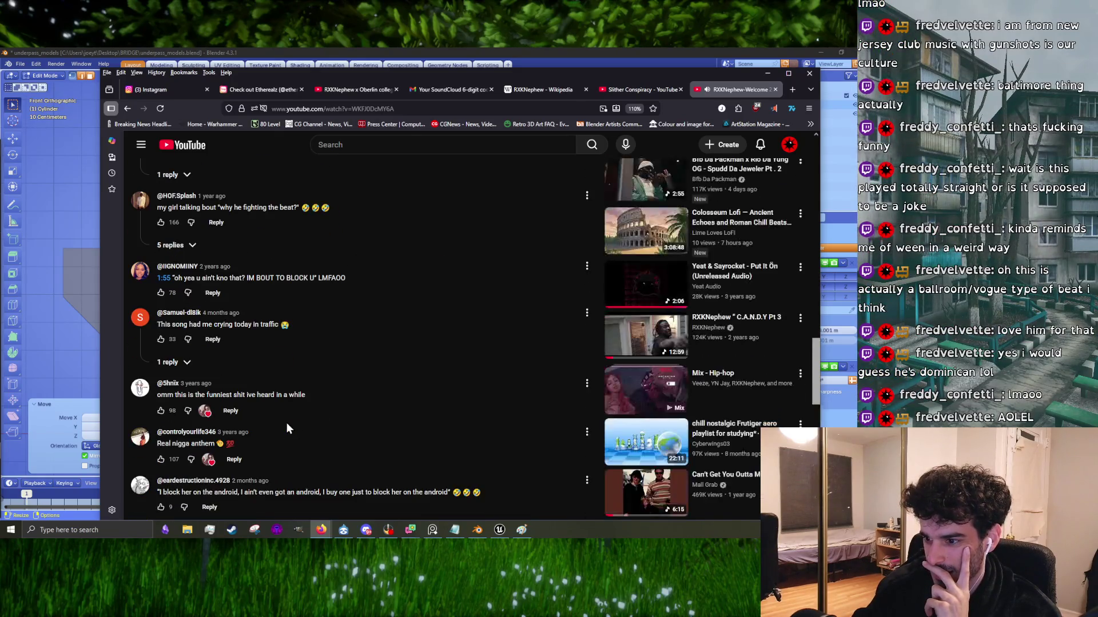
scroll(287, 423, "up", 15)
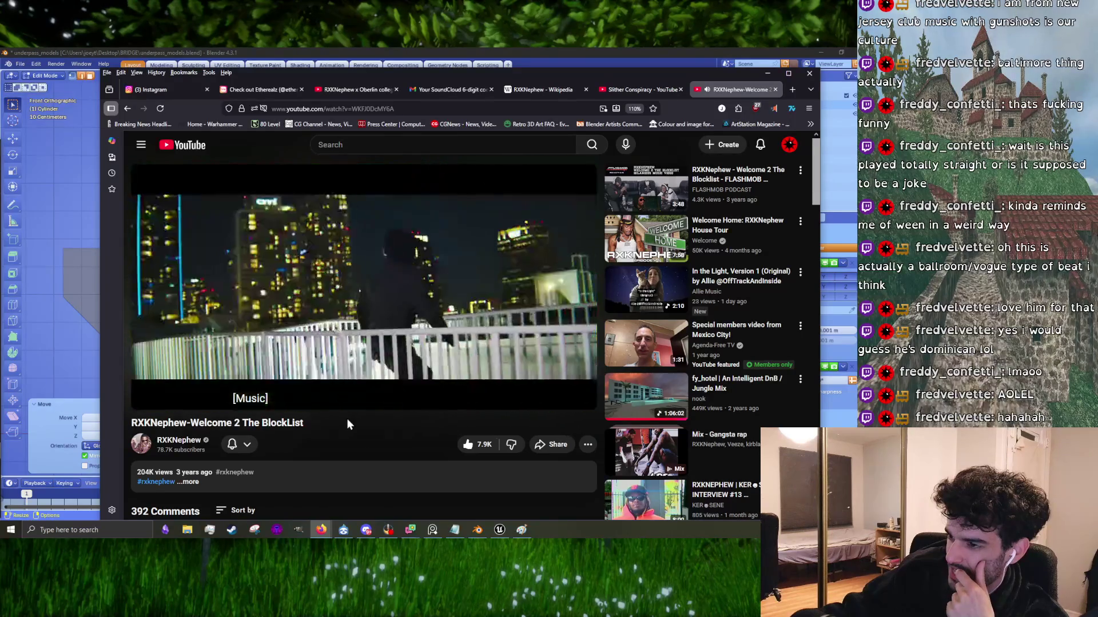
left_click(224, 308)
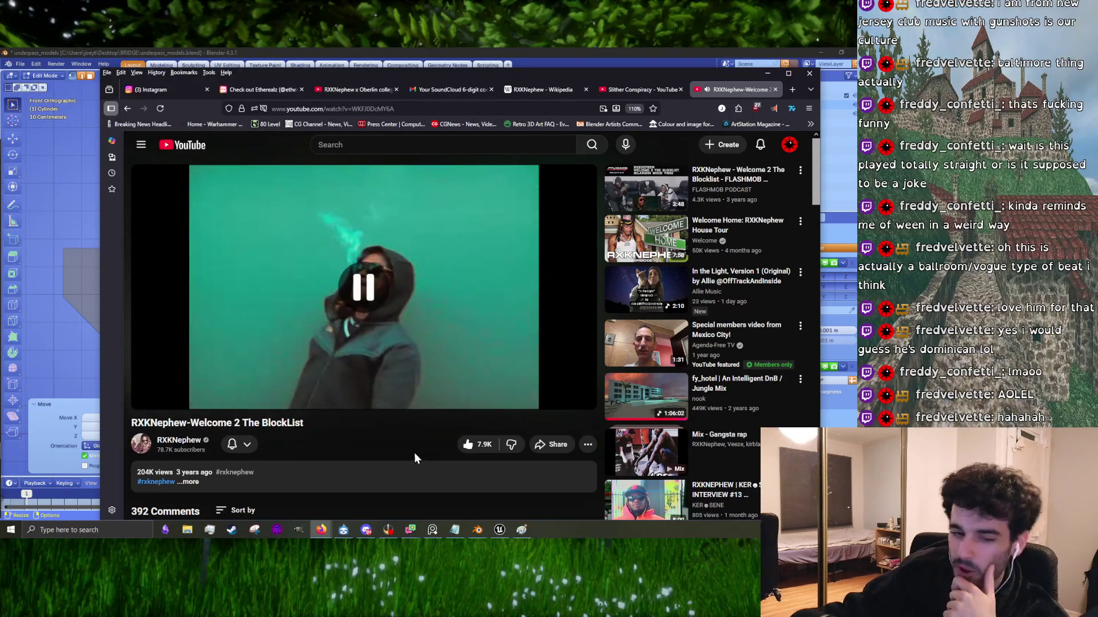
left_click(340, 349)
left_click(630, 91)
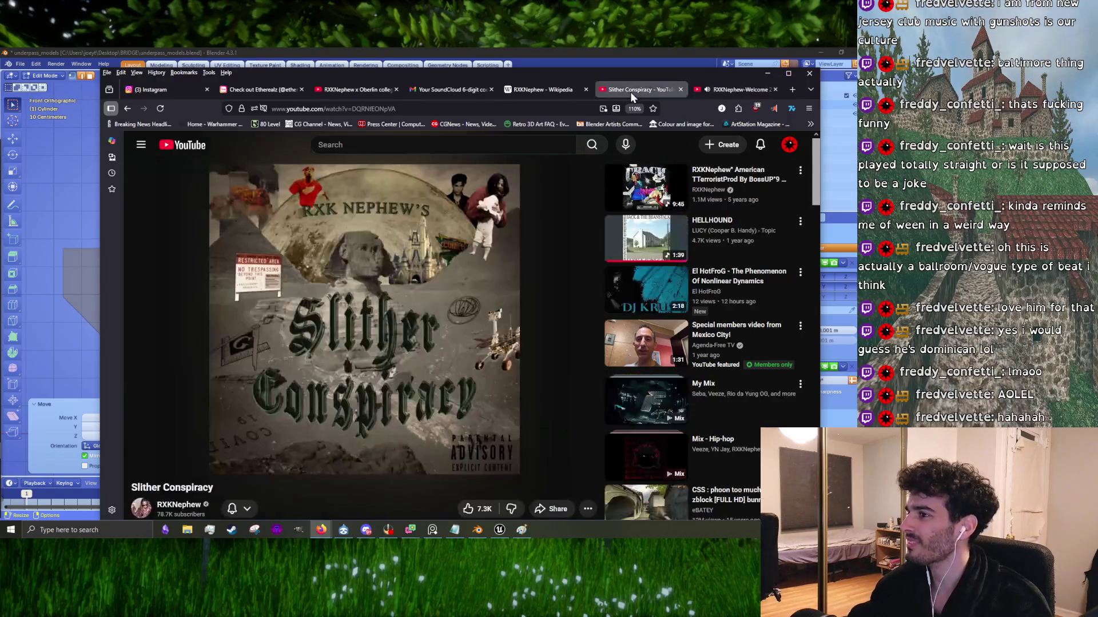
Step: Look over the RXKNephew Wikipedia article
left_click(722, 86)
left_click(560, 91)
scroll(474, 264, "down", 5)
scroll(438, 283, "down", 10)
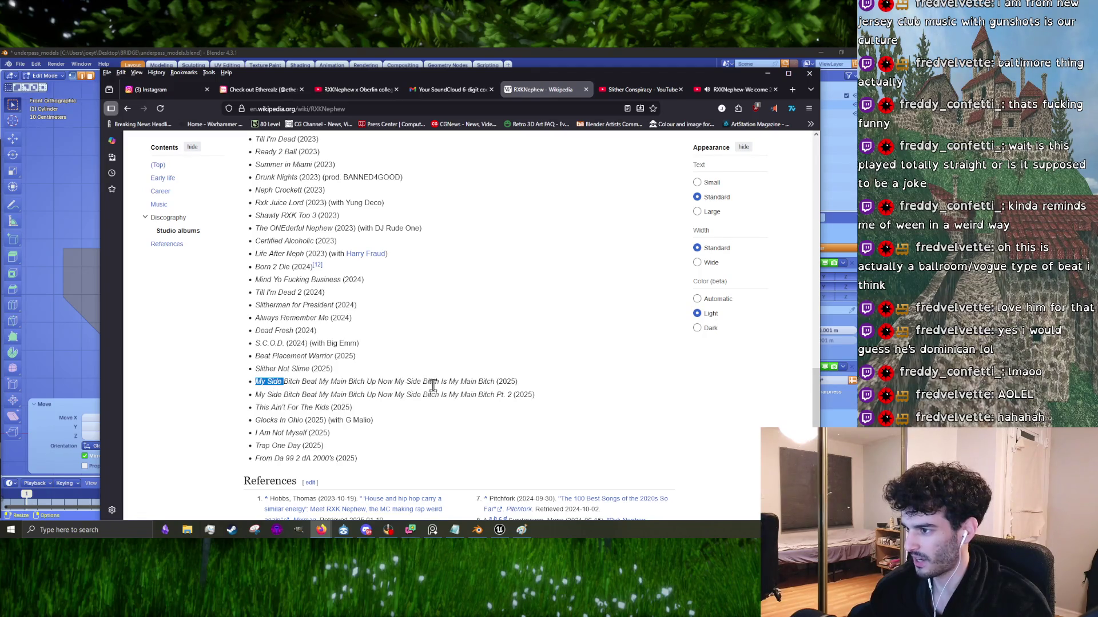
Step: Skip the BlockList video near its end, pause it, and close its tab
left_click(752, 89)
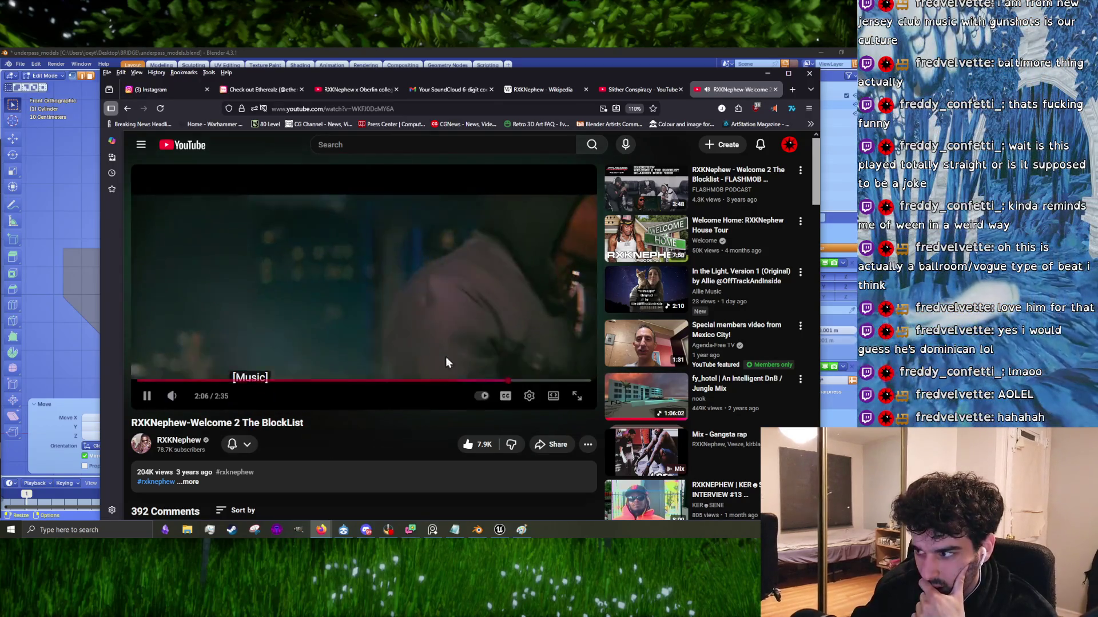
left_click(512, 380)
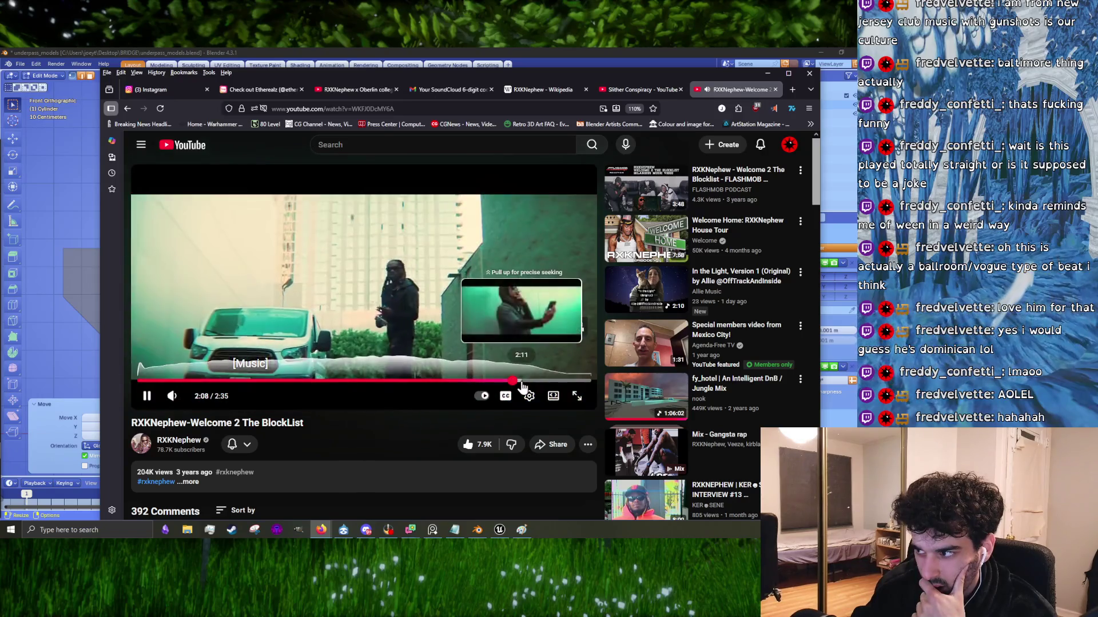
left_click_drag(521, 383, 517, 385)
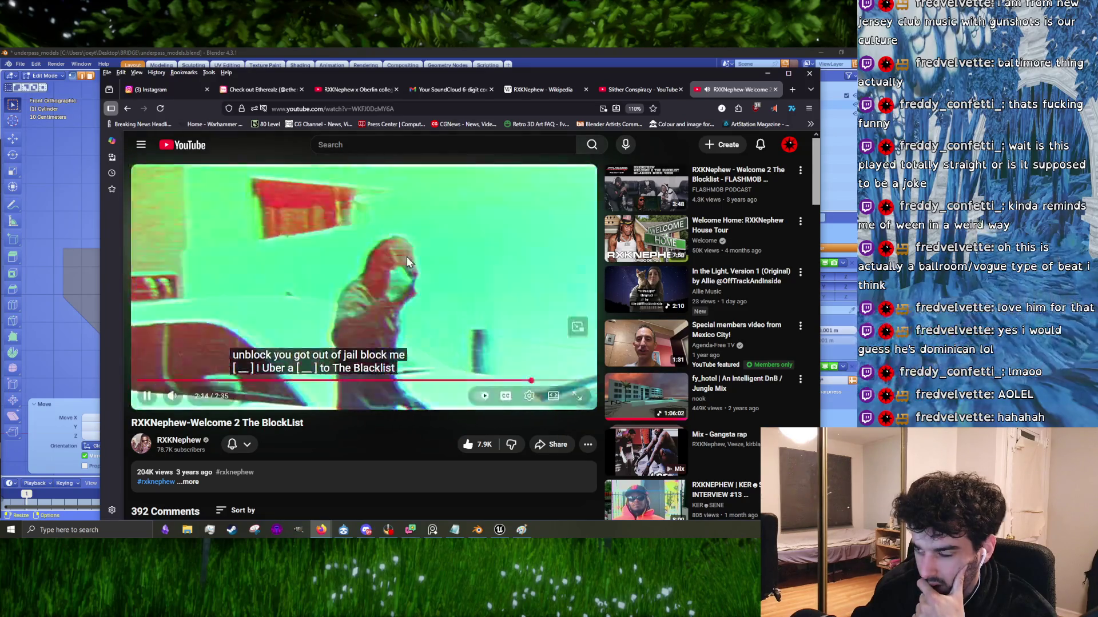
left_click(404, 257)
left_click(775, 90)
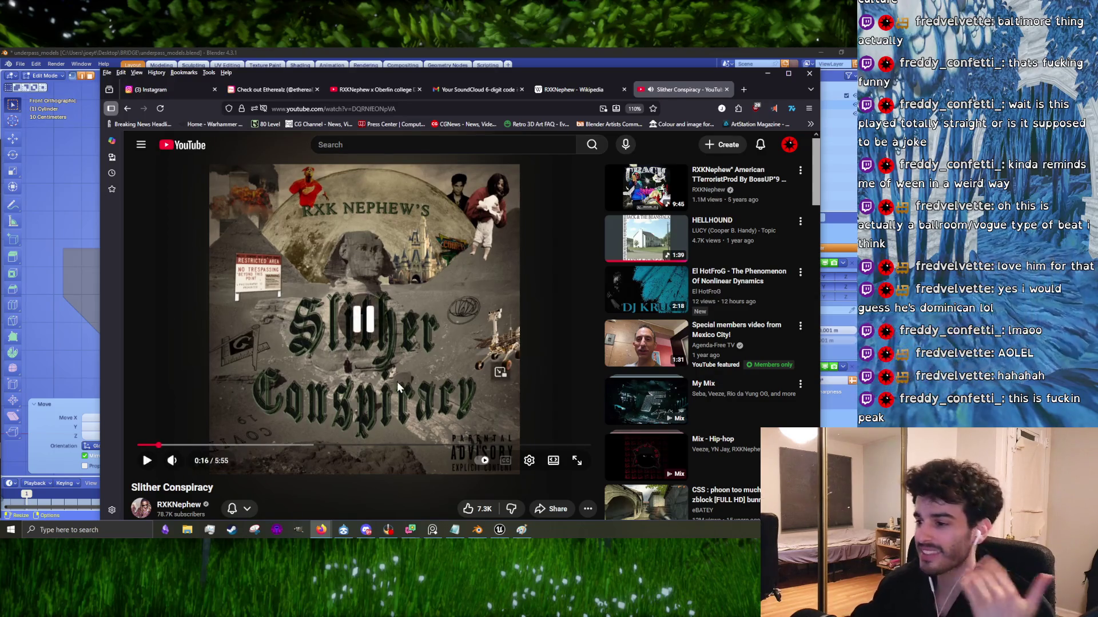
Step: Play Slither Conspiracy and skip it ahead to about 2:03 of 5:55
left_click(379, 355)
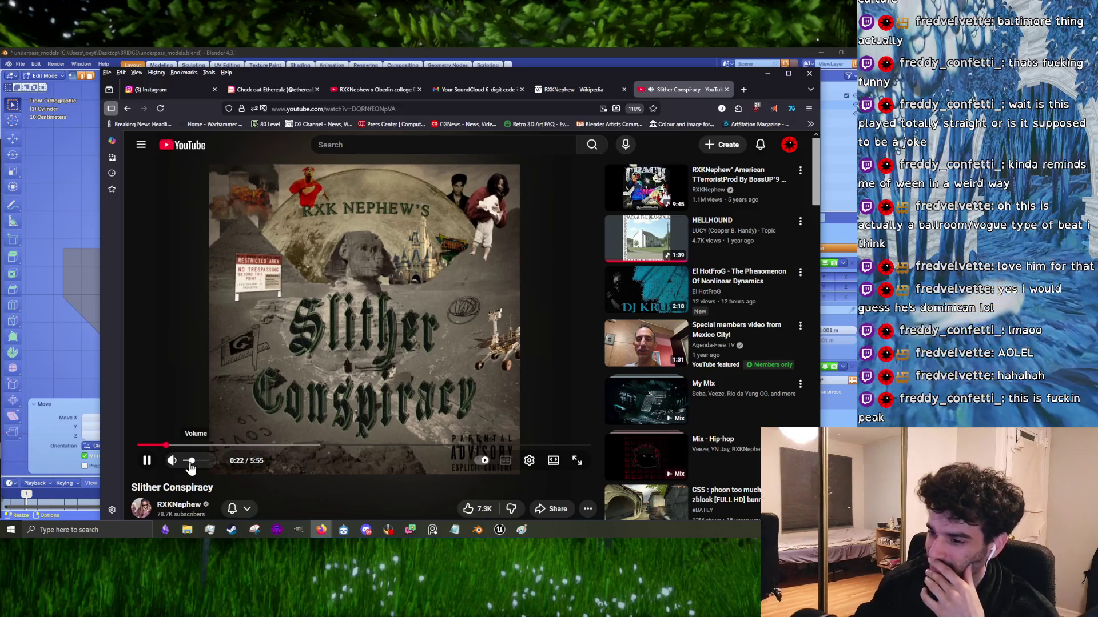
left_click_drag(272, 449, 273, 450)
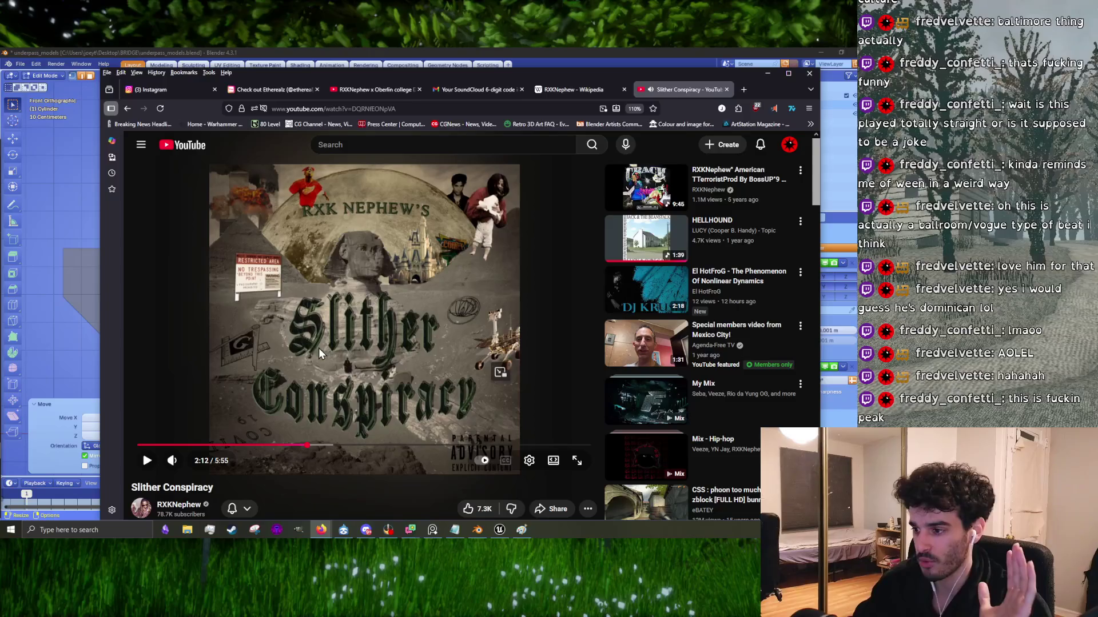
left_click(284, 406)
left_click(282, 447)
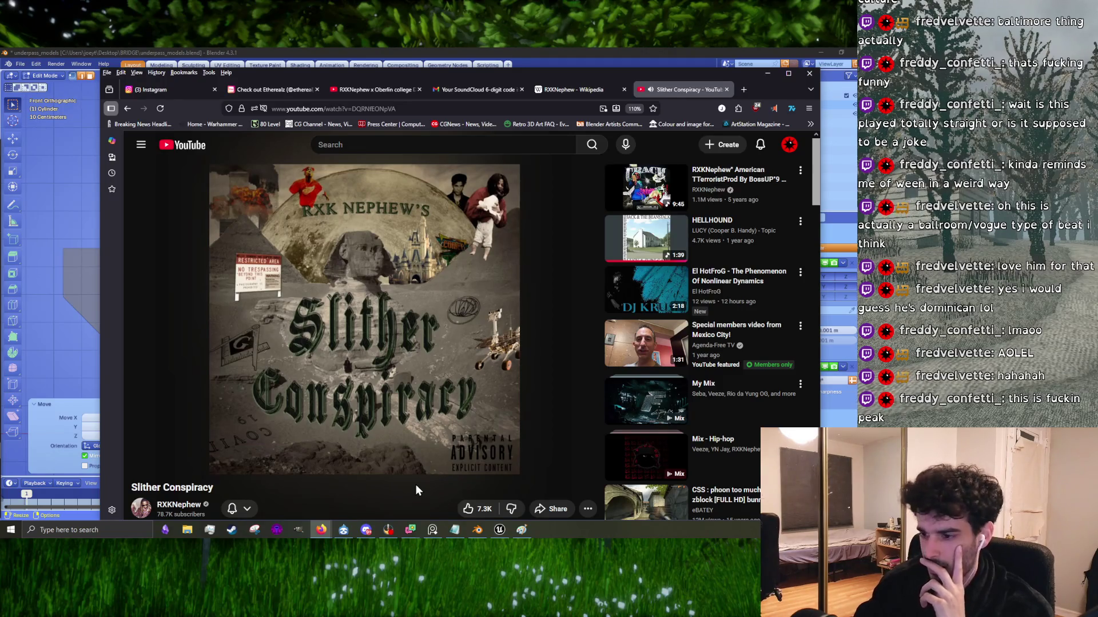
scroll(399, 491, "down", 5)
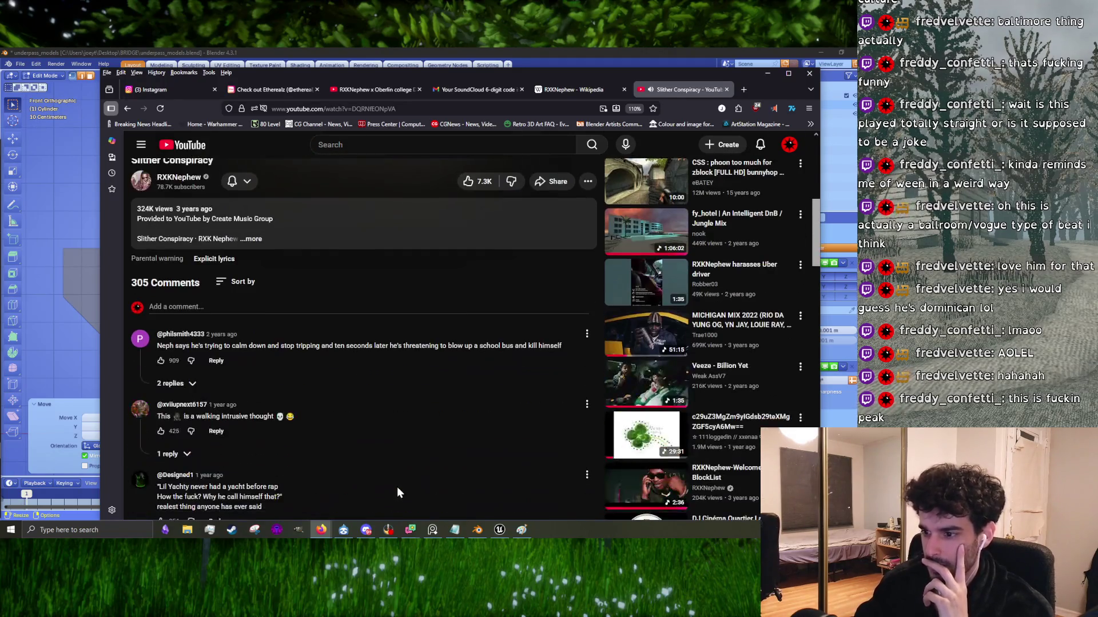
scroll(399, 490, "down", 3)
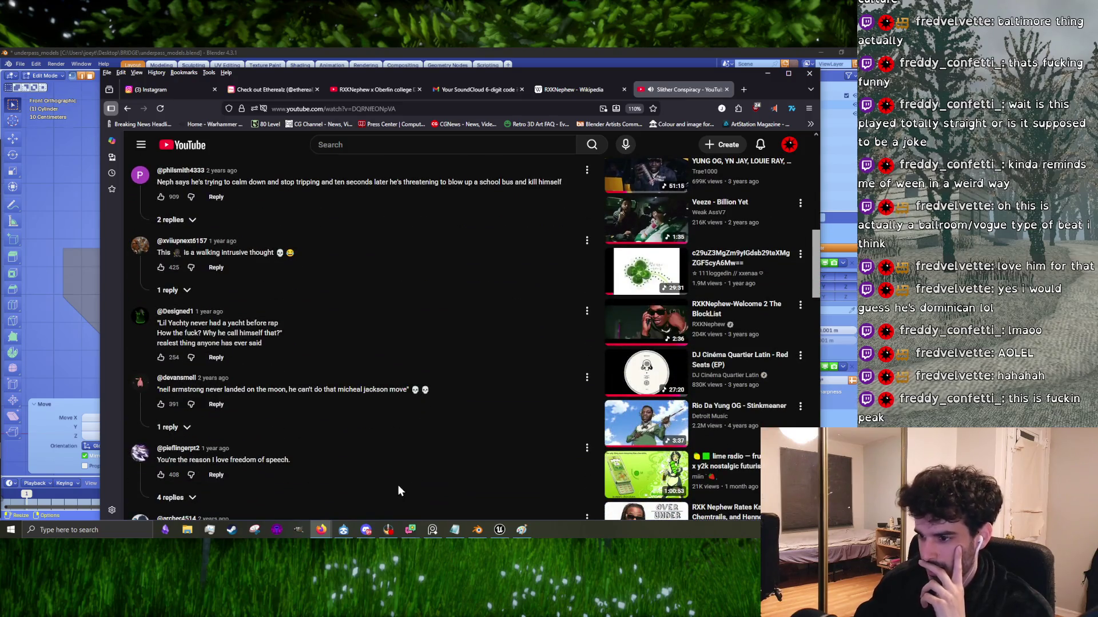
scroll(399, 487, "down", 2)
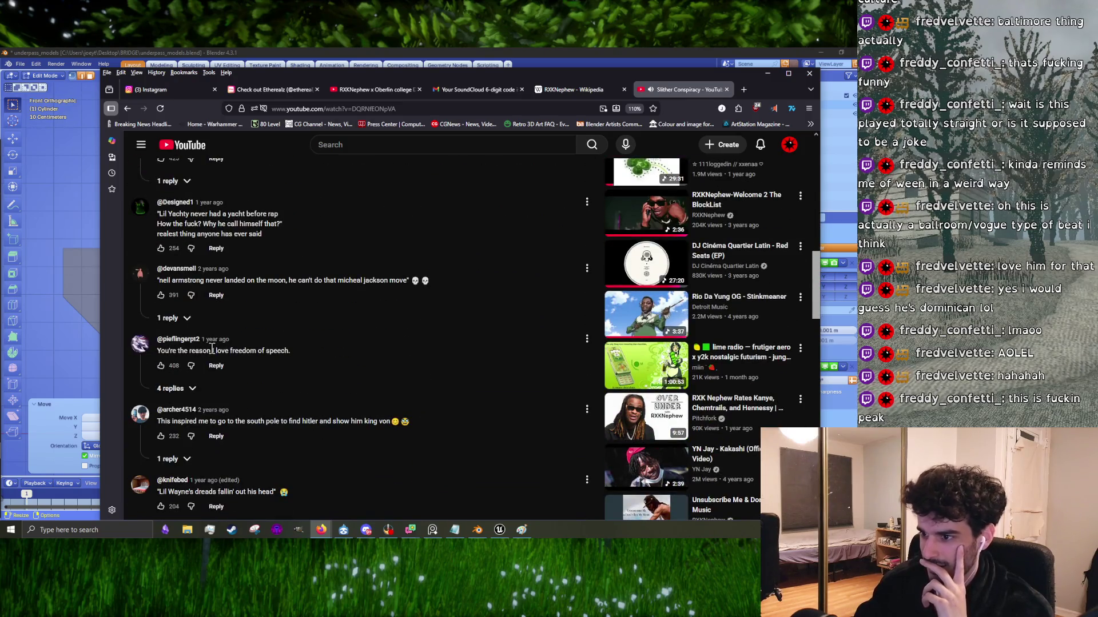
scroll(472, 430, "up", 10)
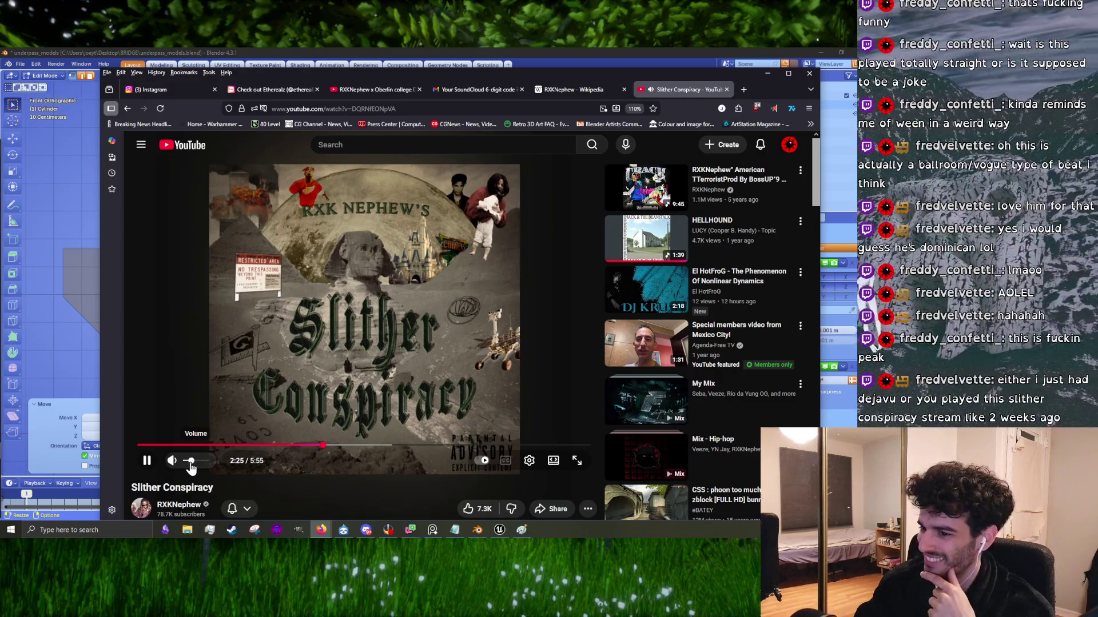
Step: Skip Slither Conspiracy ahead through 2:51, 3:12, 3:25 and 3:42 to about 4:29
left_click(356, 453)
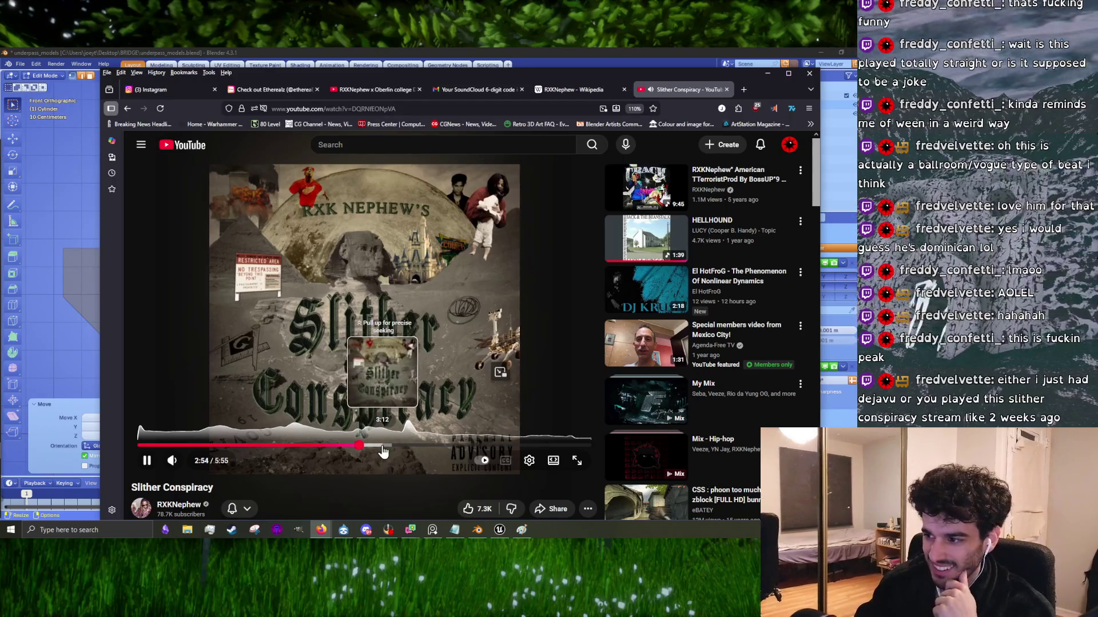
left_click(382, 452)
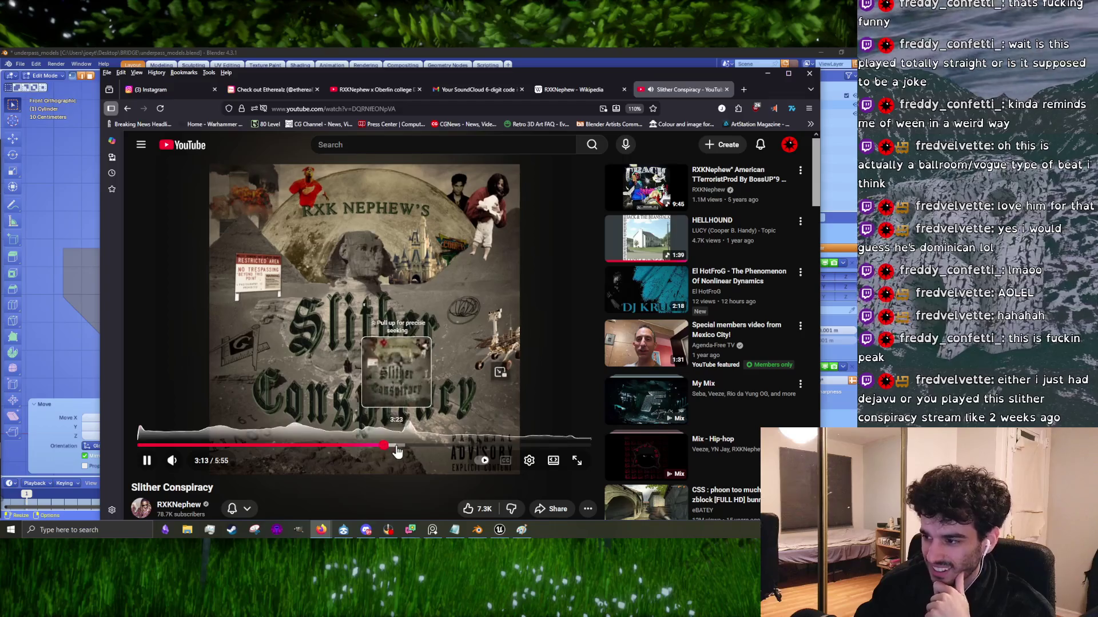
left_click(399, 452)
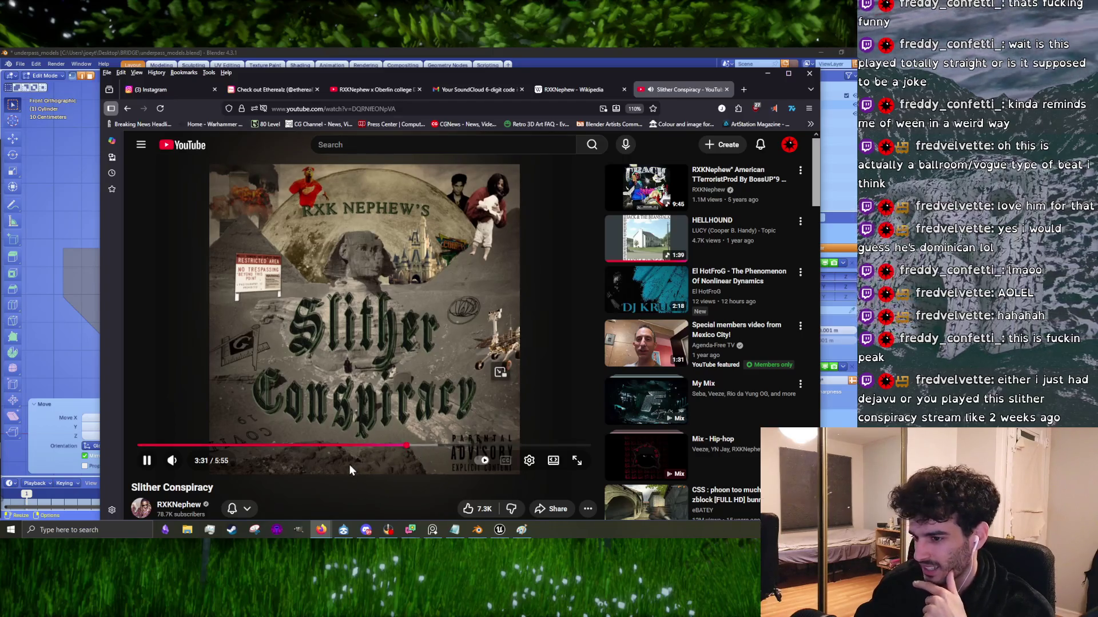
left_click(419, 446)
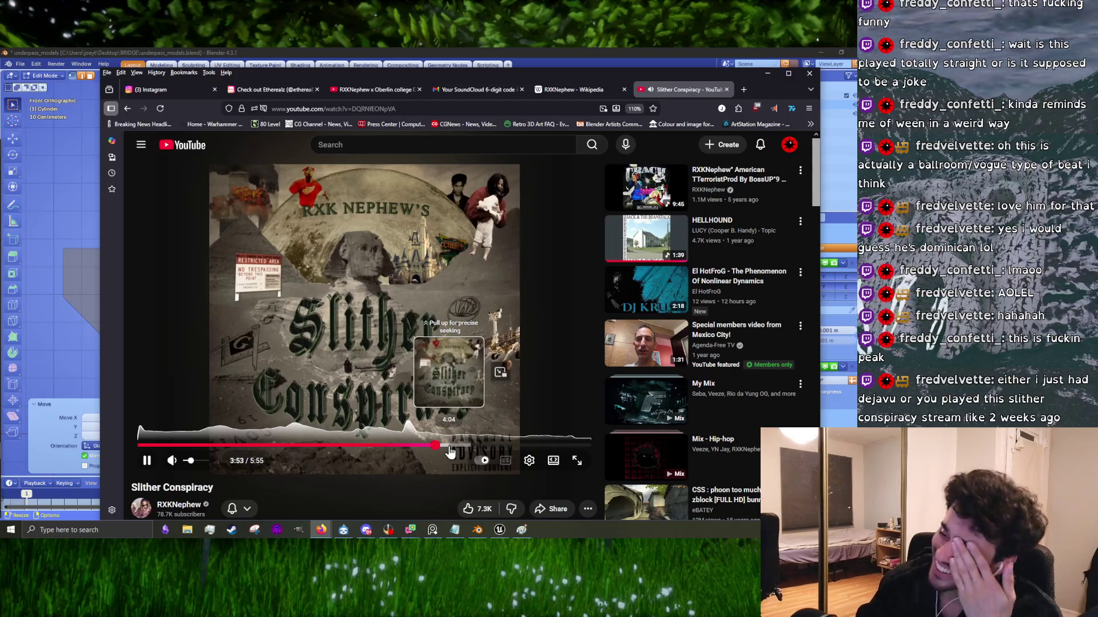
mouse_move(451, 452)
left_mouse_down()
mouse_move(482, 453)
mouse_move(485, 416)
left_mouse_up()
left_click(422, 414)
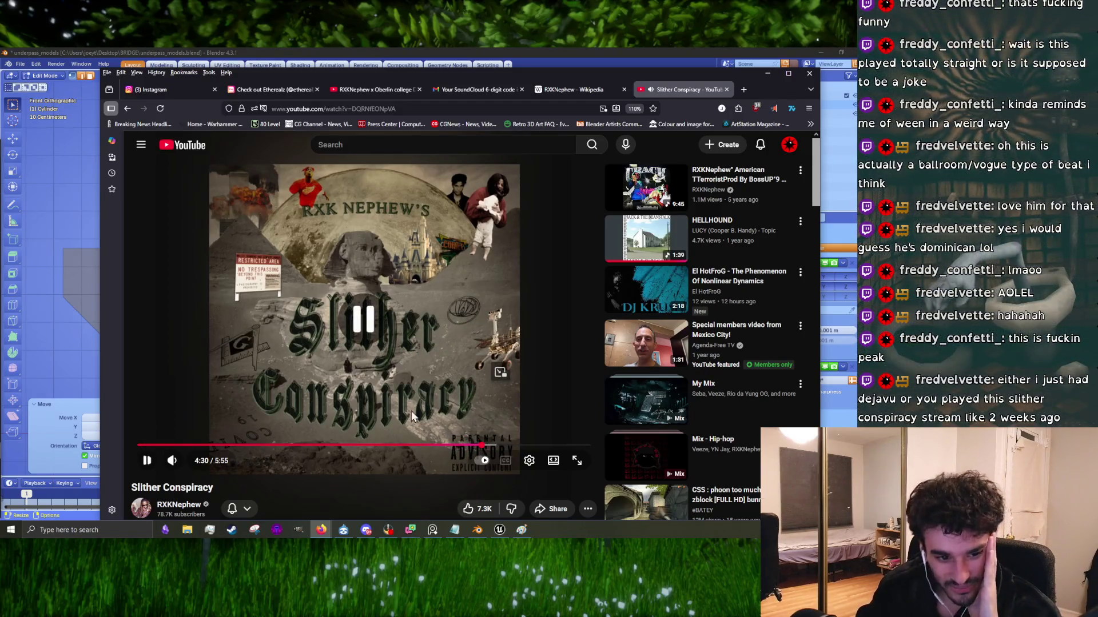
left_click(421, 325)
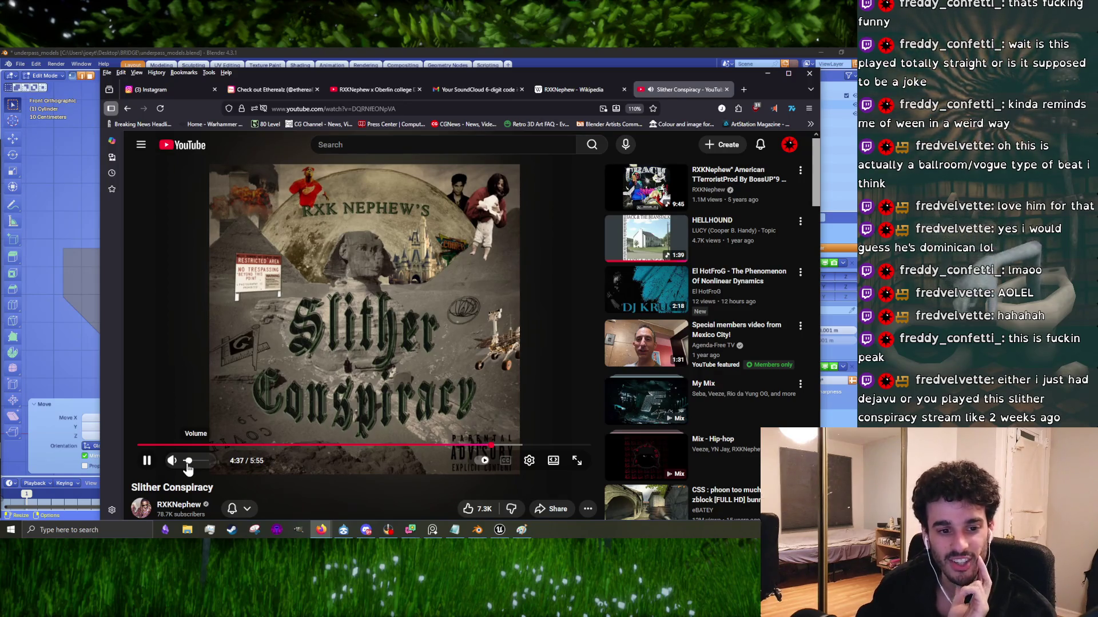
Step: Pause and resume the track at 4:39 and 4:49, leaving it playing
left_click(288, 300)
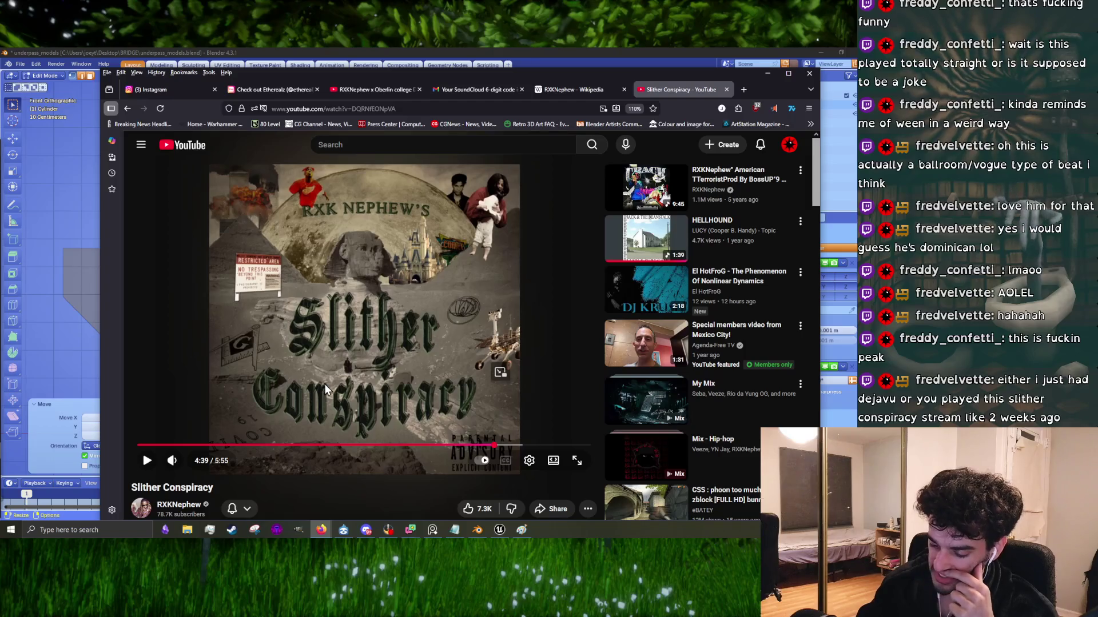
left_click(376, 373)
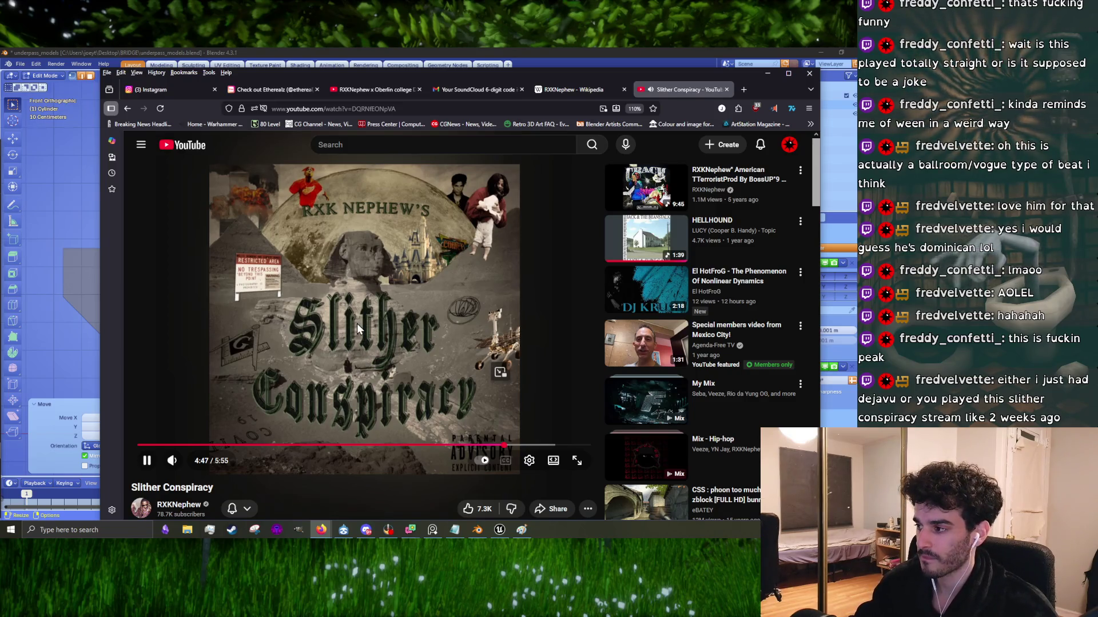
left_click(389, 389)
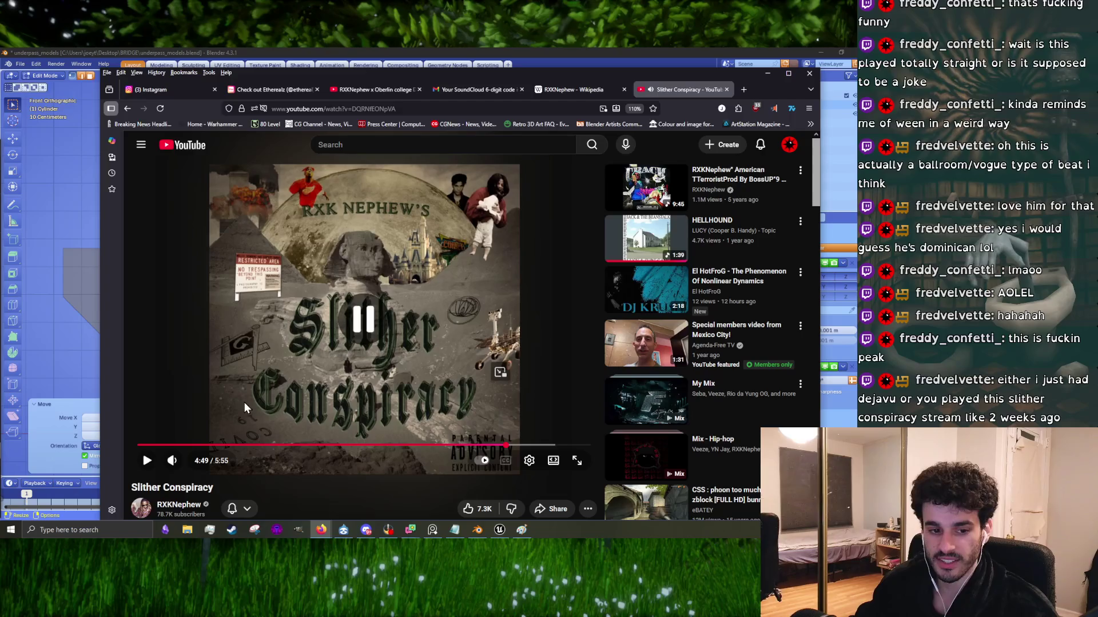
left_click(320, 407)
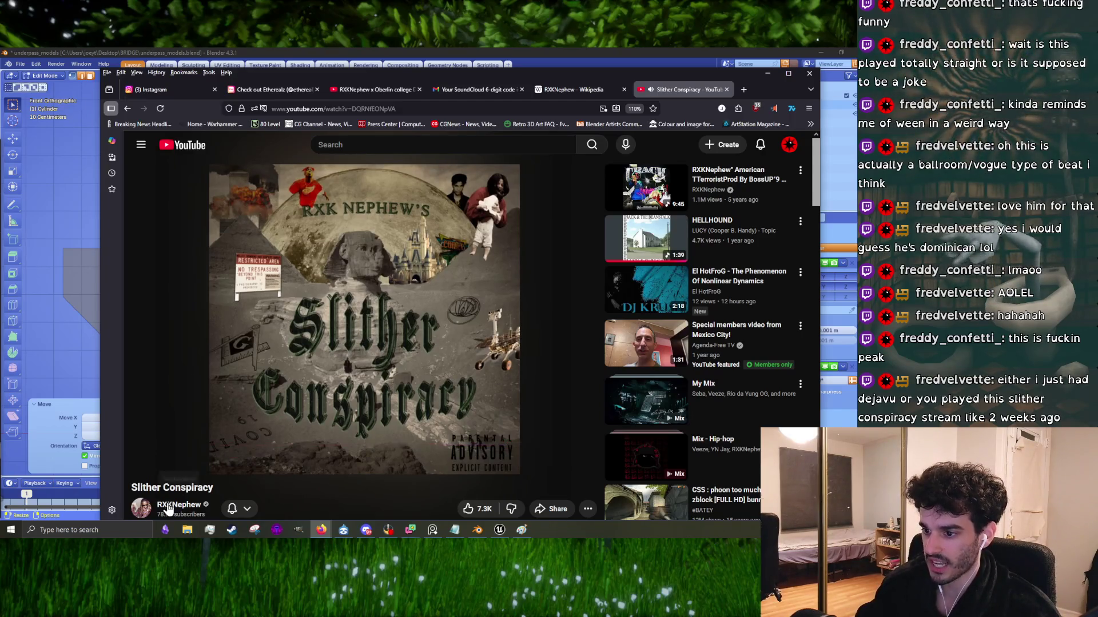
left_click(338, 327)
left_click(338, 327)
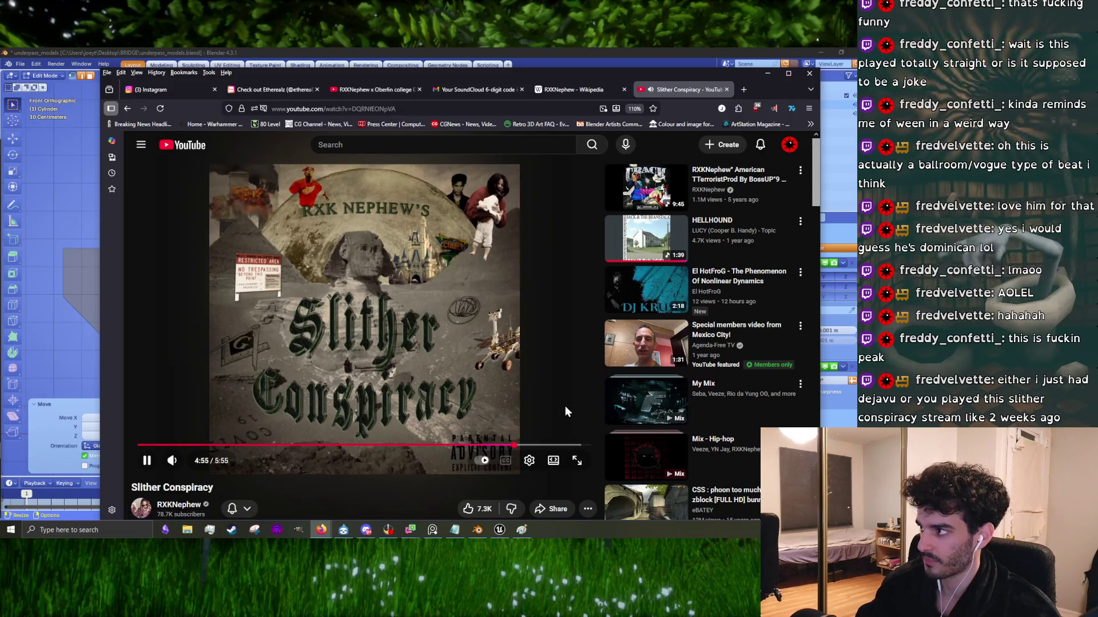
Step: Browse the Slither Conspiracy comments, then close the video's tab
scroll(471, 411, "down", 1)
scroll(471, 406, "down", 3)
scroll(471, 404, "down", 3)
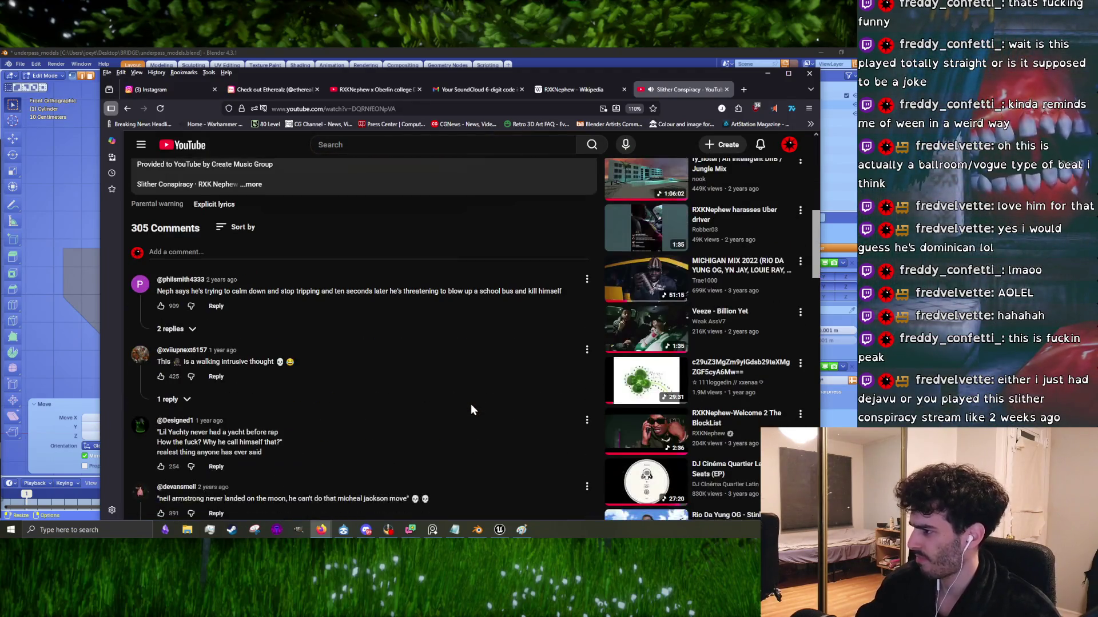
scroll(471, 404, "down", 2)
scroll(462, 408, "up", 9)
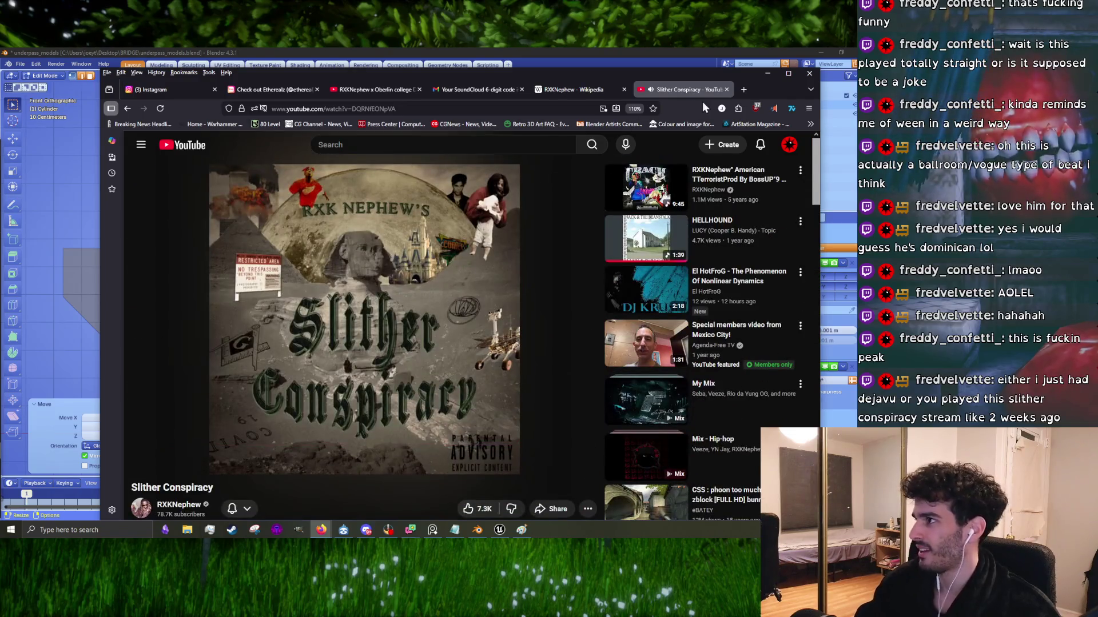
left_click(725, 89)
Step: On the Oberlin DJ set, skip ahead through 29:34, 31:27, 32:44 and 34:41 to about 39:17
left_click(362, 90)
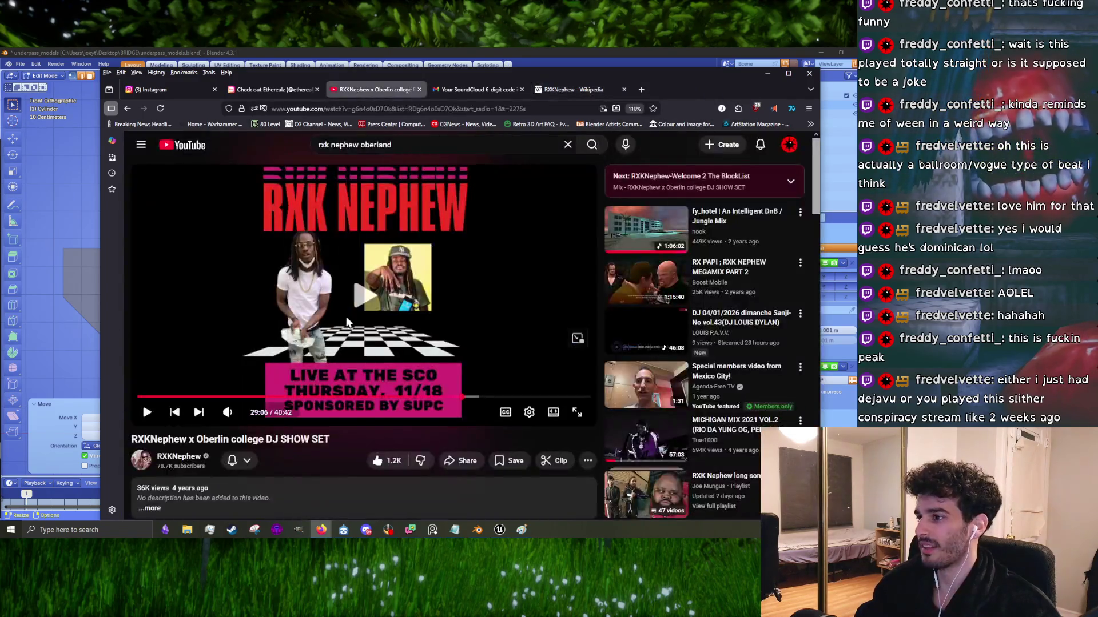
mouse_move(228, 422)
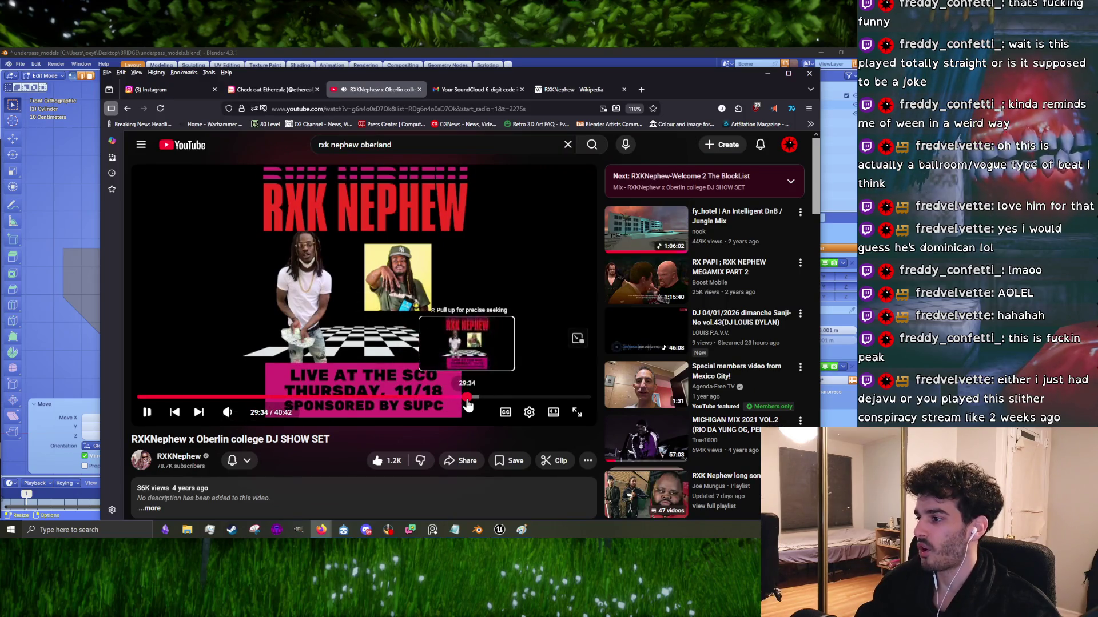
left_click(468, 399)
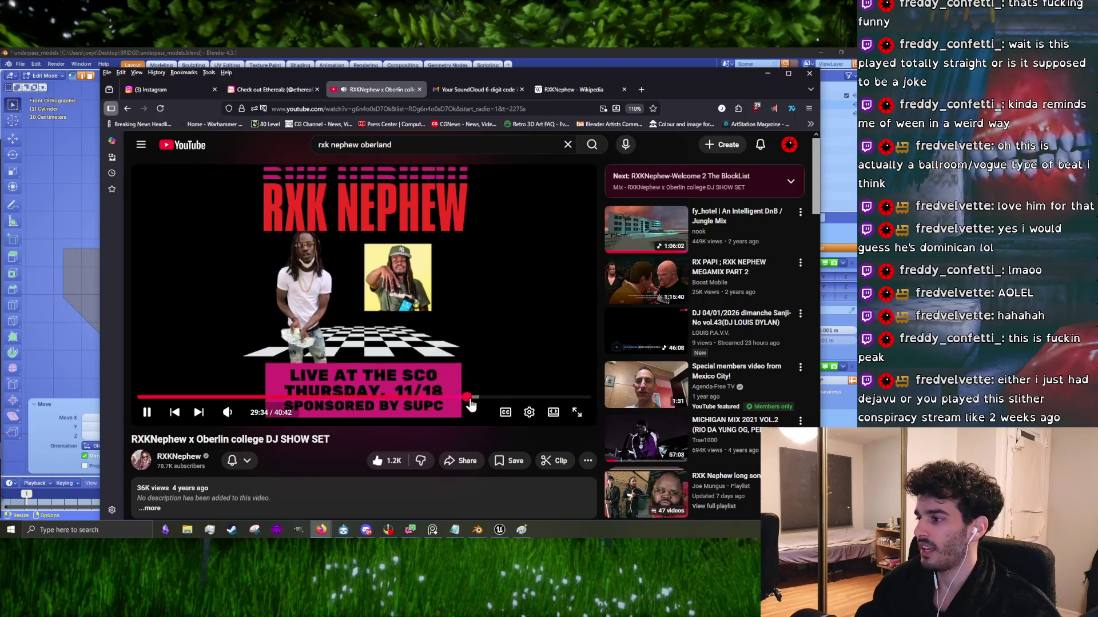
mouse_move(246, 419)
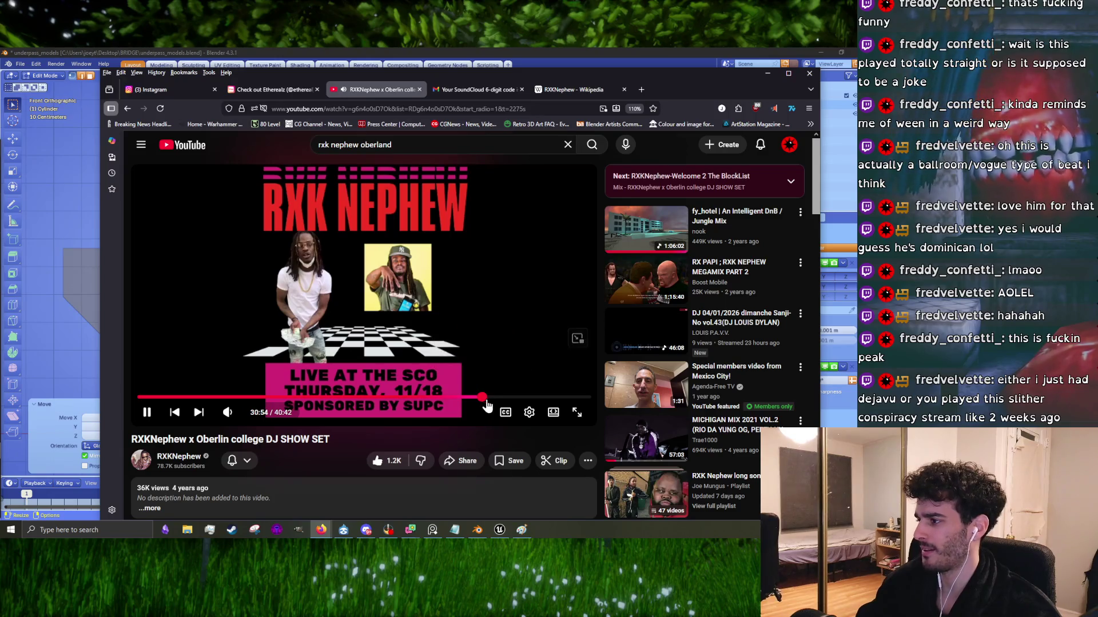
left_click(488, 398)
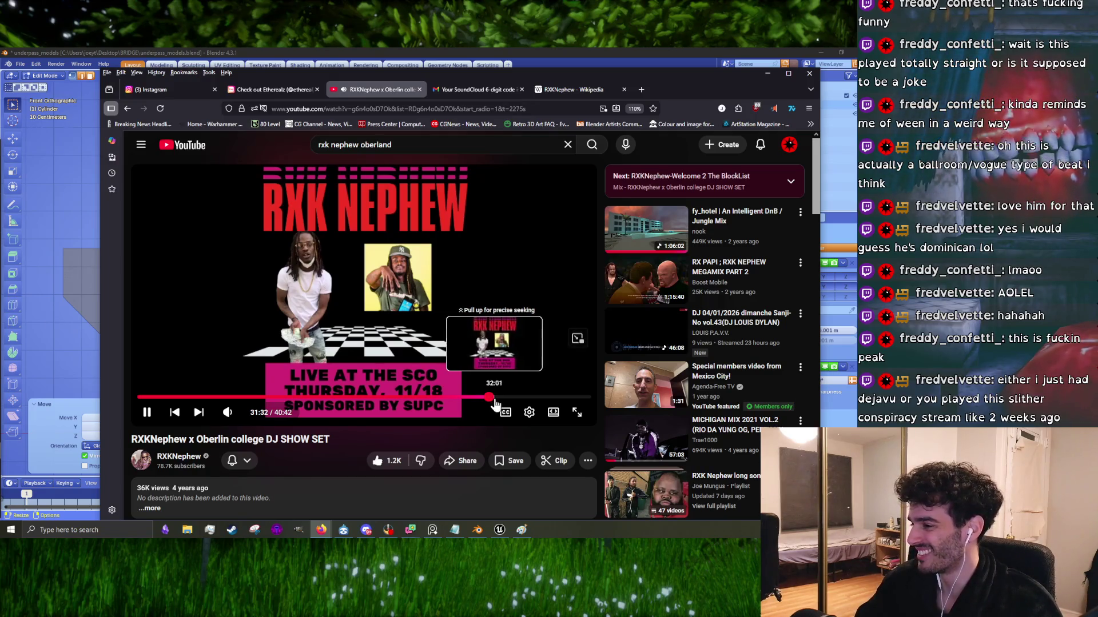
left_click(501, 399)
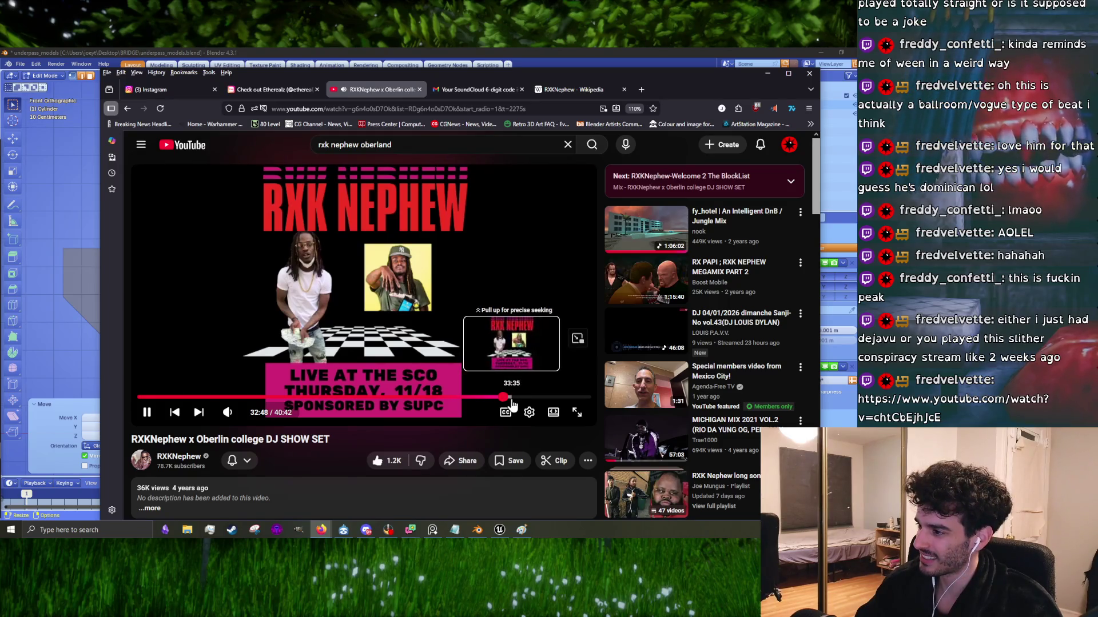
left_click(523, 398)
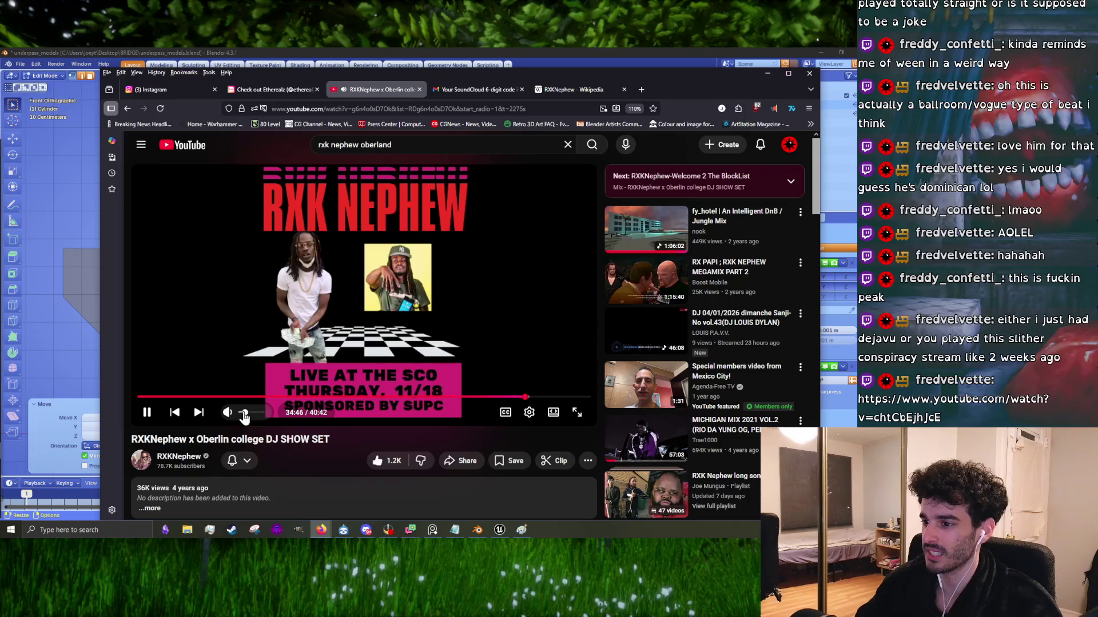
left_click_drag(529, 399, 564, 403)
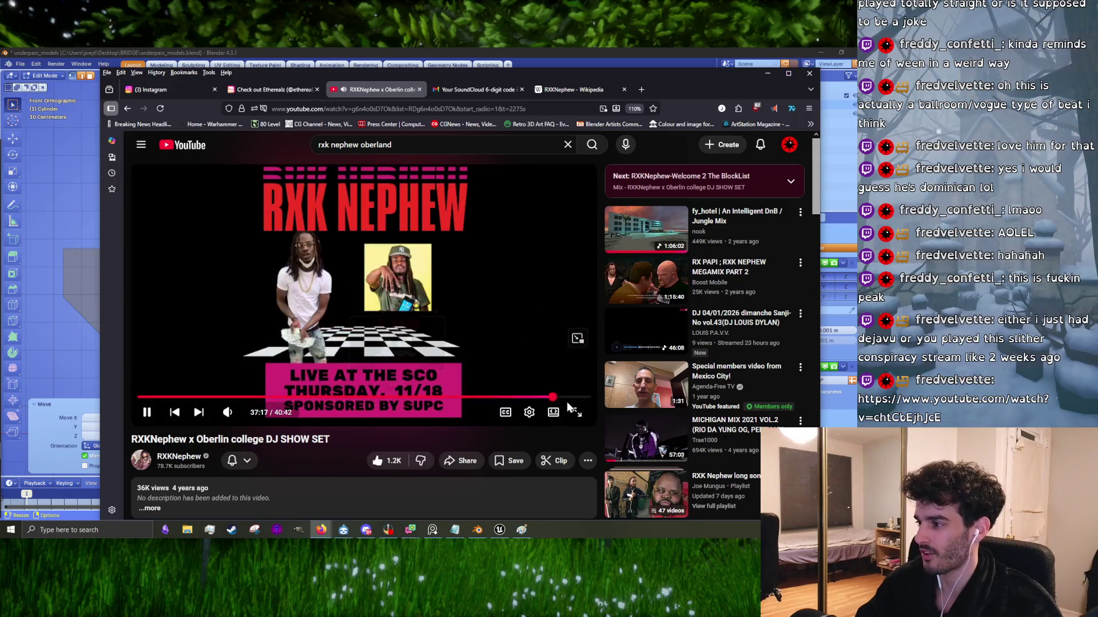
left_click_drag(567, 403, 575, 402)
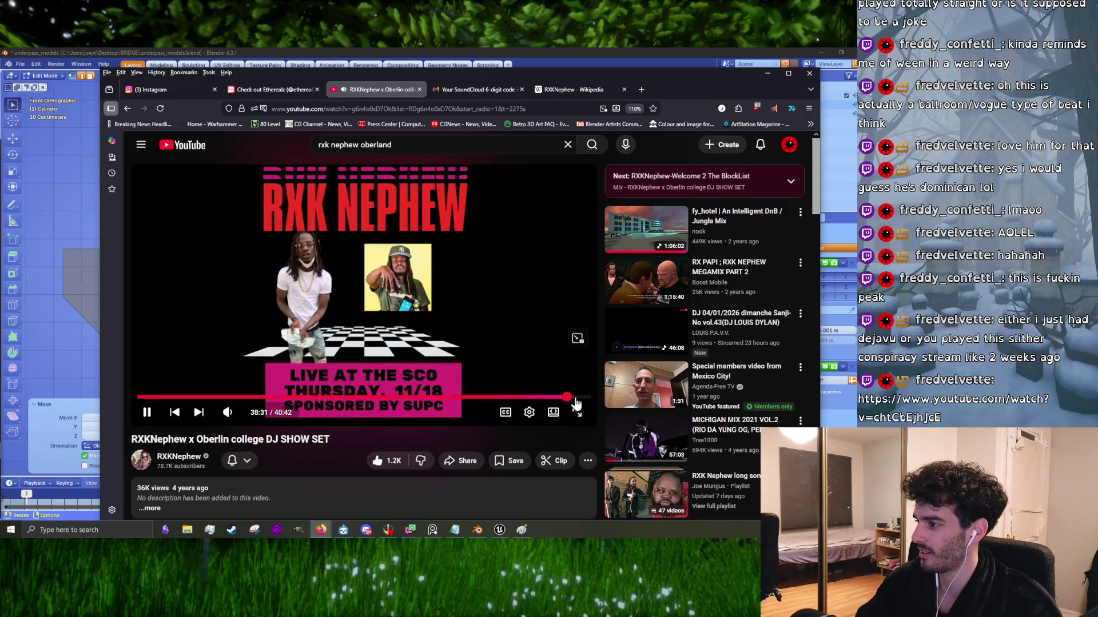
Step: Jump the DJ set back to around 5:18, then forward to about 9:37
left_click(247, 397)
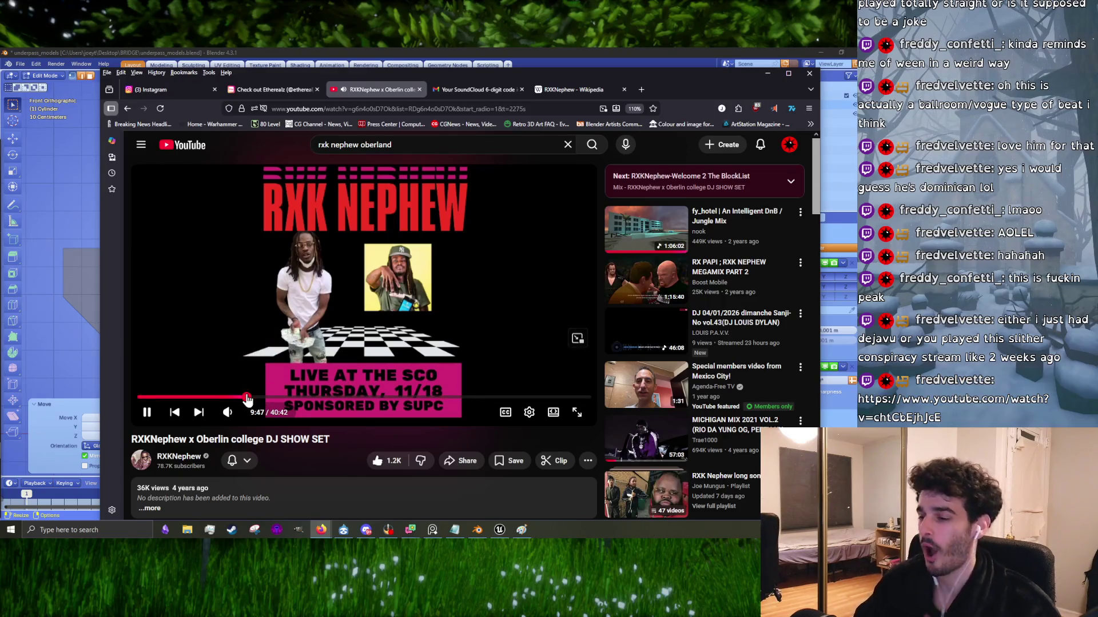
left_click(203, 397)
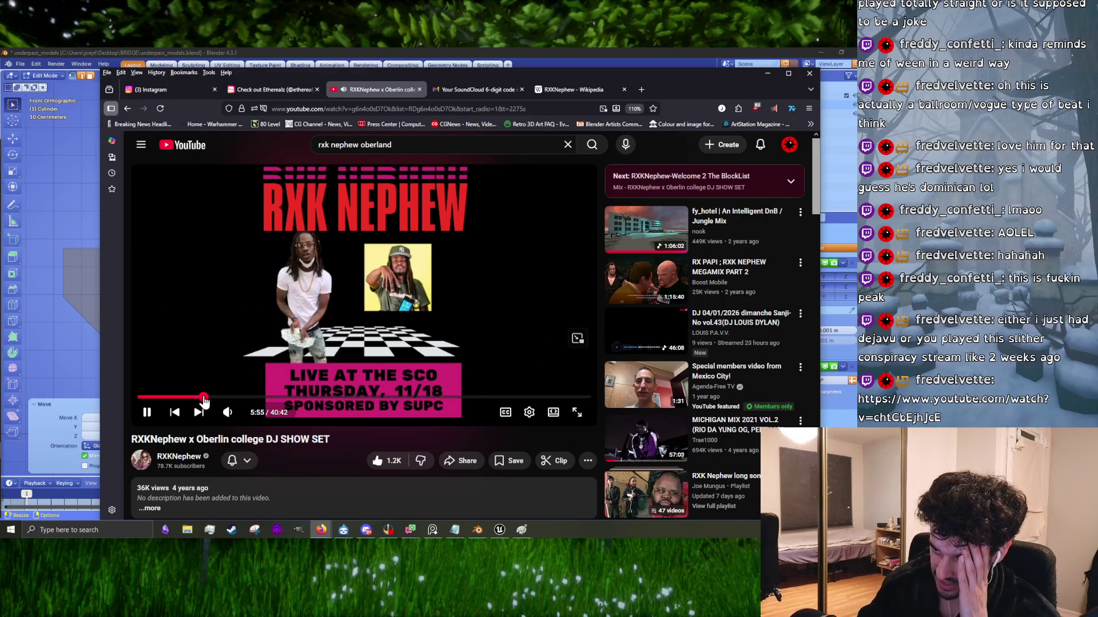
left_click_drag(204, 400, 205, 403)
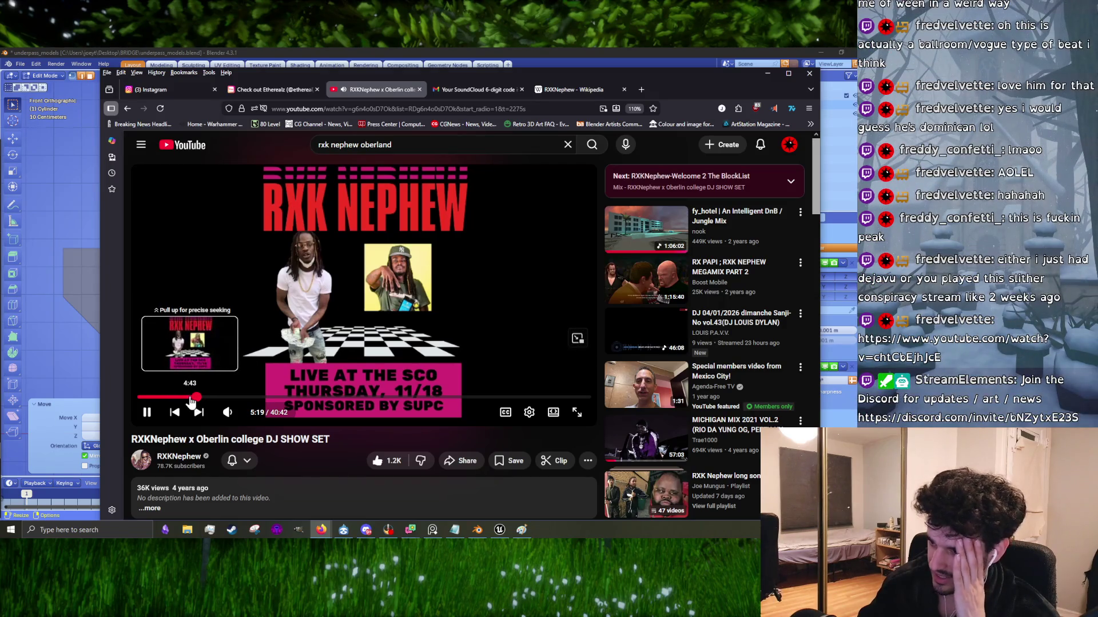
left_click_drag(192, 402, 218, 400)
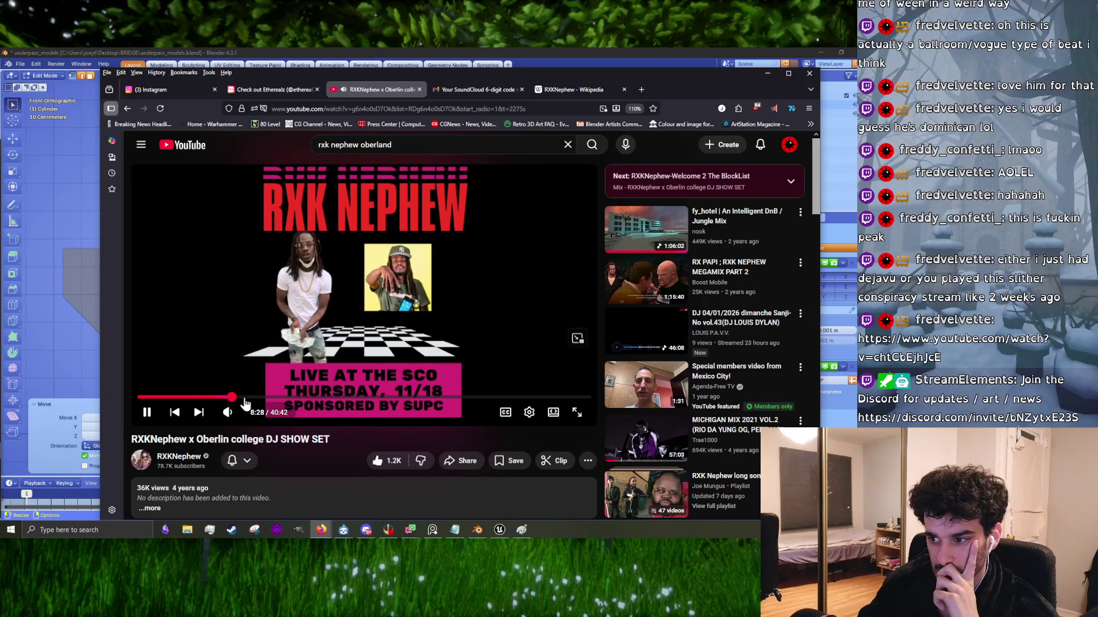
left_click(244, 398)
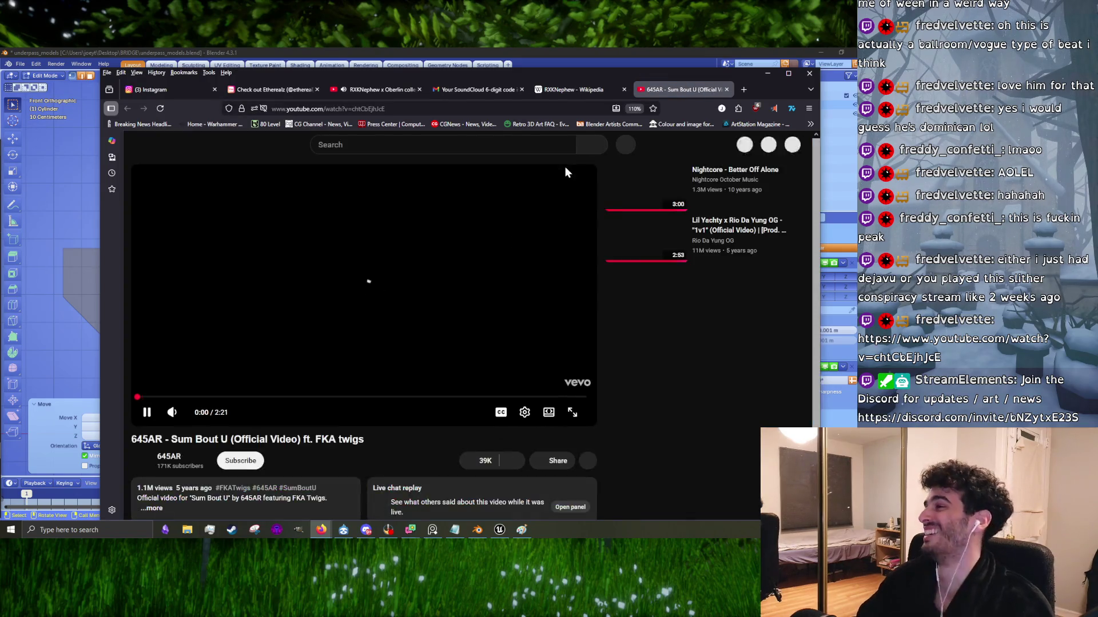
Step: Pause the Oberlin DJ set, then play Sum Bout U and skip it to about 0:20
left_click(565, 166)
left_click(560, 91)
left_click(361, 90)
left_click(490, 216)
left_click(681, 89)
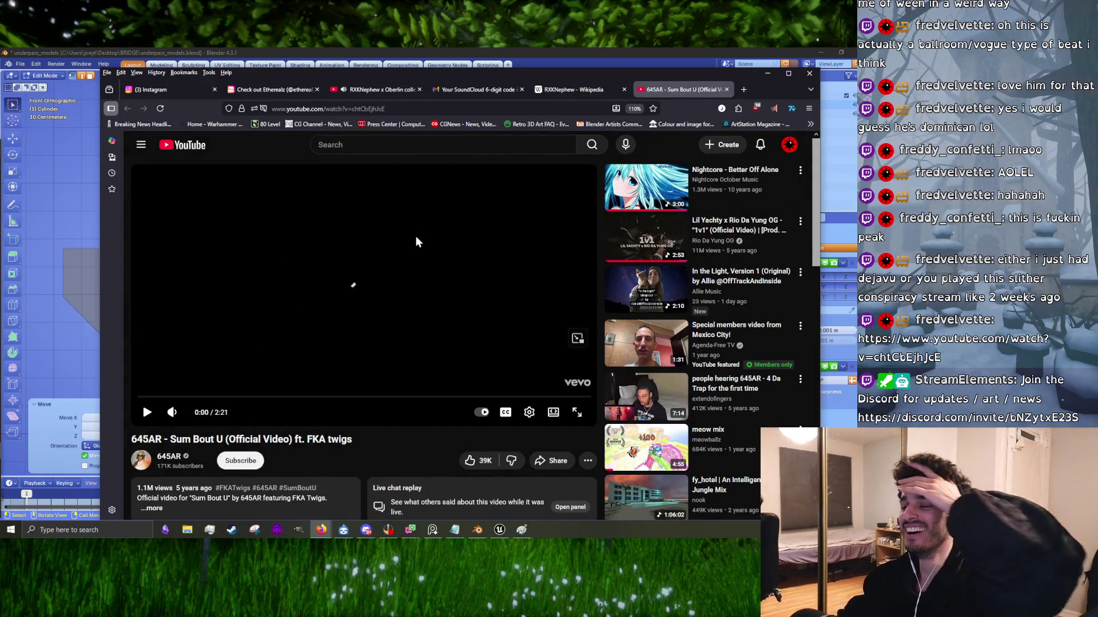
left_click(148, 415)
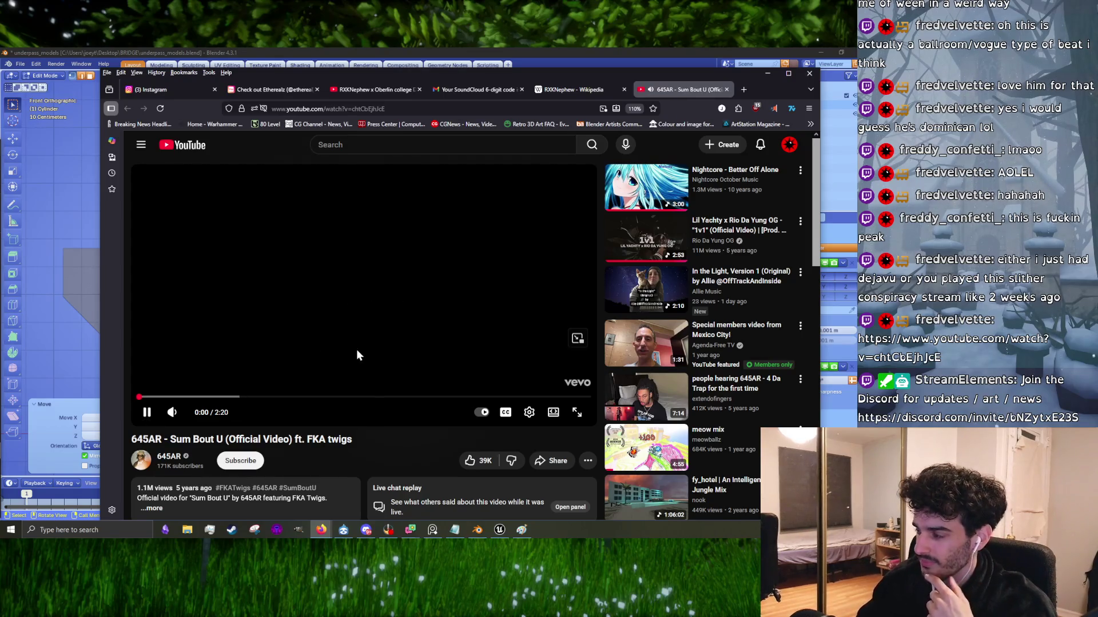
left_click_drag(171, 398, 208, 404)
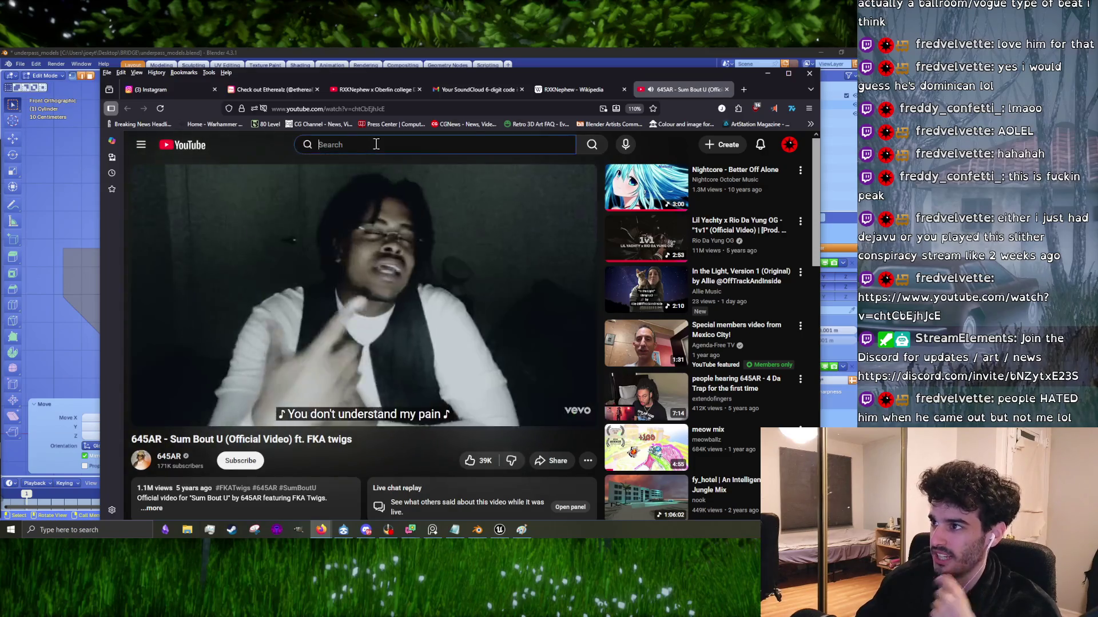
Step: Search '645 ar in the trap', choose '645ar for the trap', and open 4 DA TRAP
left_click(374, 144)
type("645 a")
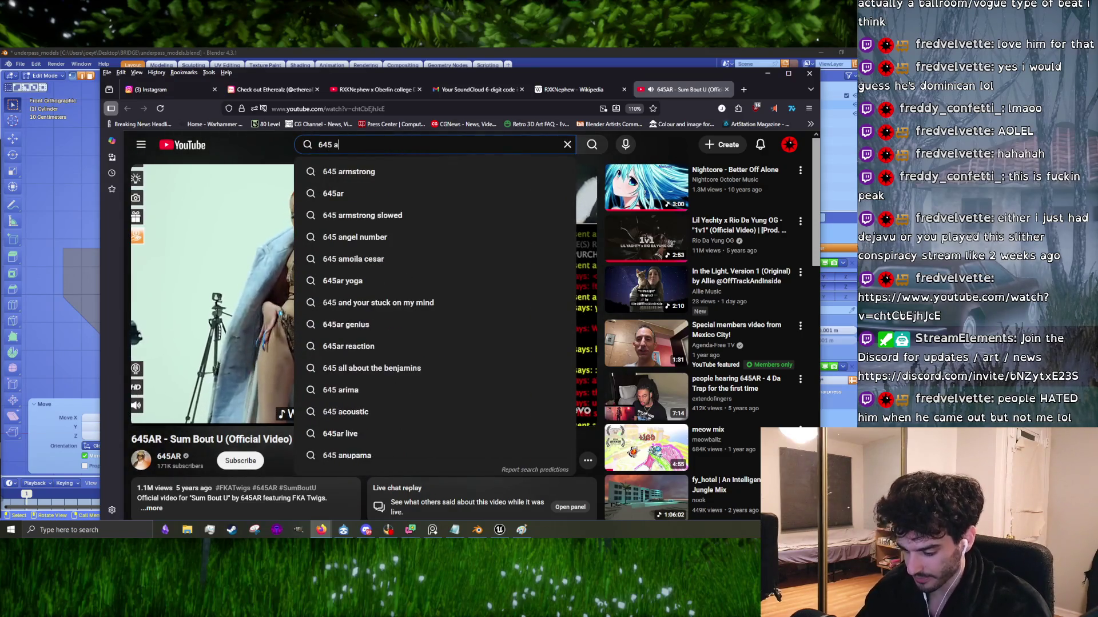
type("r in the trap")
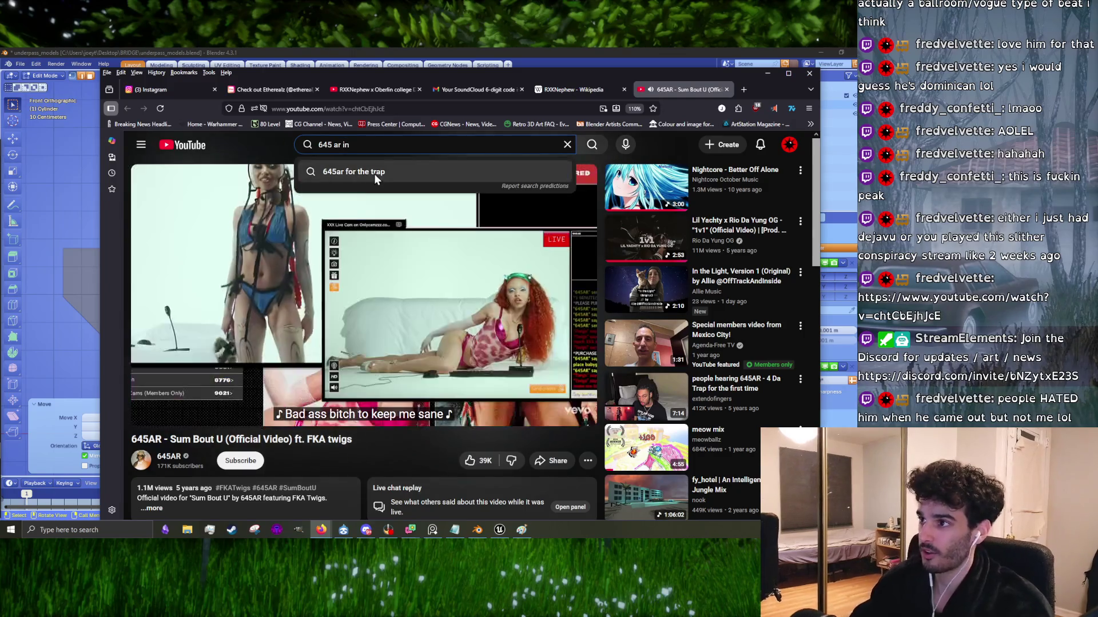
left_click(374, 174)
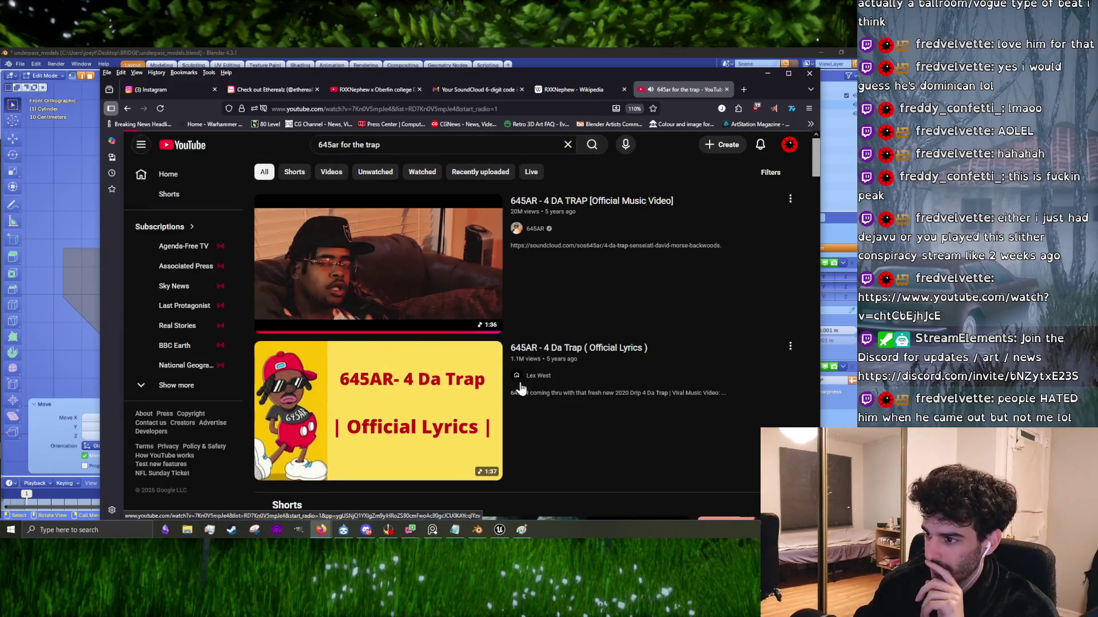
left_click(369, 338)
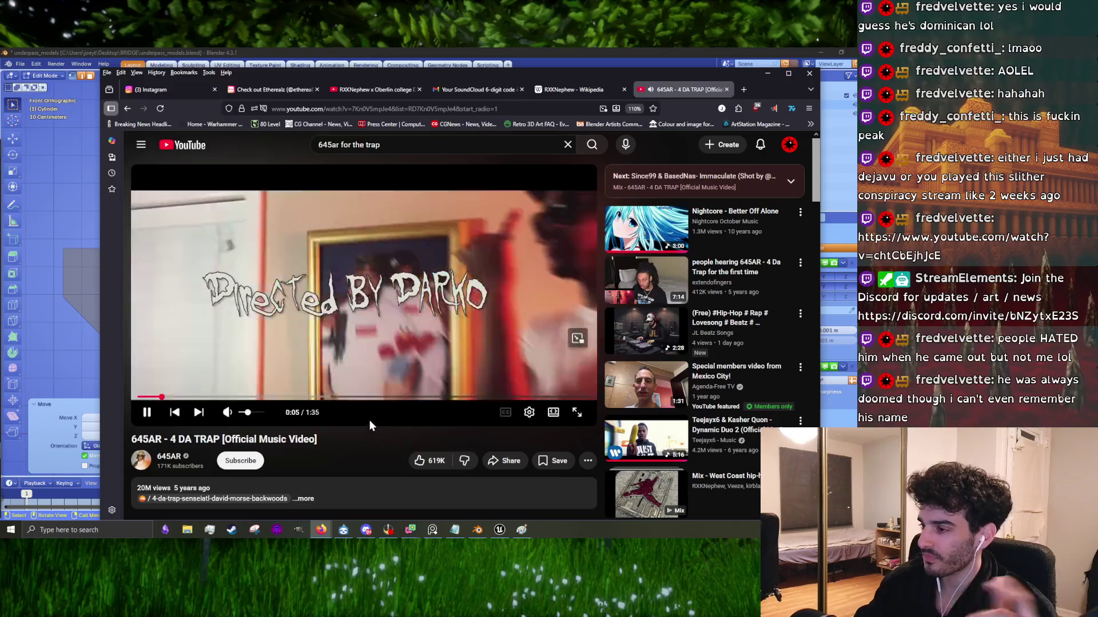
Step: Browse the 4 DA TRAP comments, then skip to the next mix video, Immaculate
scroll(495, 408, "down", 3)
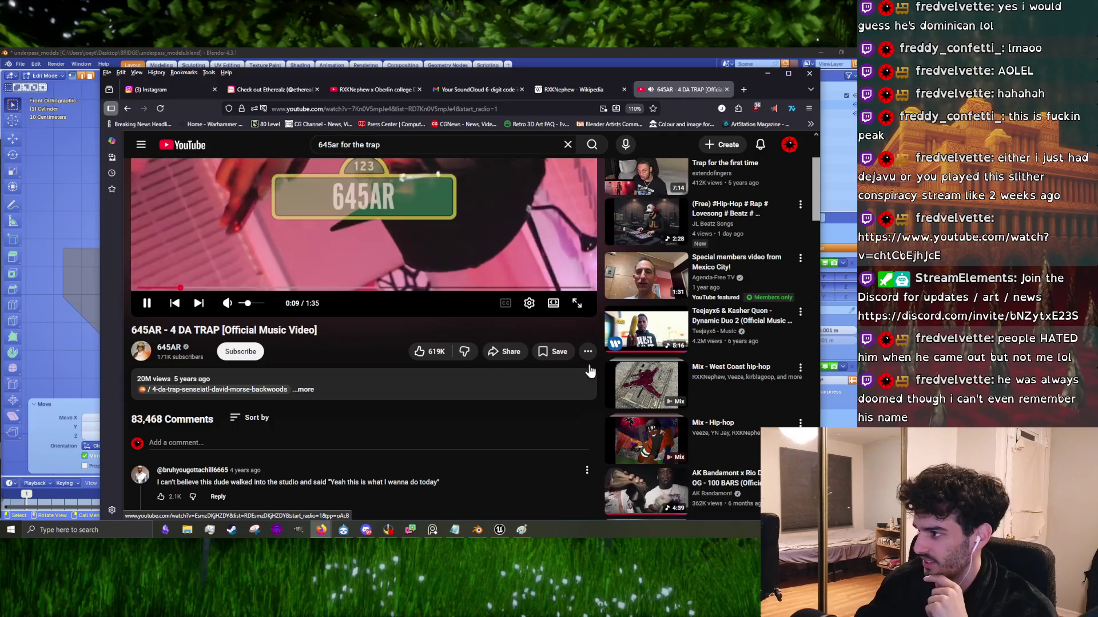
scroll(590, 371, "up", 3)
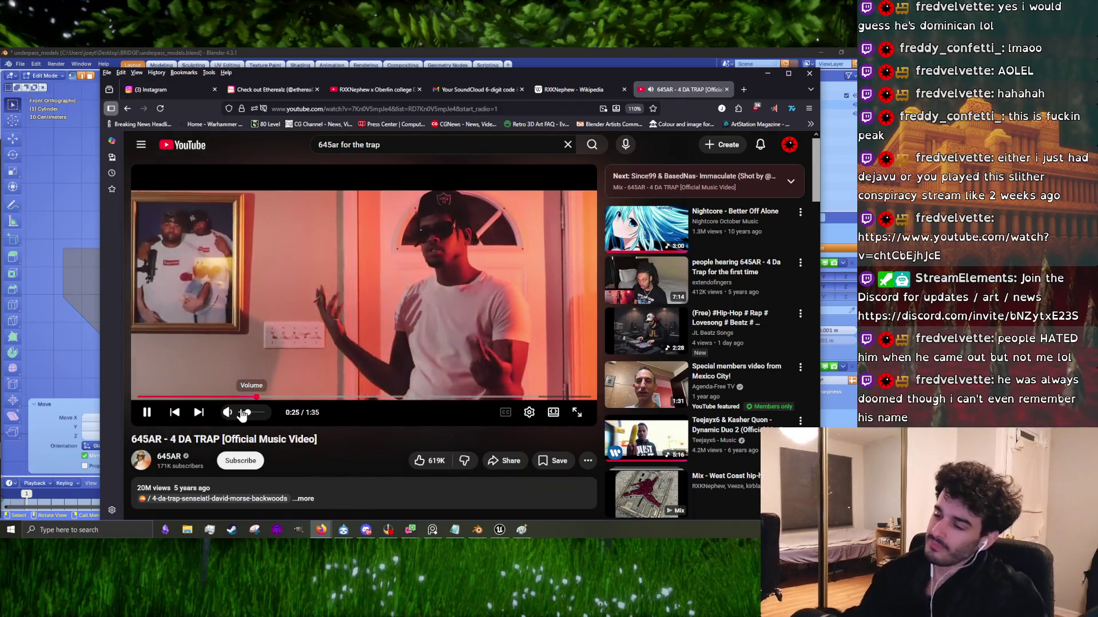
scroll(579, 460, "down", 3)
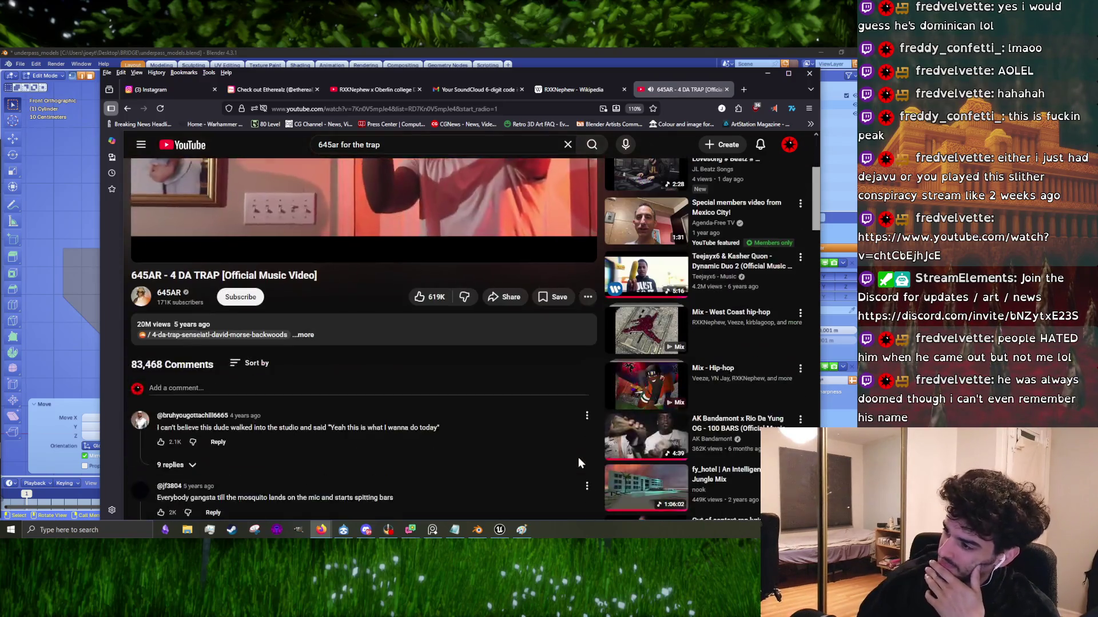
scroll(578, 457, "down", 10)
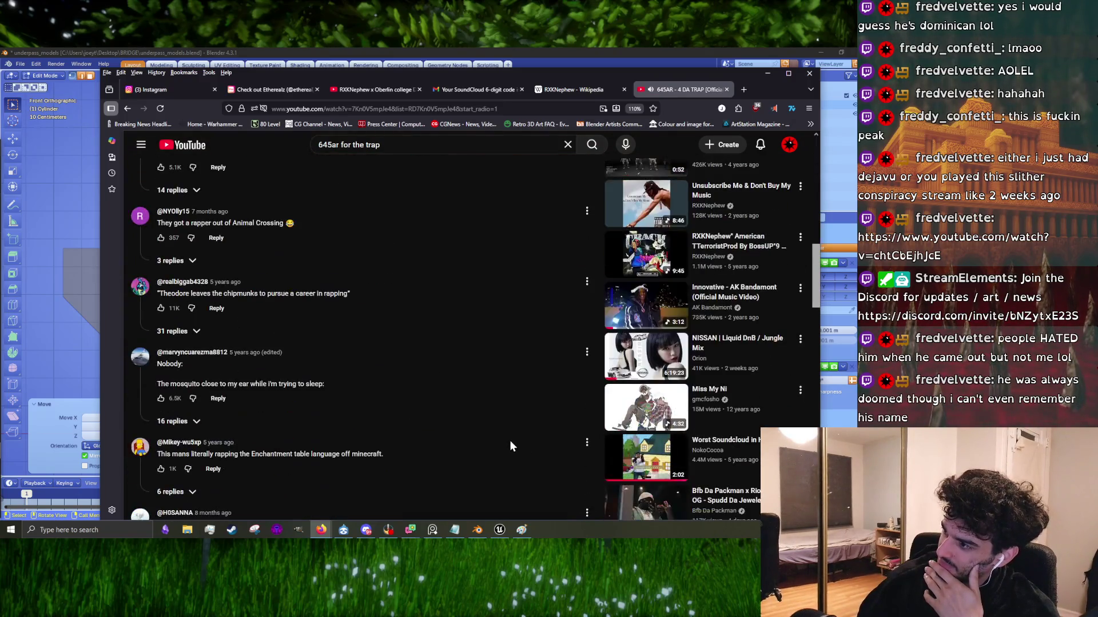
scroll(511, 441, "down", 4)
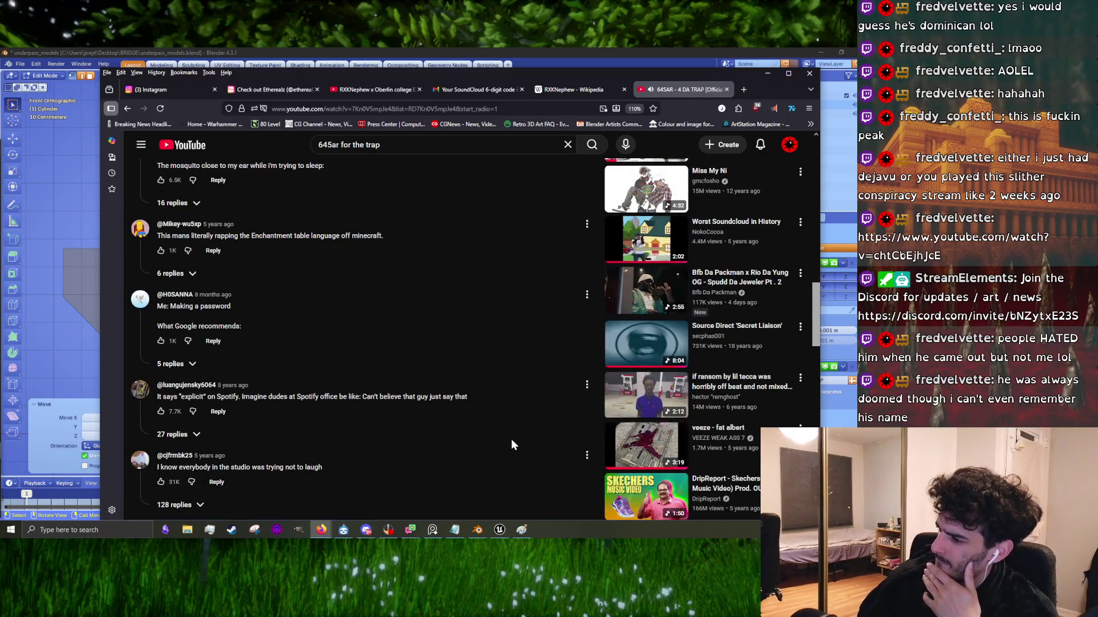
scroll(510, 443, "down", 6)
scroll(507, 448, "down", 10)
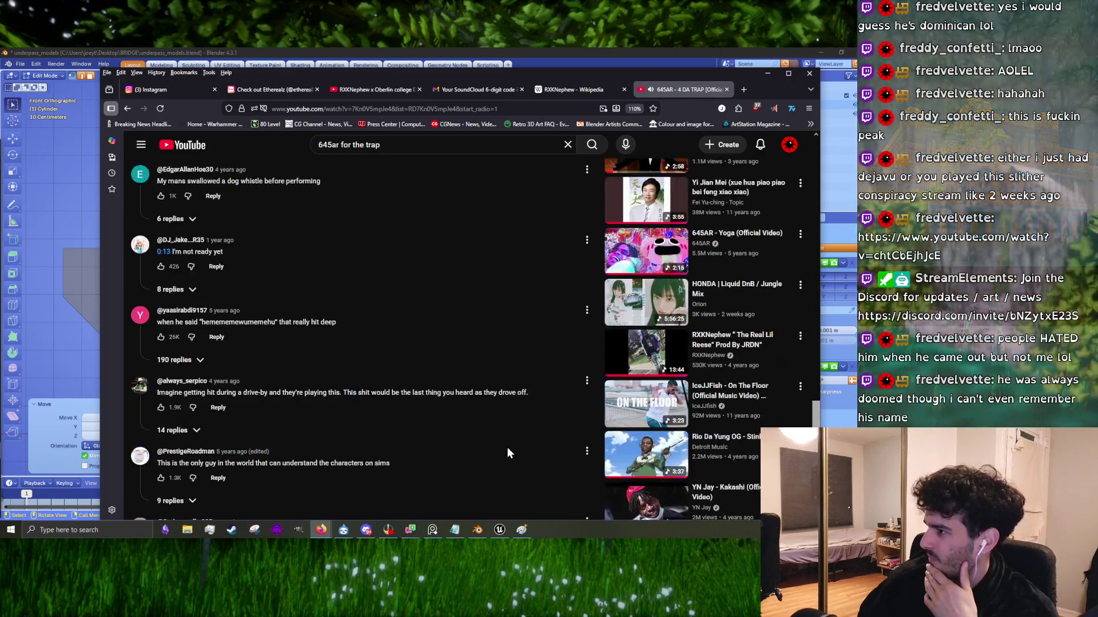
scroll(510, 447, "up", 20)
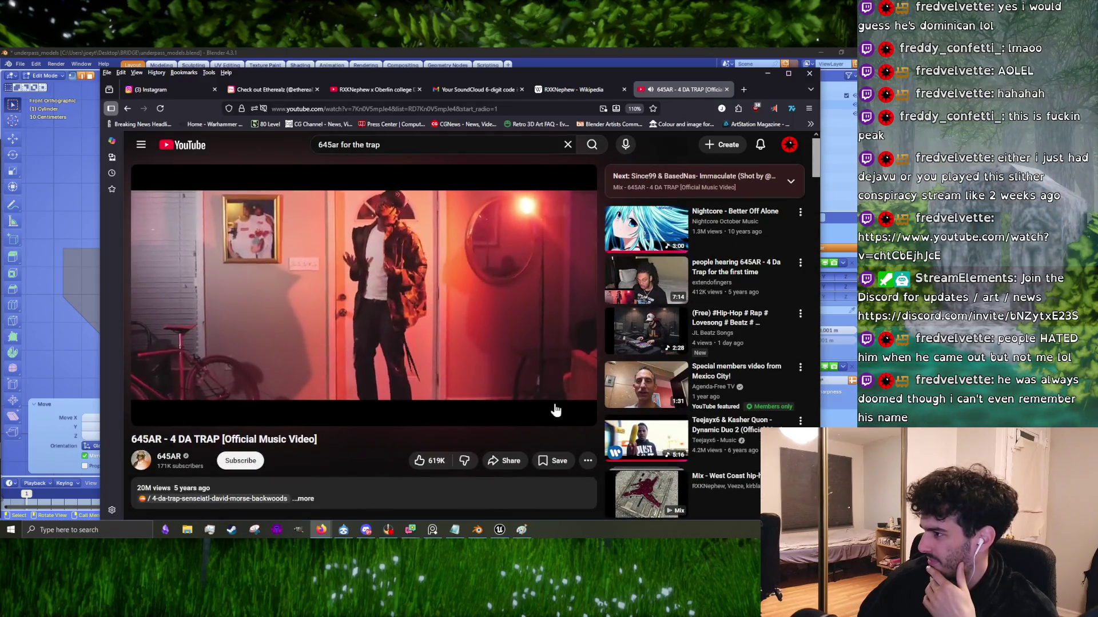
left_click(202, 418)
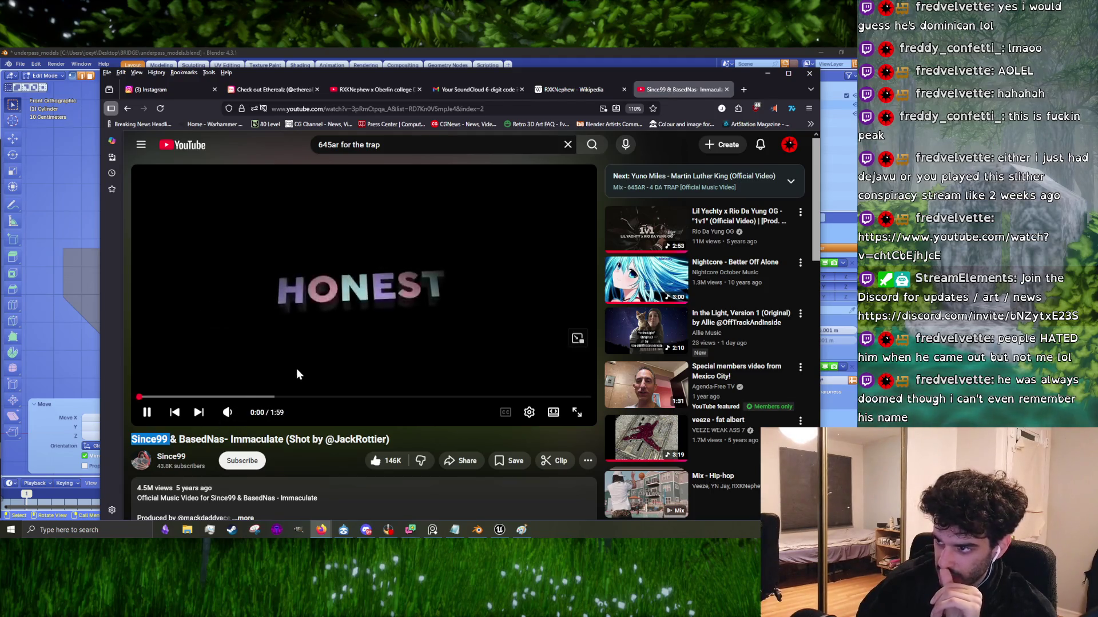
Step: Pause and resume Immaculate, then skip it ahead to about 0:31
left_click(393, 353)
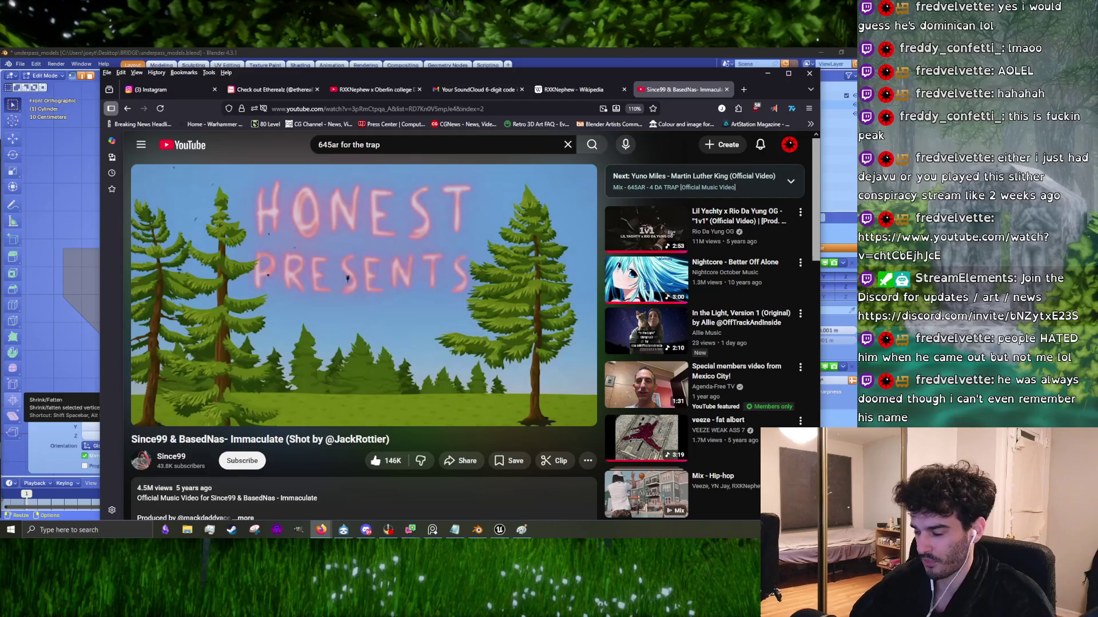
left_click(239, 355)
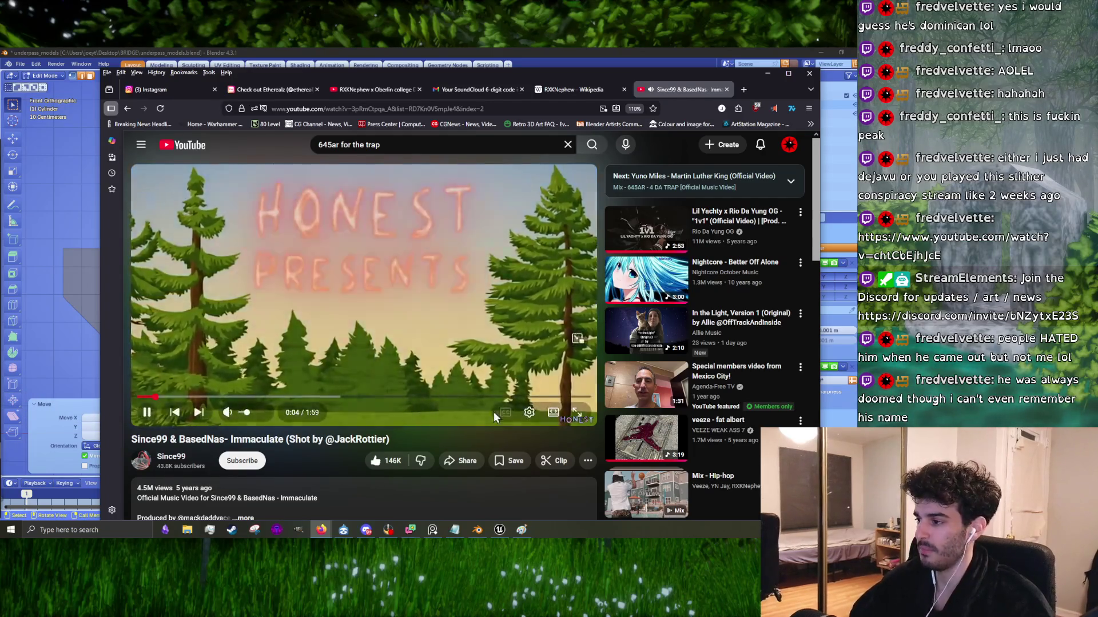
scroll(239, 399, "down", 3)
scroll(141, 403, "up", 3)
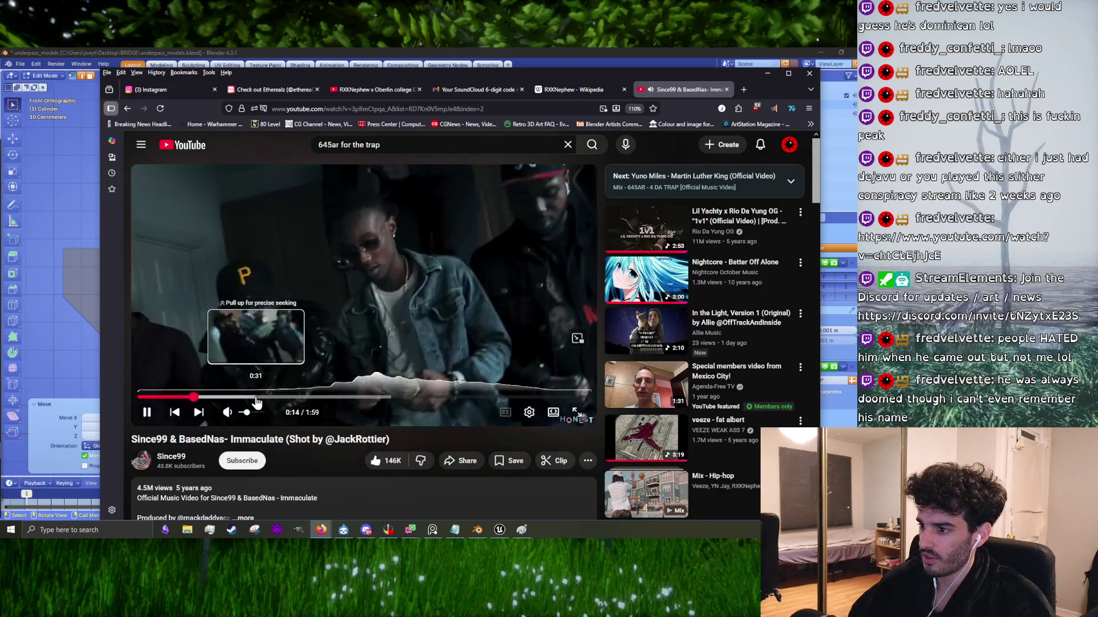
left_click(224, 397)
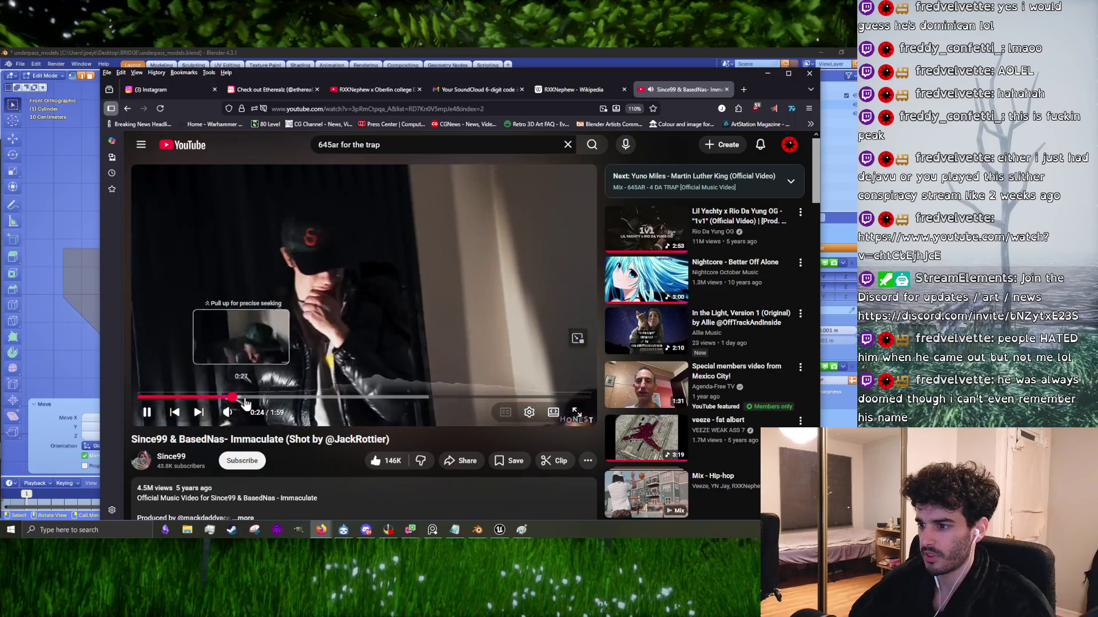
left_click(245, 402)
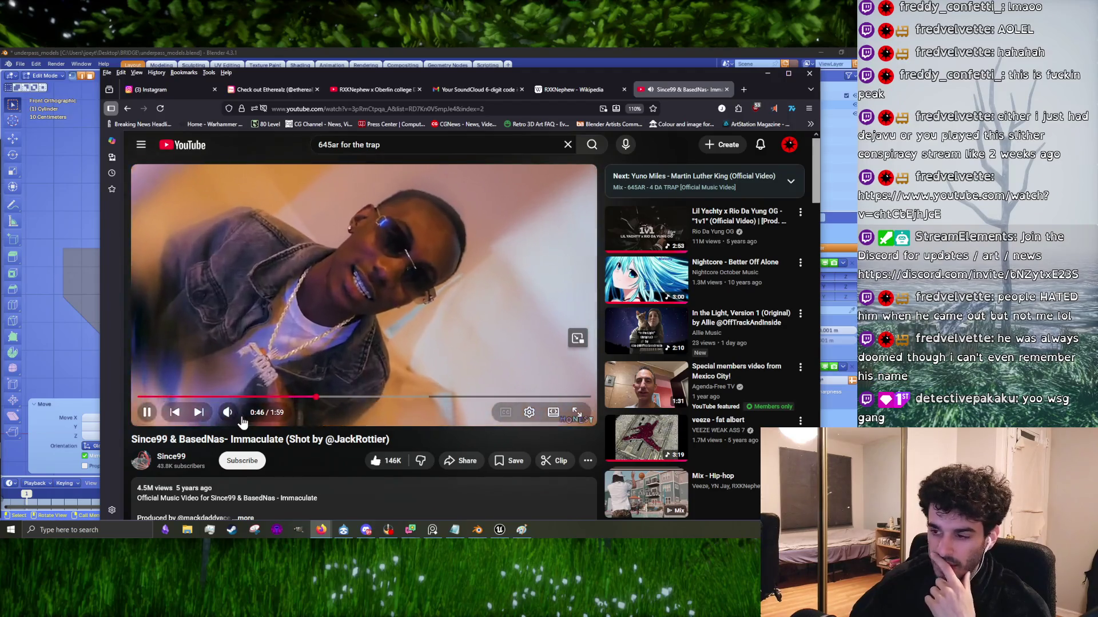
Step: Toggle Immaculate between paused and playing, ending paused at 1:07
left_click(237, 323)
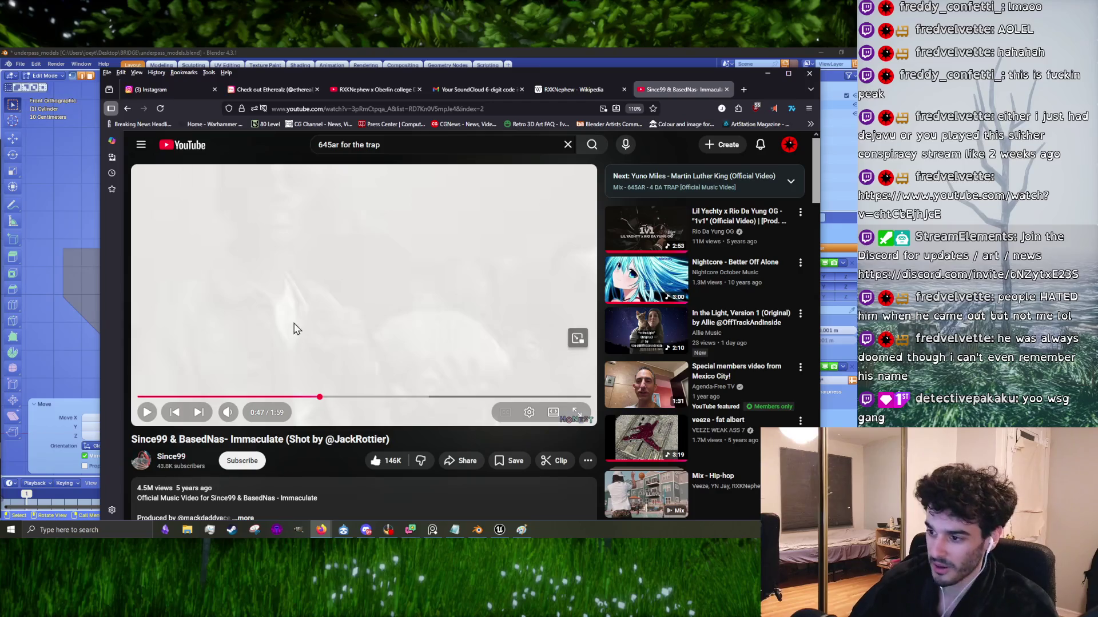
left_click(295, 328)
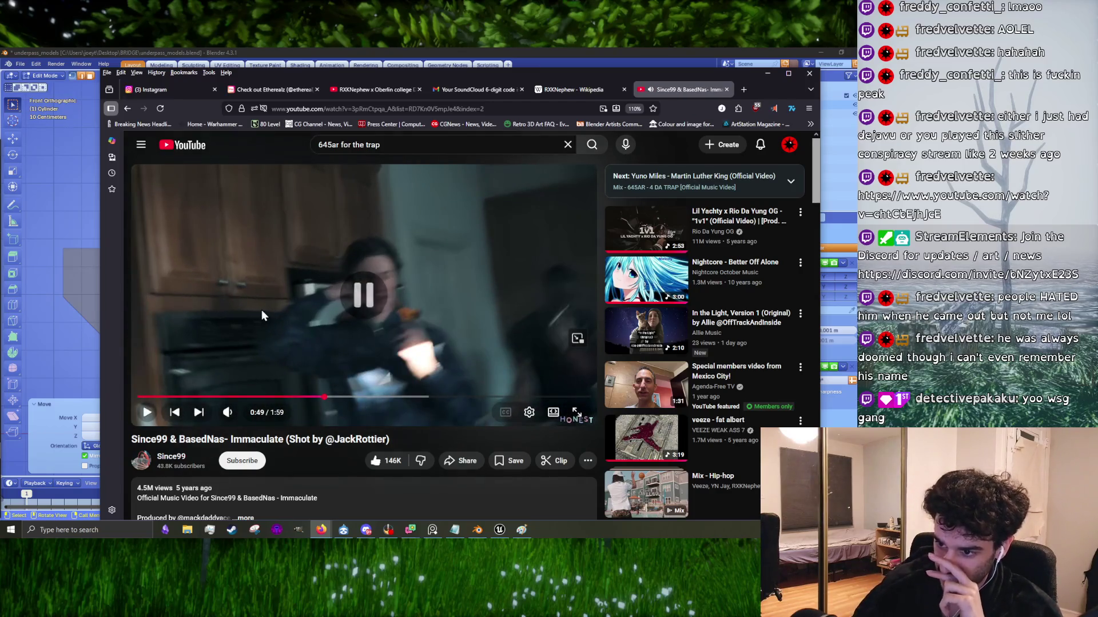
left_click(261, 316)
left_click(322, 357)
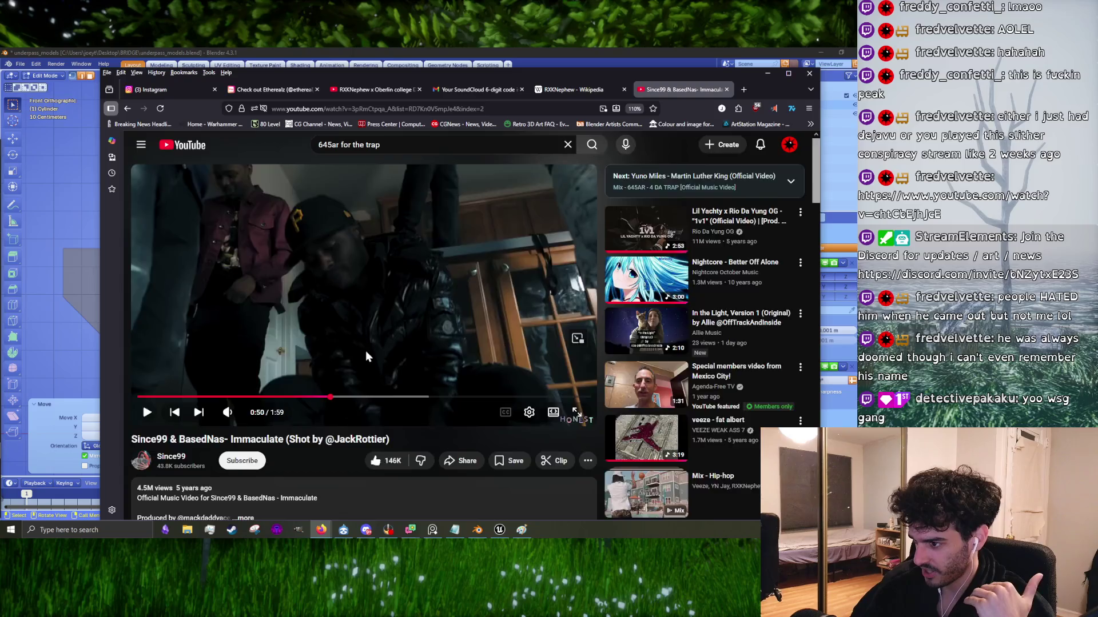
scroll(369, 371, "down", 5)
scroll(380, 455, "up", 5)
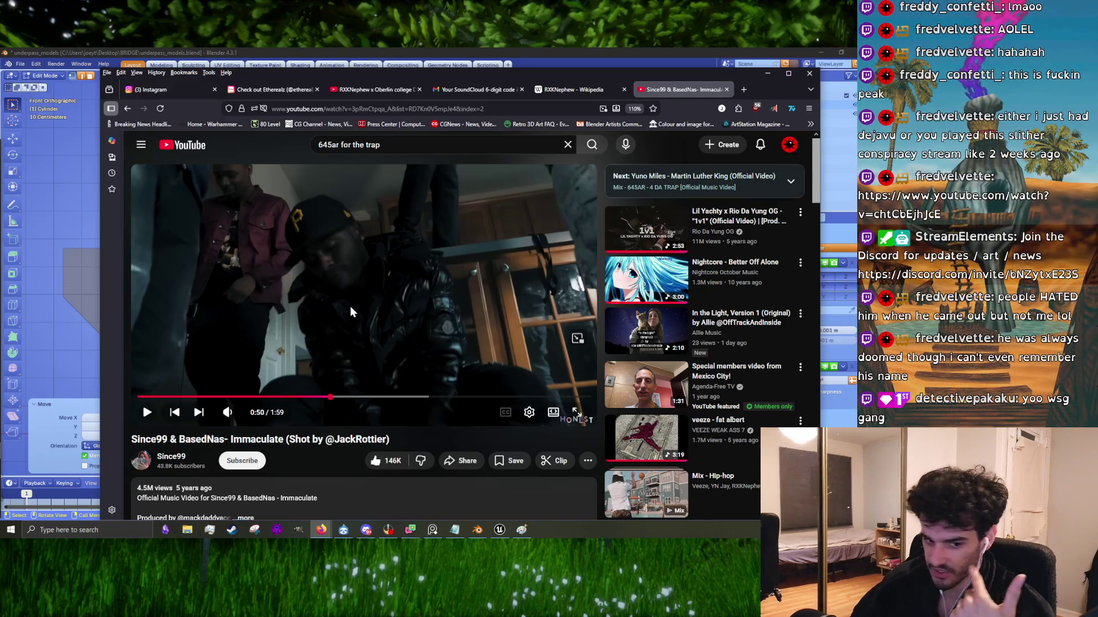
left_click(350, 309)
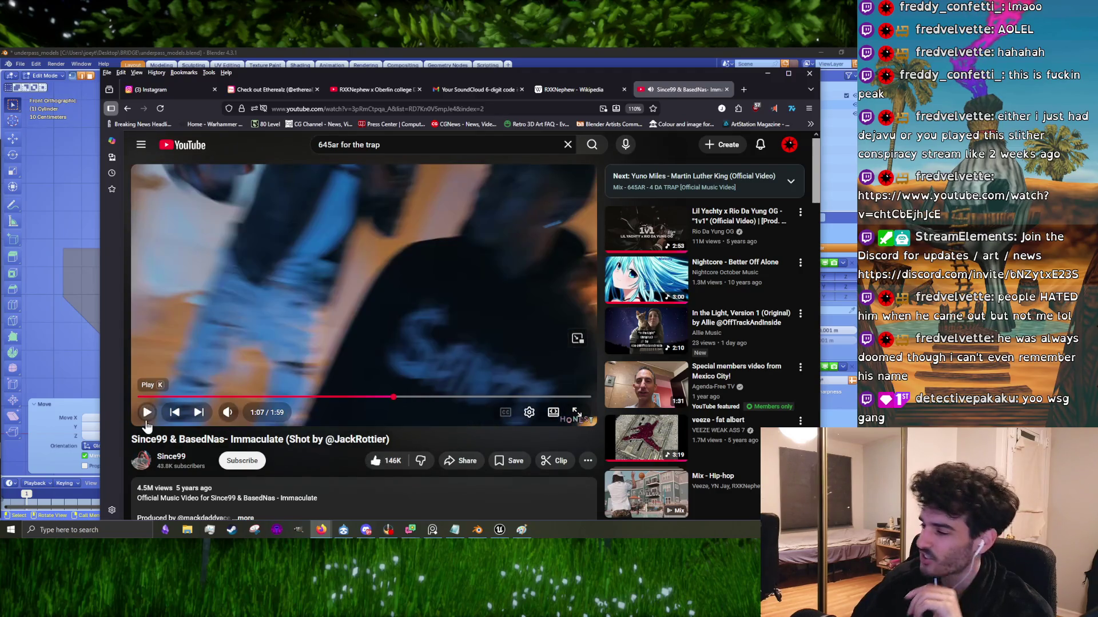
left_click(147, 412)
scroll(355, 458, "down", 10)
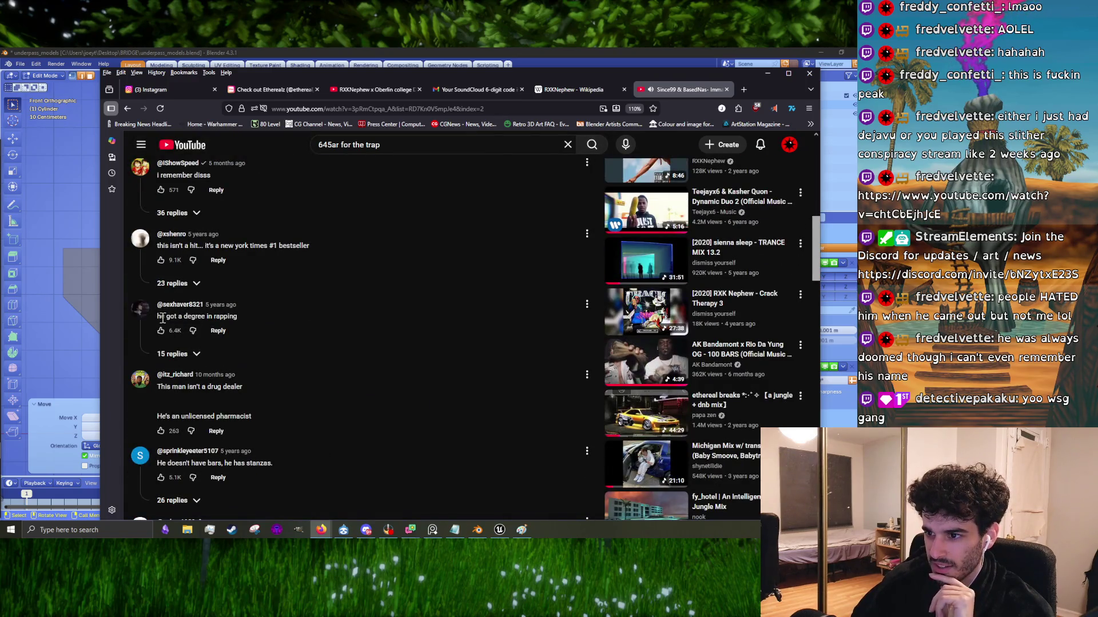
Step: Skim the Immaculate comments and seek the video ahead to about 1:23
left_click_drag(273, 329, 253, 321)
scroll(321, 371, "up", 3)
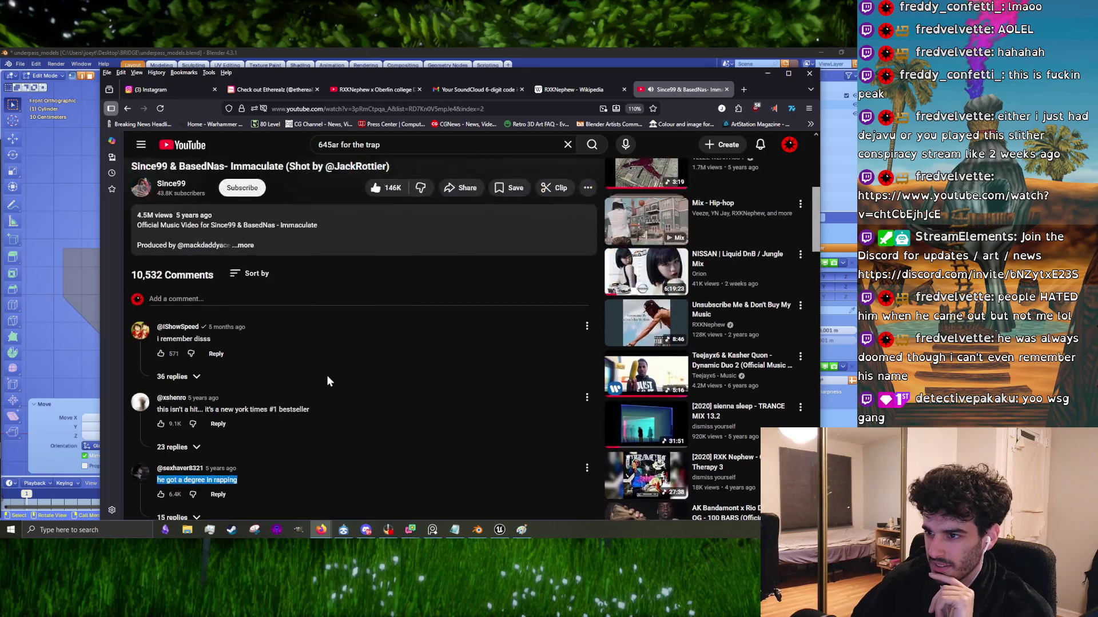
scroll(246, 371, "down", 4)
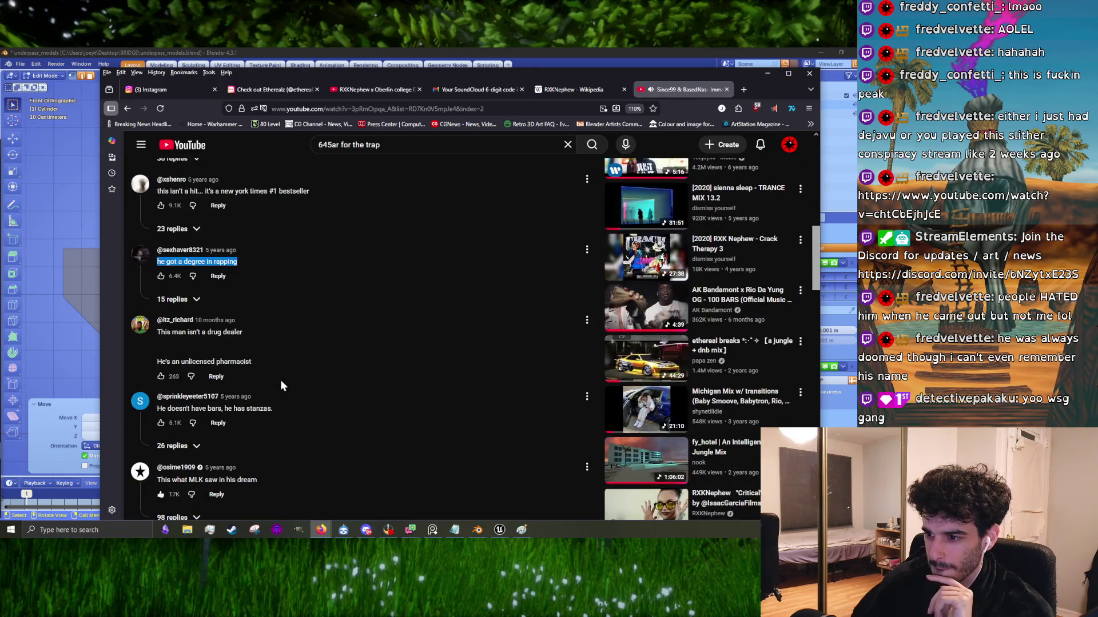
scroll(286, 386, "down", 2)
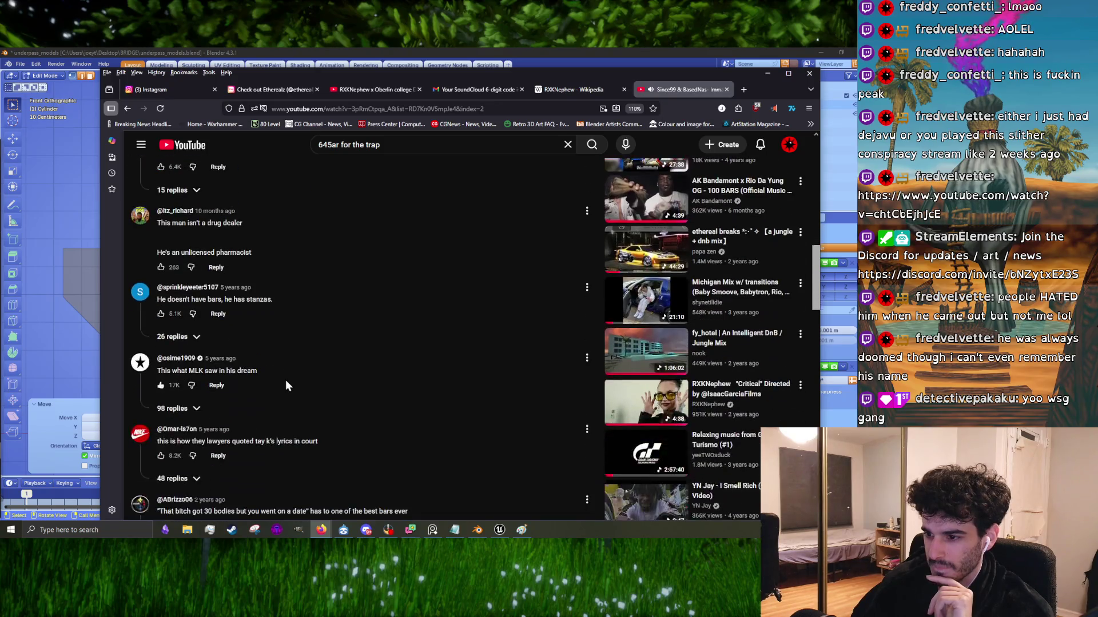
scroll(355, 420, "up", 10)
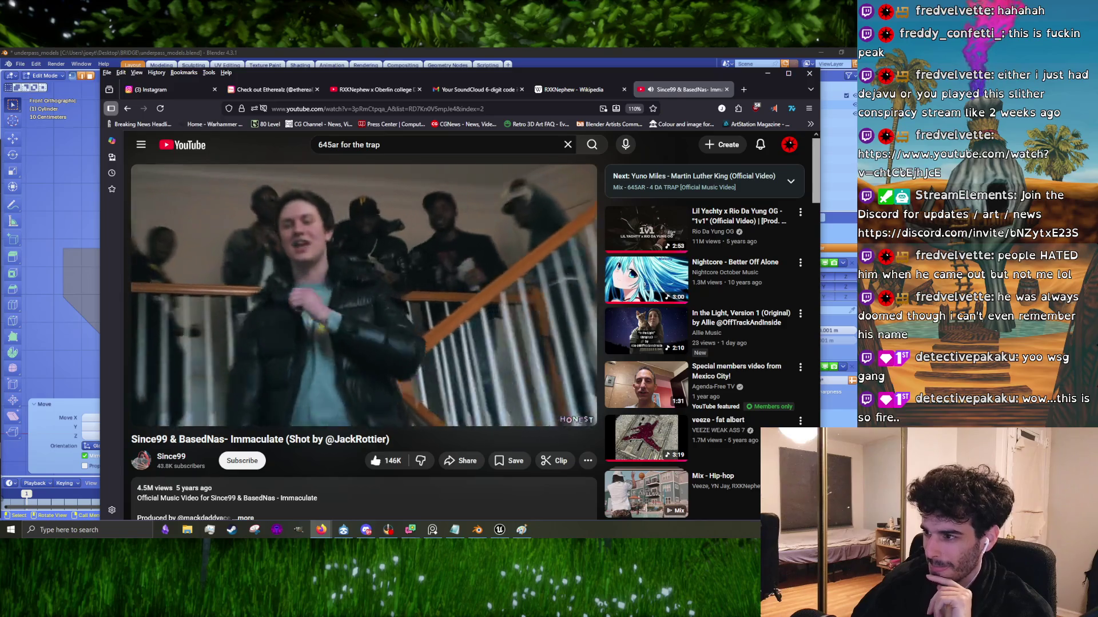
left_click_drag(462, 396, 462, 398)
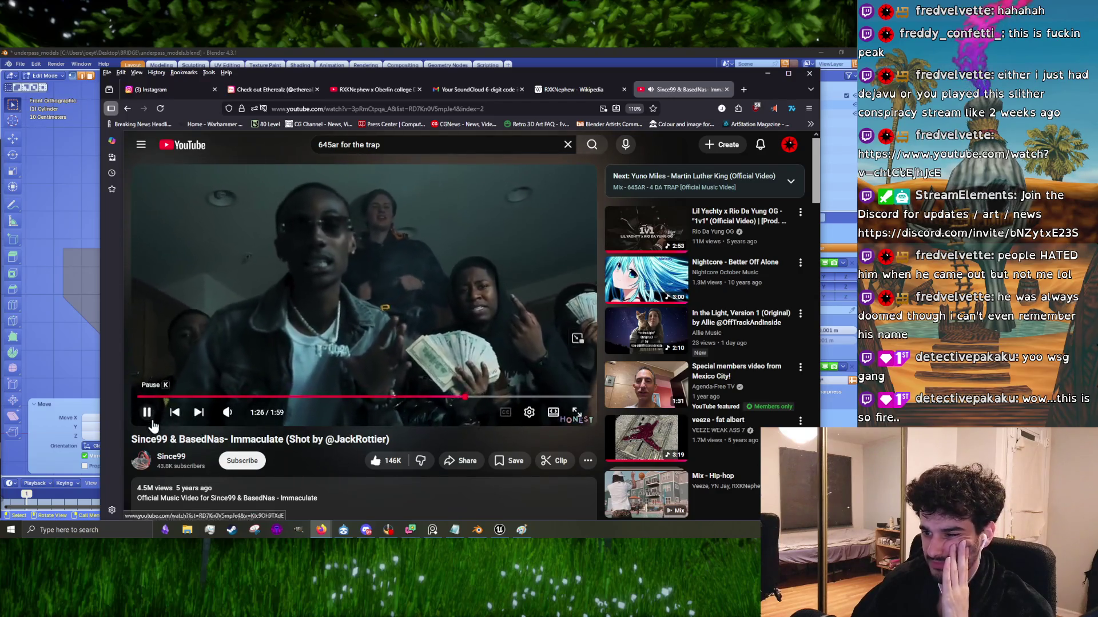
scroll(330, 447, "down", 5)
scroll(363, 468, "up", 5)
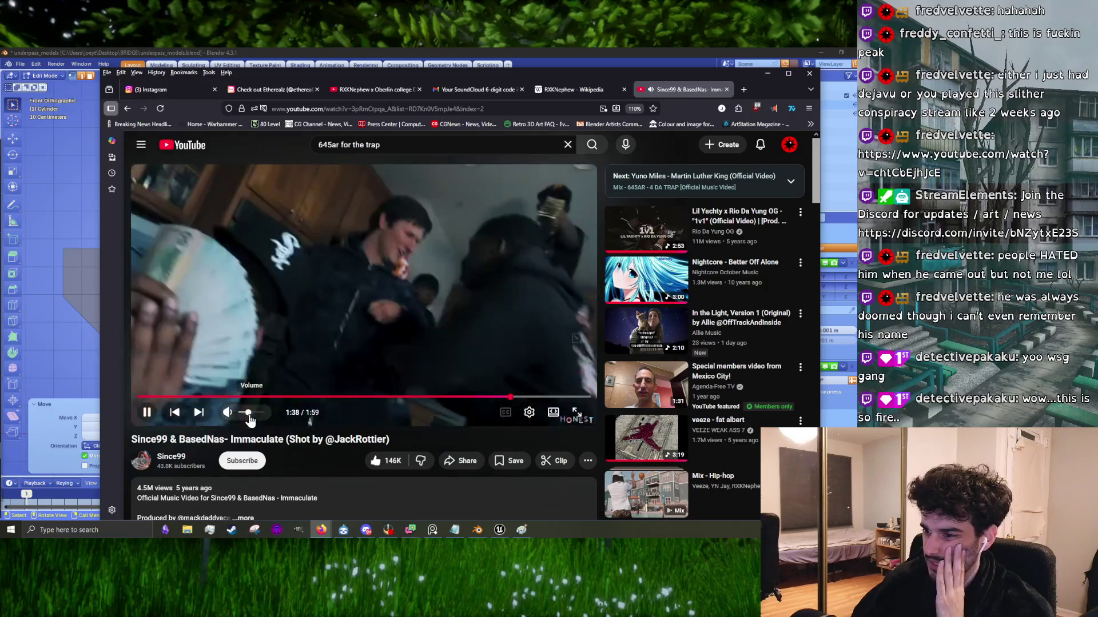
Step: Read further down the comments, then go back with Alt+Left to restart the video
scroll(334, 445, "down", 5)
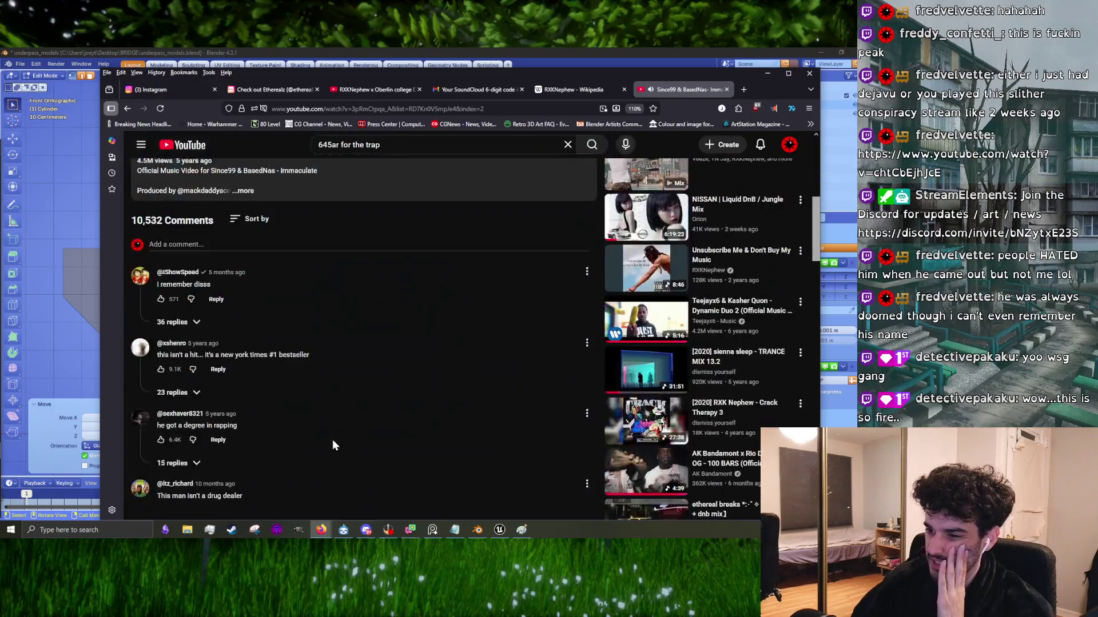
scroll(335, 445, "down", 3)
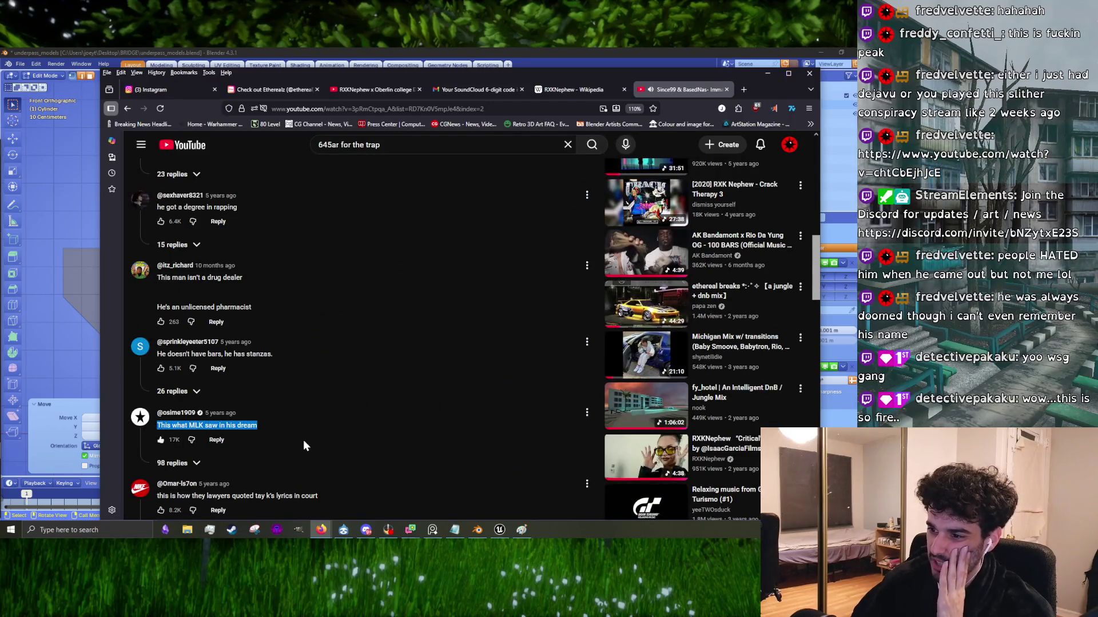
scroll(311, 446, "down", 3)
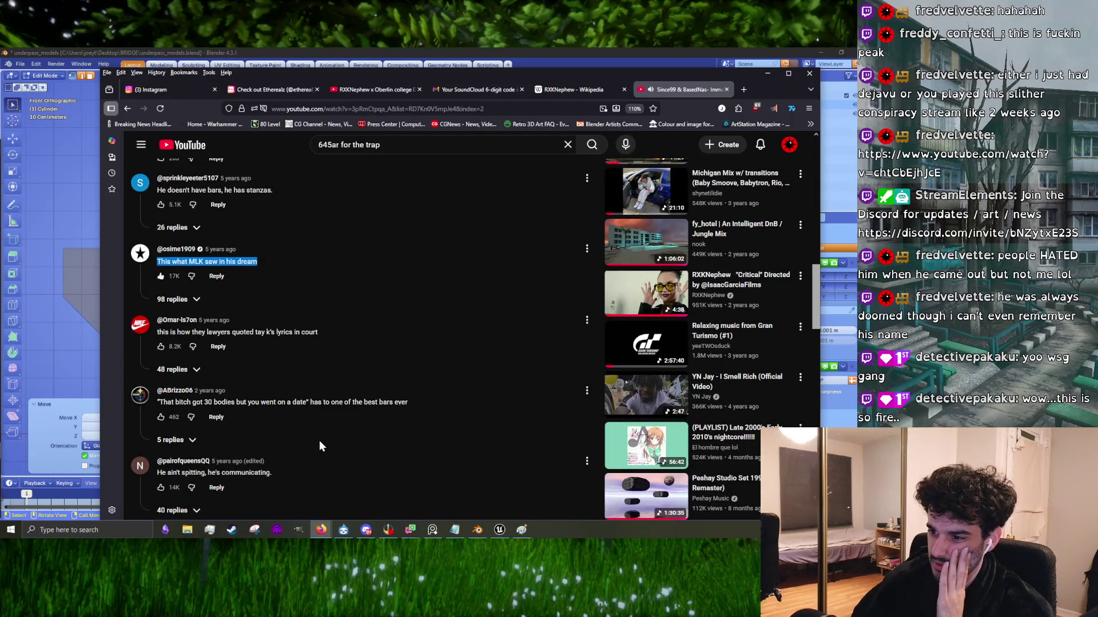
scroll(319, 441, "down", 3)
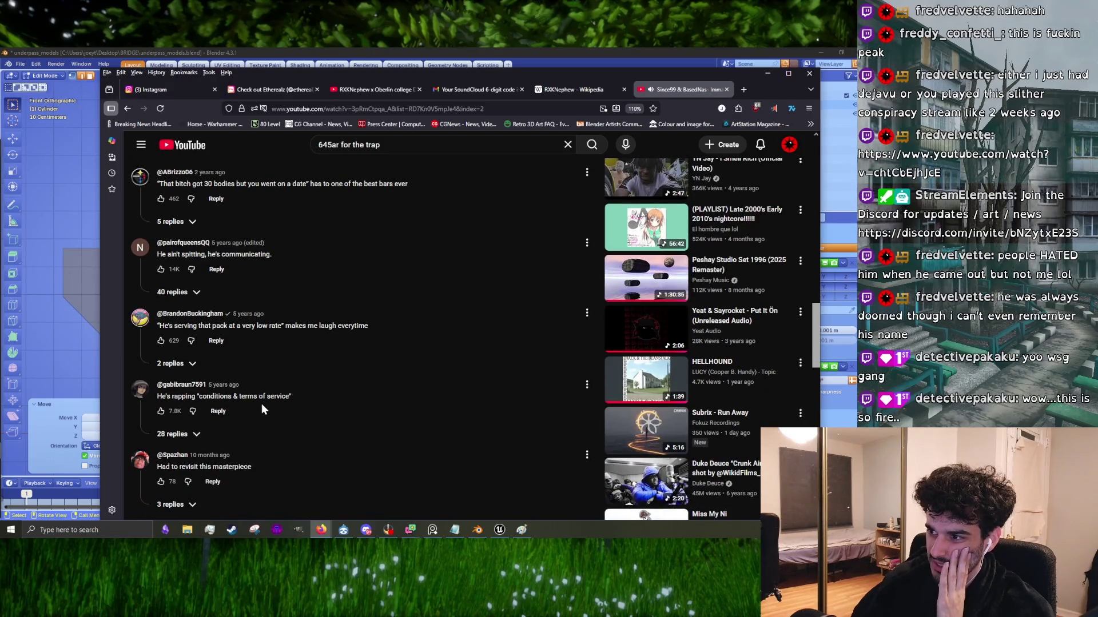
scroll(261, 408, "down", 10)
scroll(262, 408, "up", 4)
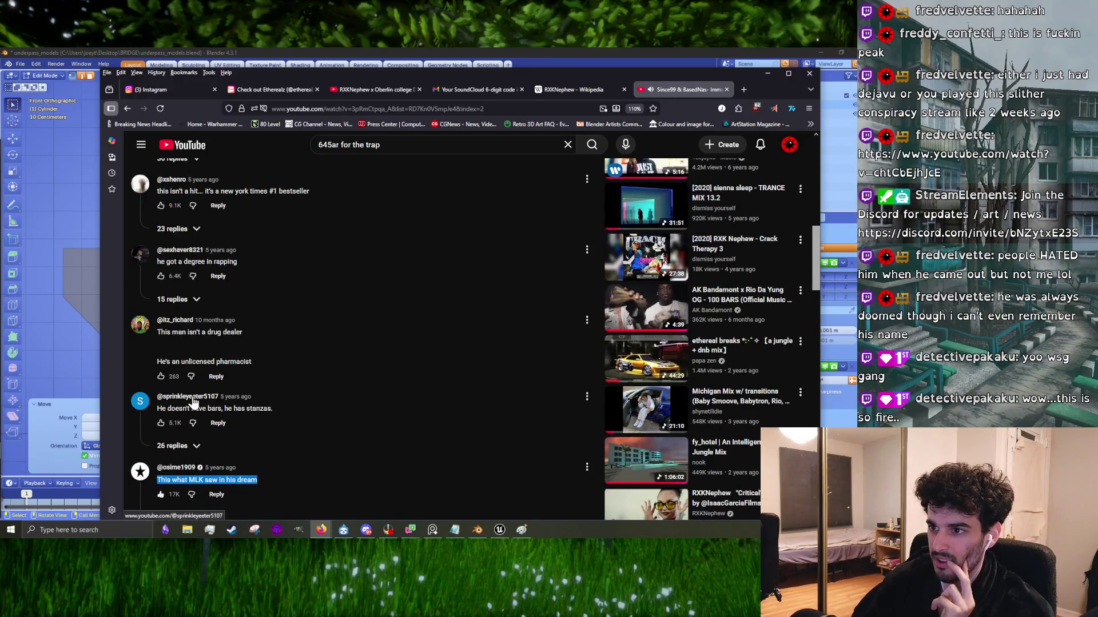
scroll(192, 402, "down", 10)
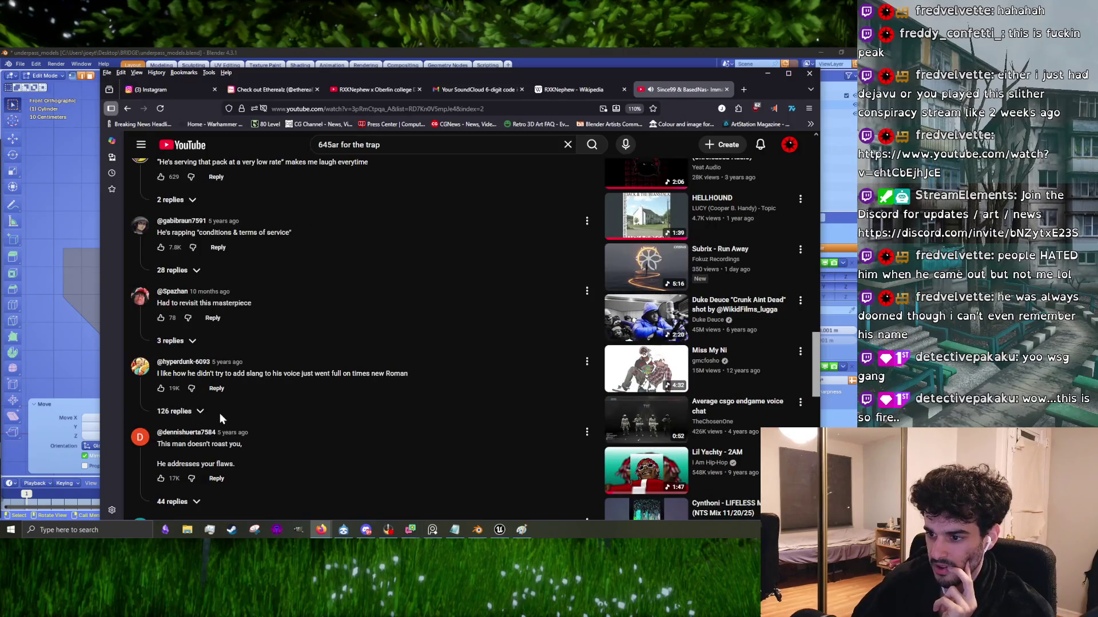
scroll(253, 452, "down", 3)
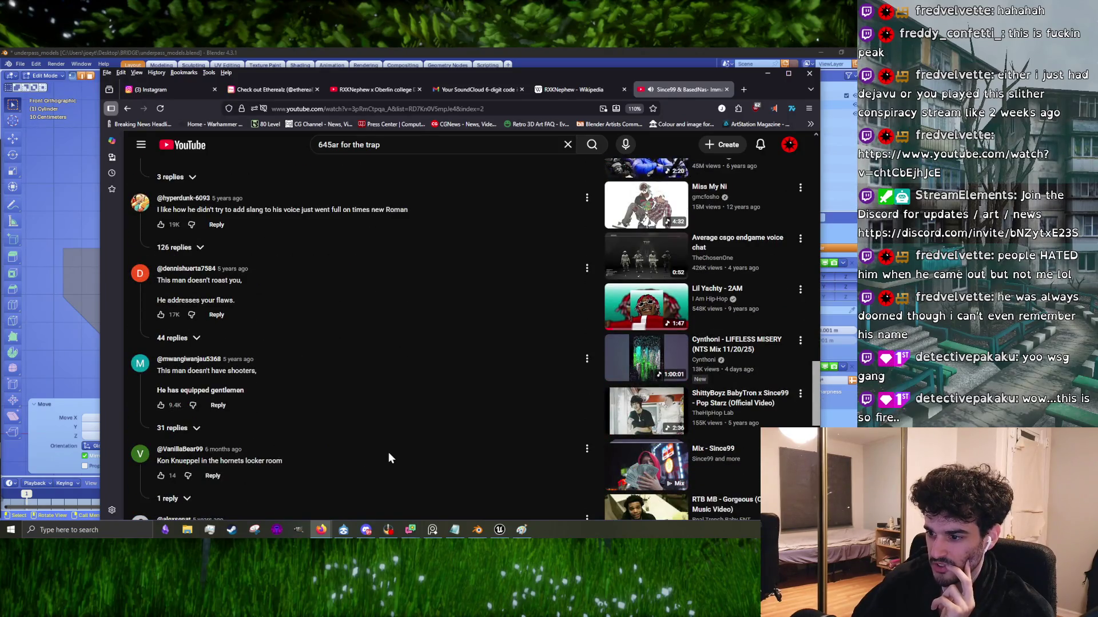
scroll(351, 447, "down", 5)
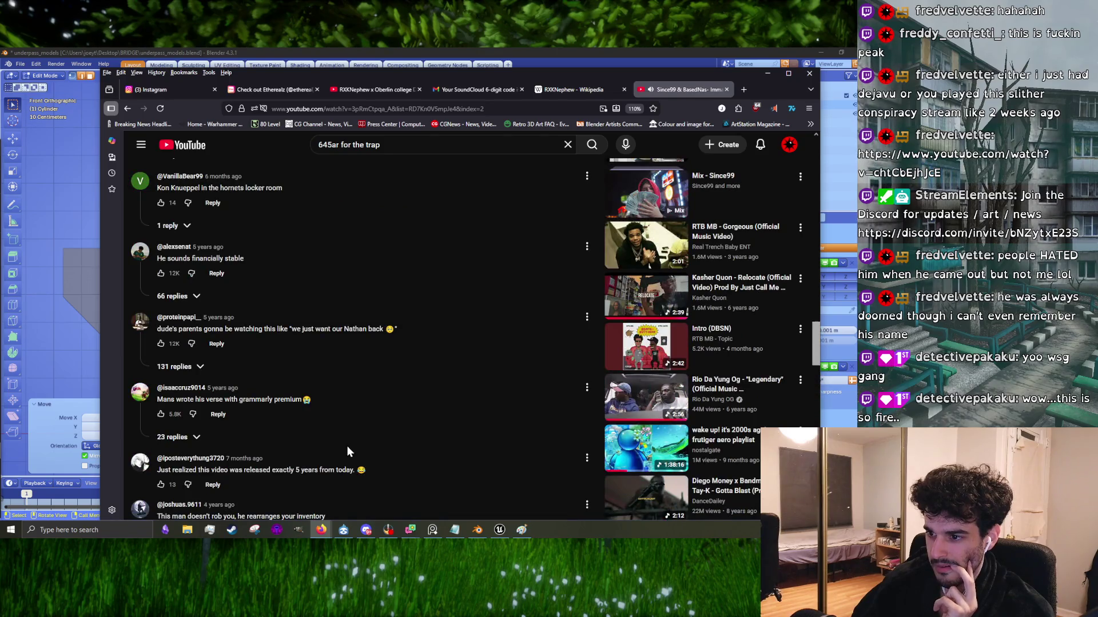
key("alt+Left")
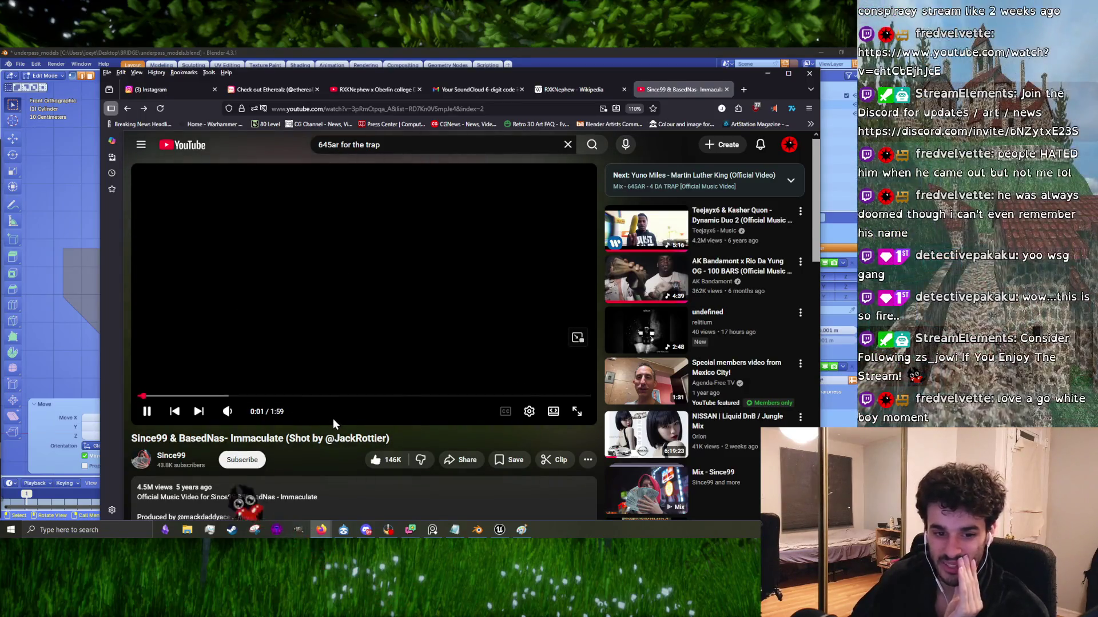
scroll(331, 416, "down", 10)
scroll(316, 406, "down", 5)
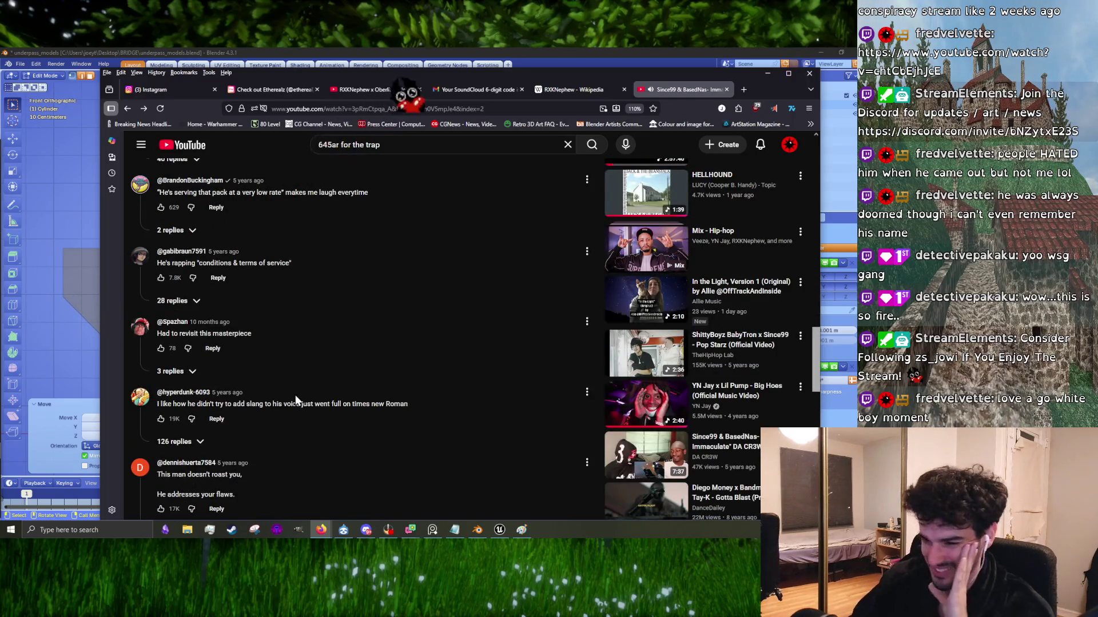
scroll(296, 396, "down", 5)
scroll(288, 389, "down", 5)
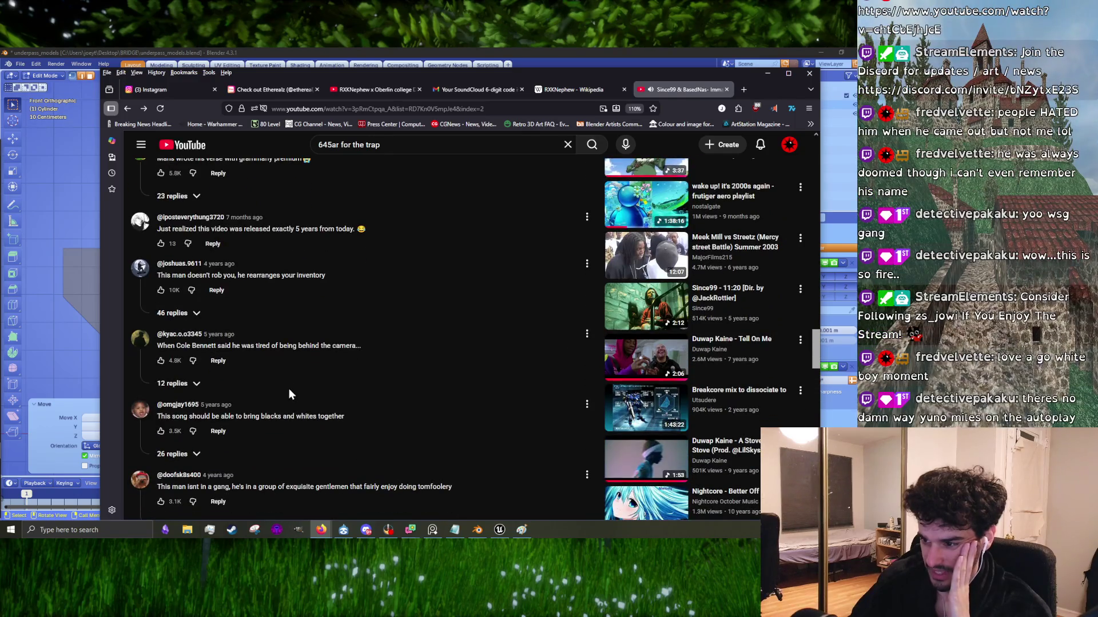
scroll(367, 394, "down", 4)
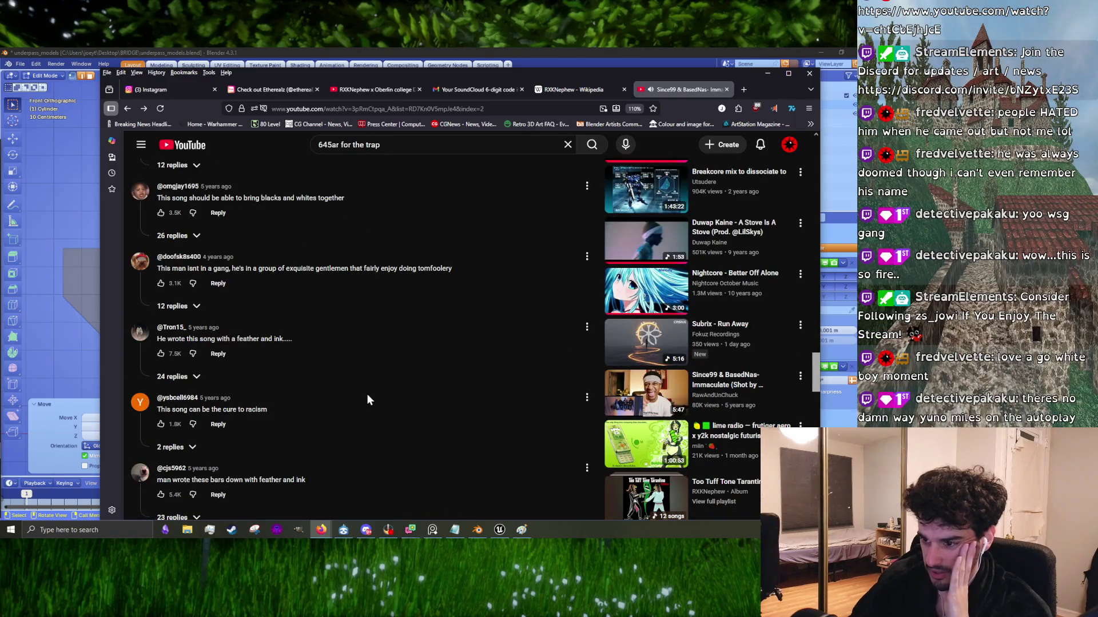
scroll(367, 395, "down", 5)
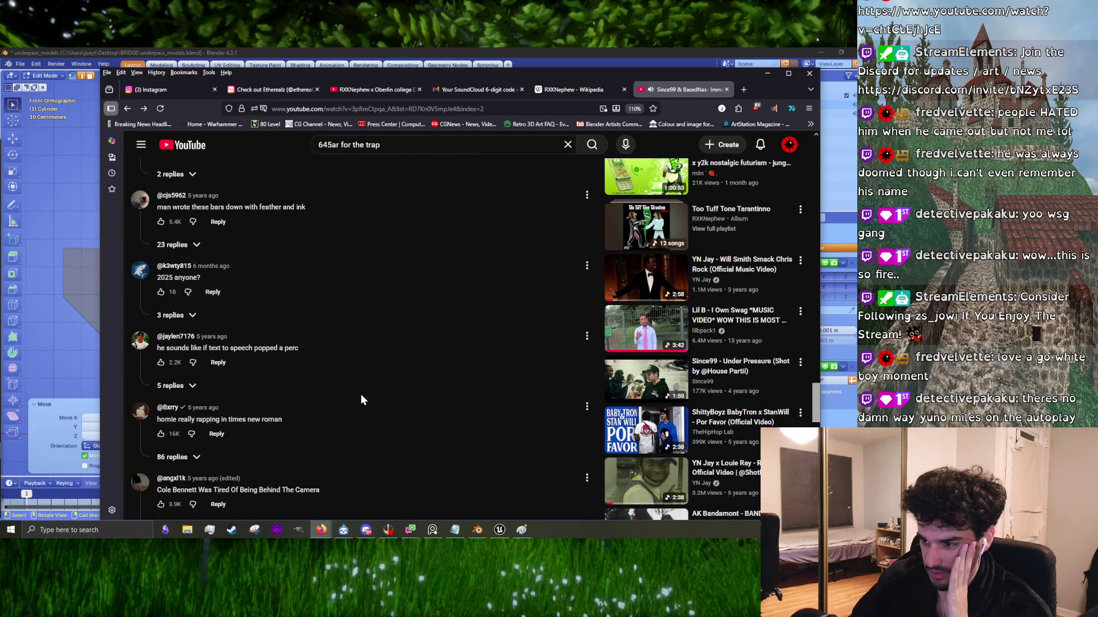
triple_click(256, 419)
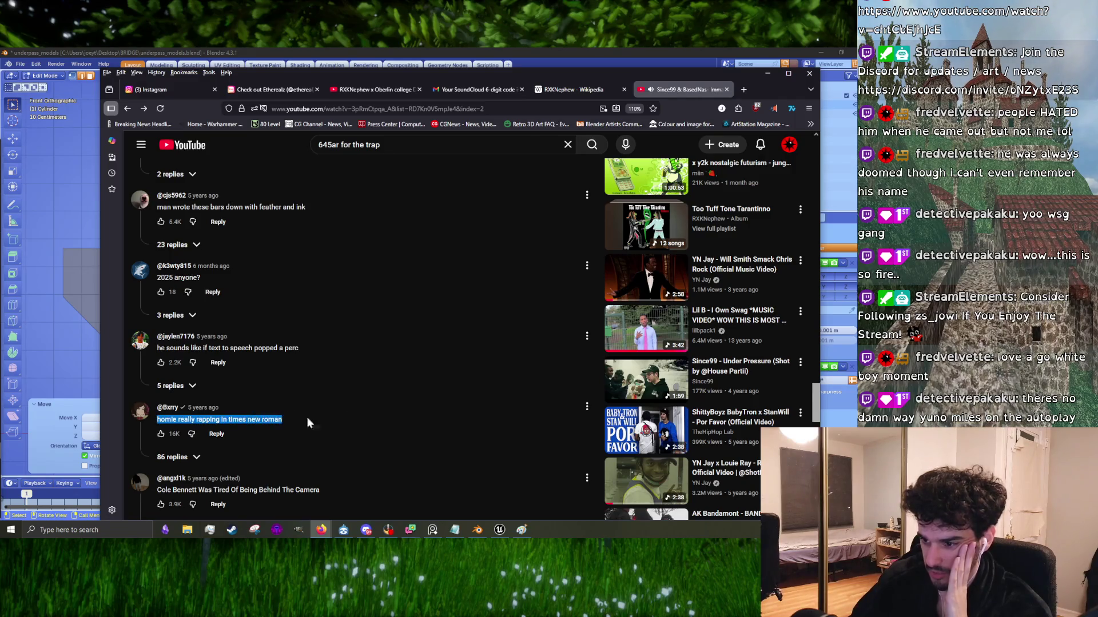
scroll(357, 422, "down", 2)
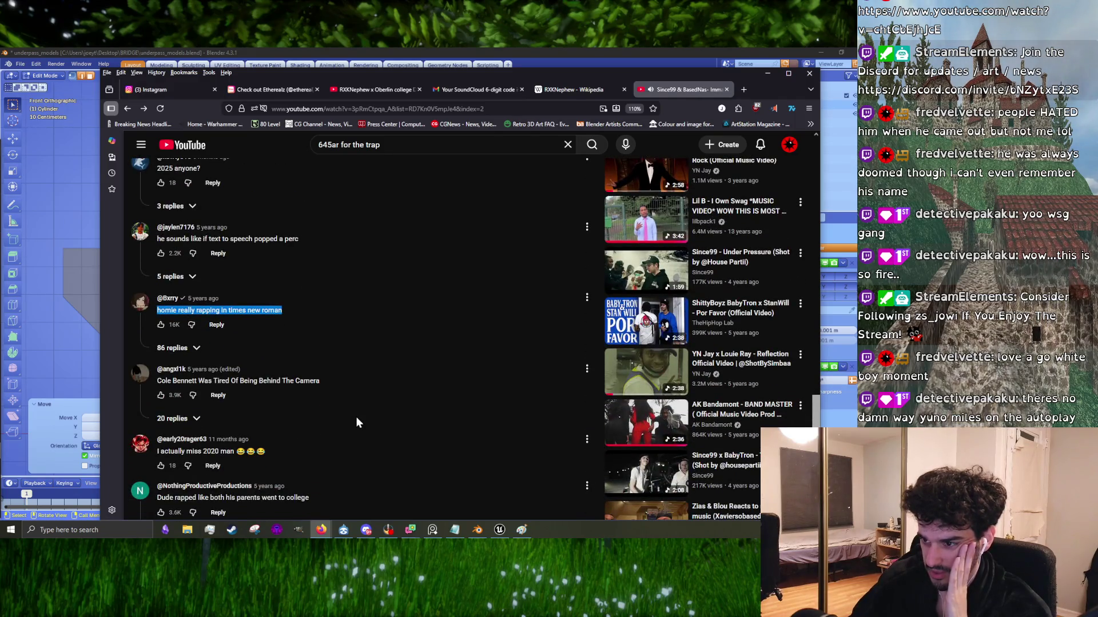
scroll(356, 423, "down", 5)
scroll(338, 420, "down", 4)
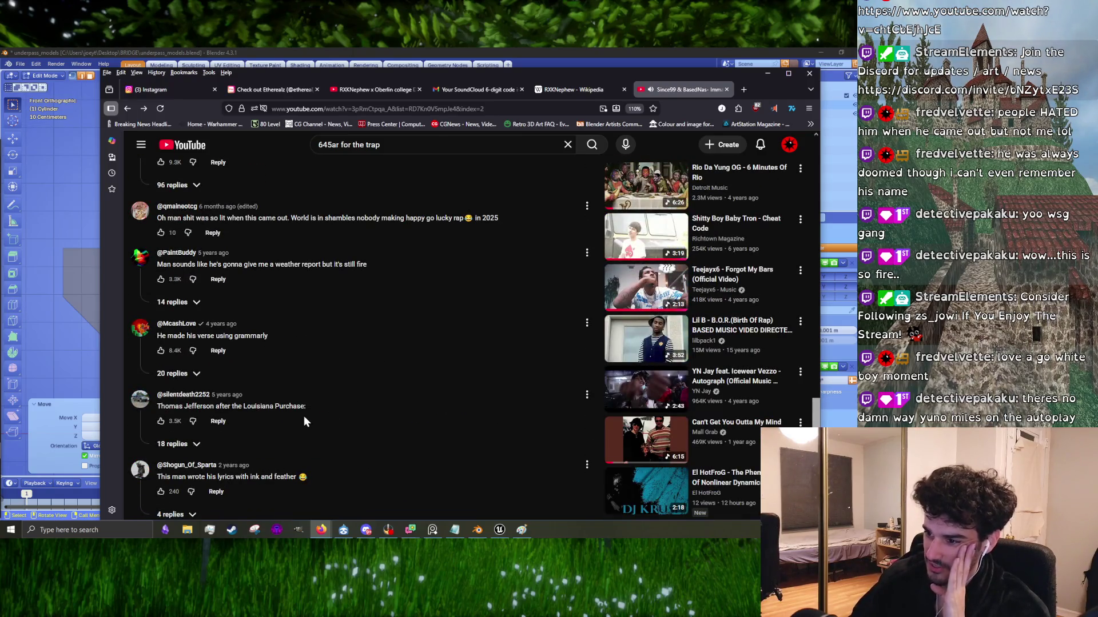
scroll(304, 416, "down", 3)
scroll(304, 417, "down", 4)
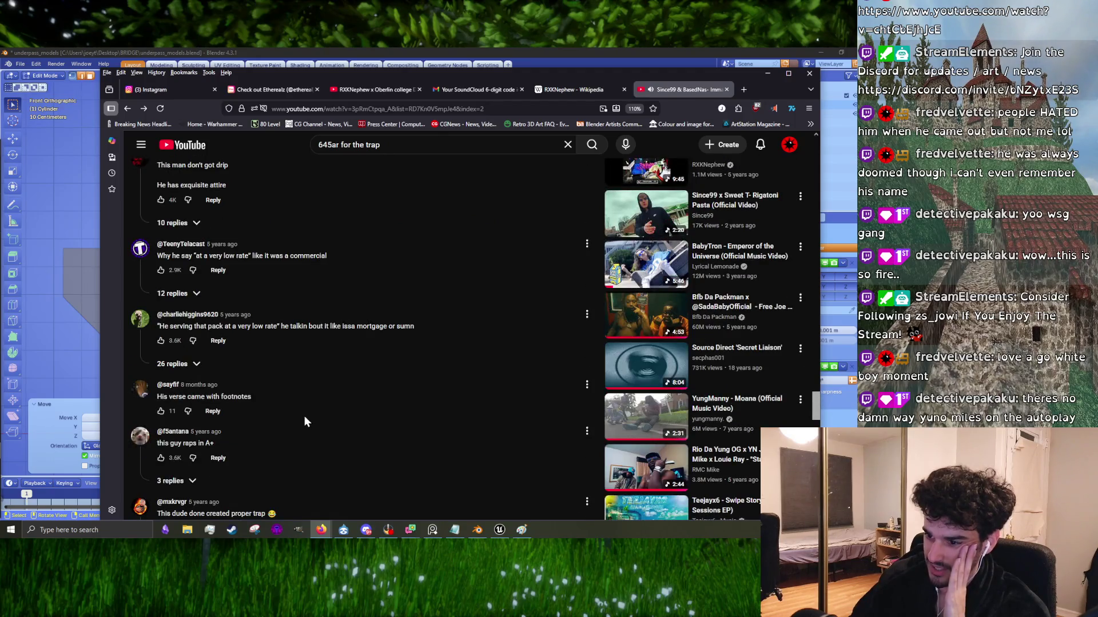
scroll(304, 422, "down", 5)
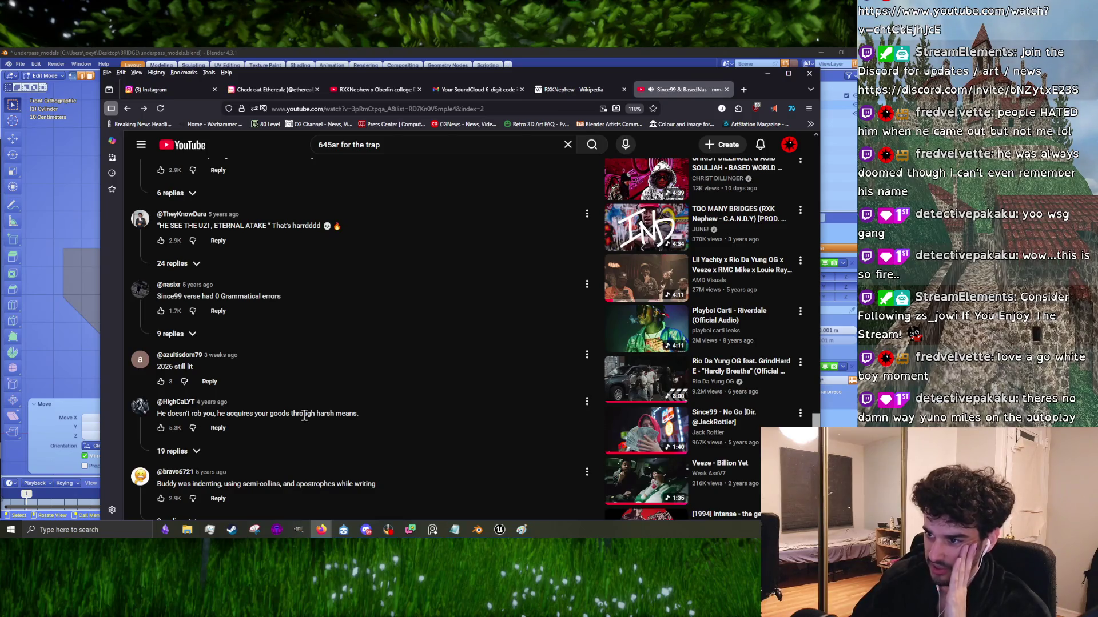
scroll(290, 440, "down", 15)
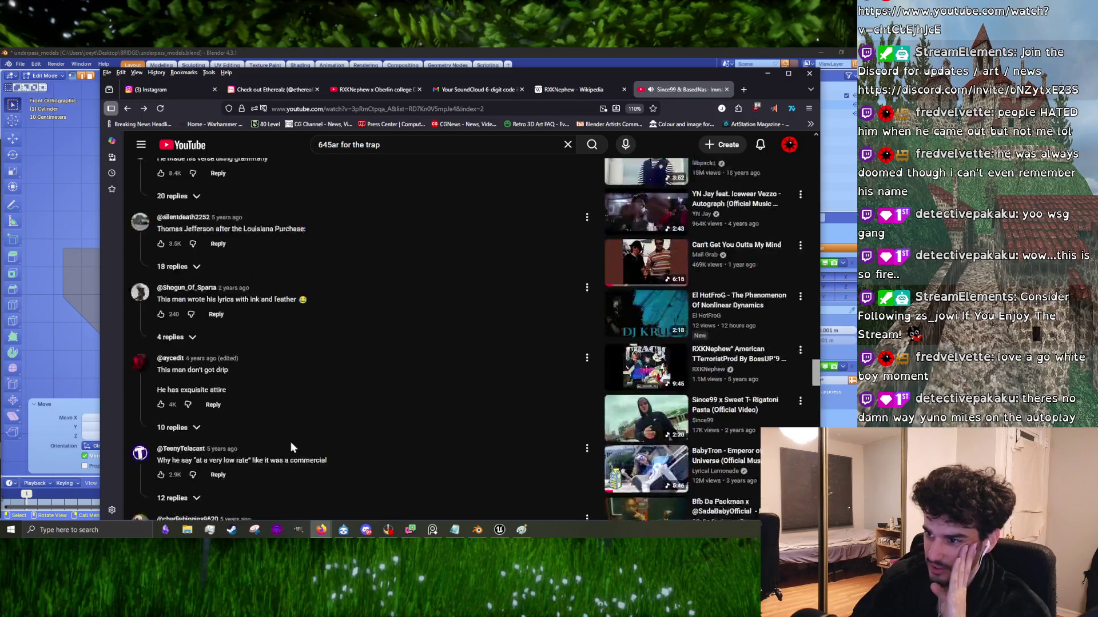
scroll(289, 443, "up", 20)
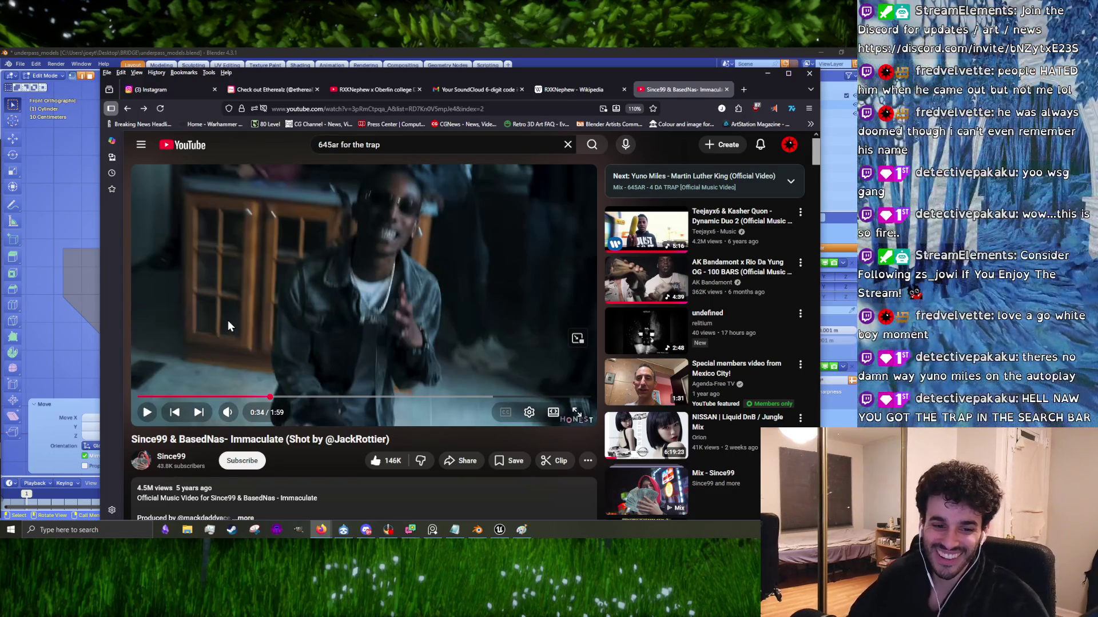
Step: Bring the RXKNephew Oberlin DJ set tab forward and skip it to about 11 minutes
triple_click(475, 146)
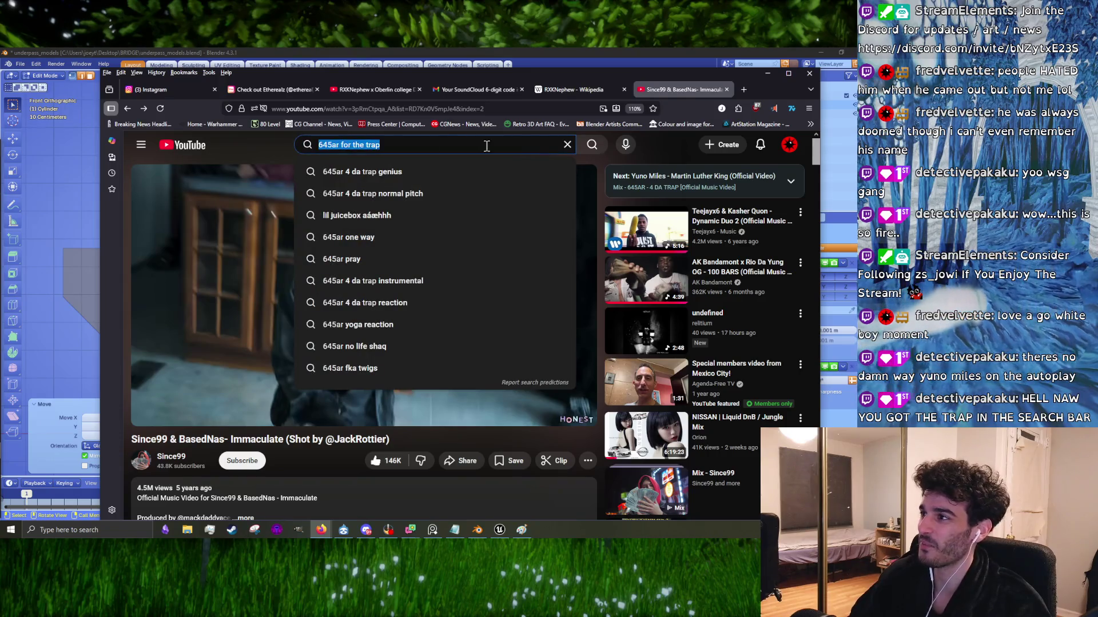
double_click(425, 148)
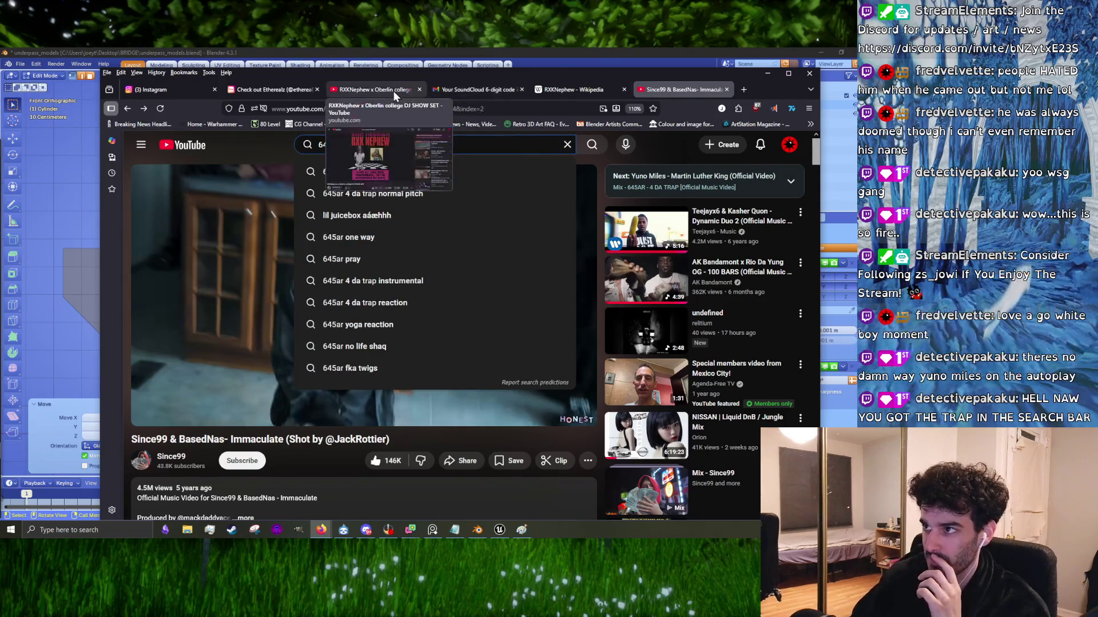
left_click(395, 91)
left_click(353, 325)
left_click_drag(246, 397, 276, 404)
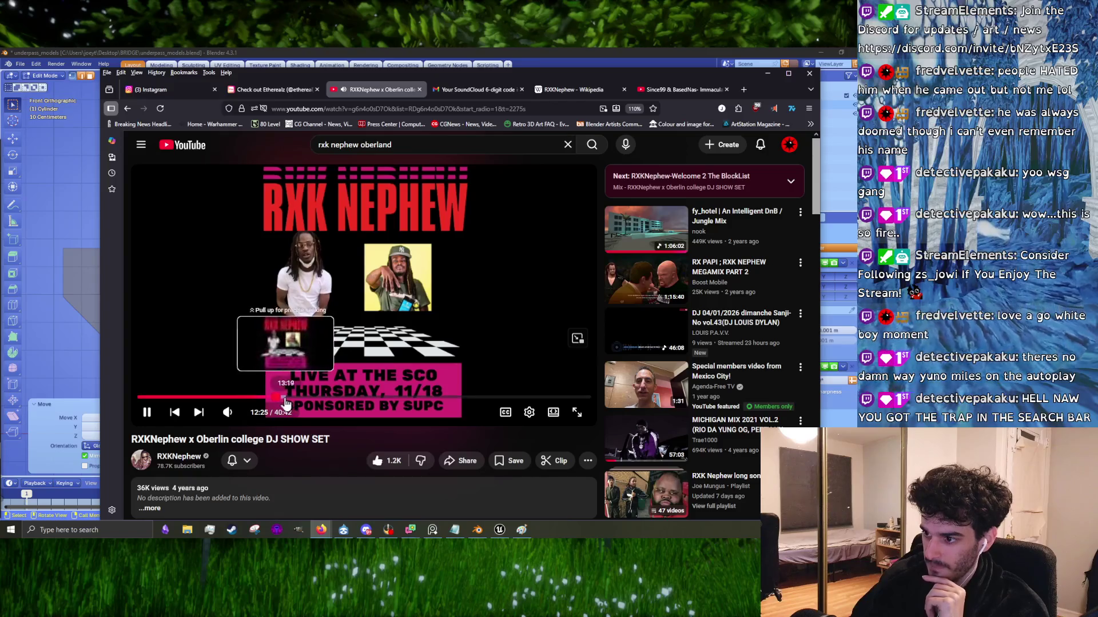
Step: Scrub the DJ set forward to about 14:31, then to roughly 19:30
left_click_drag(284, 403, 311, 404)
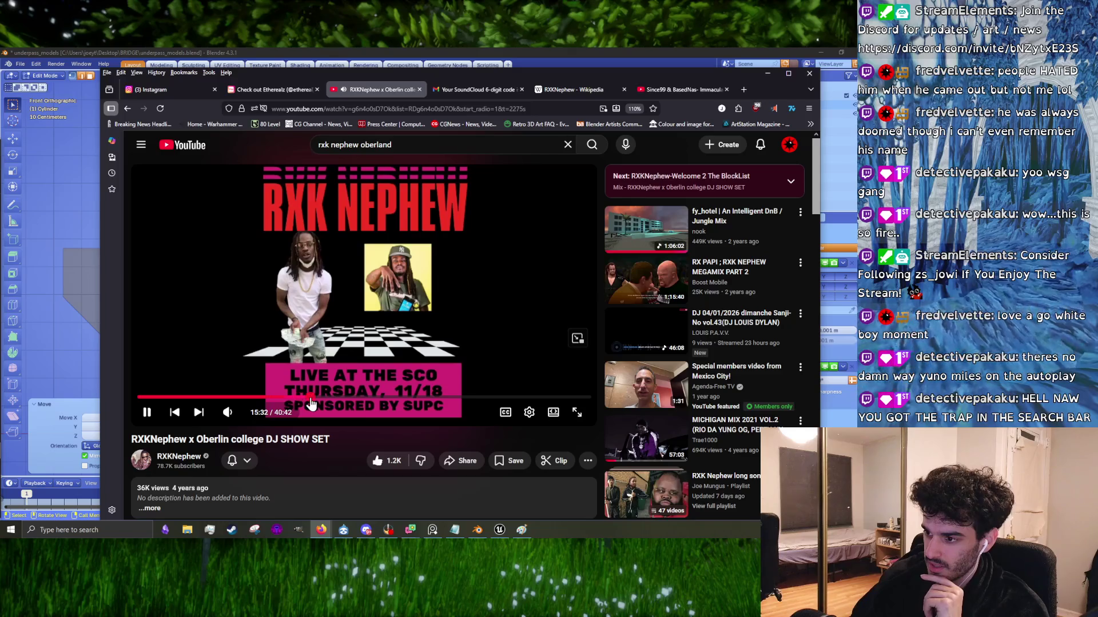
left_click_drag(333, 404, 369, 403)
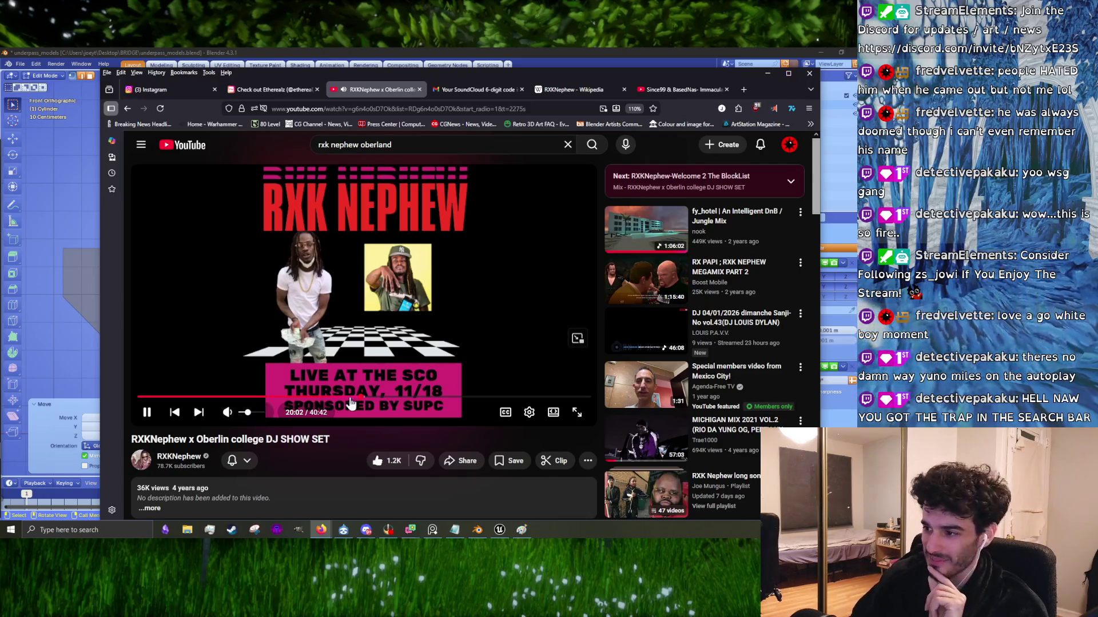
left_click_drag(355, 404, 349, 414)
scroll(338, 442, "down", 4)
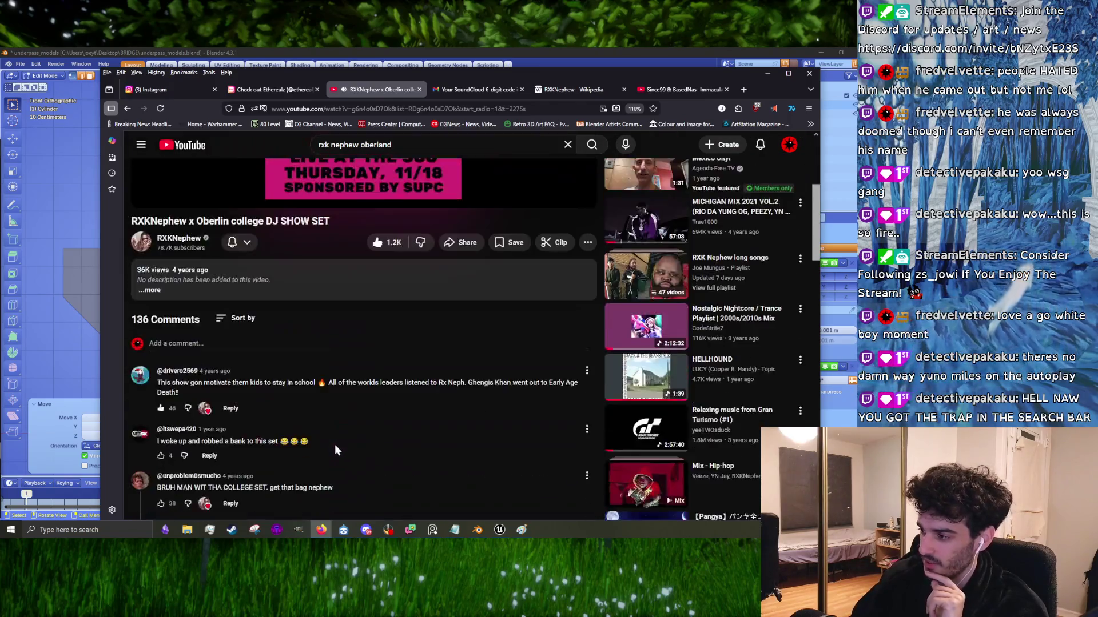
scroll(336, 445, "up", 4)
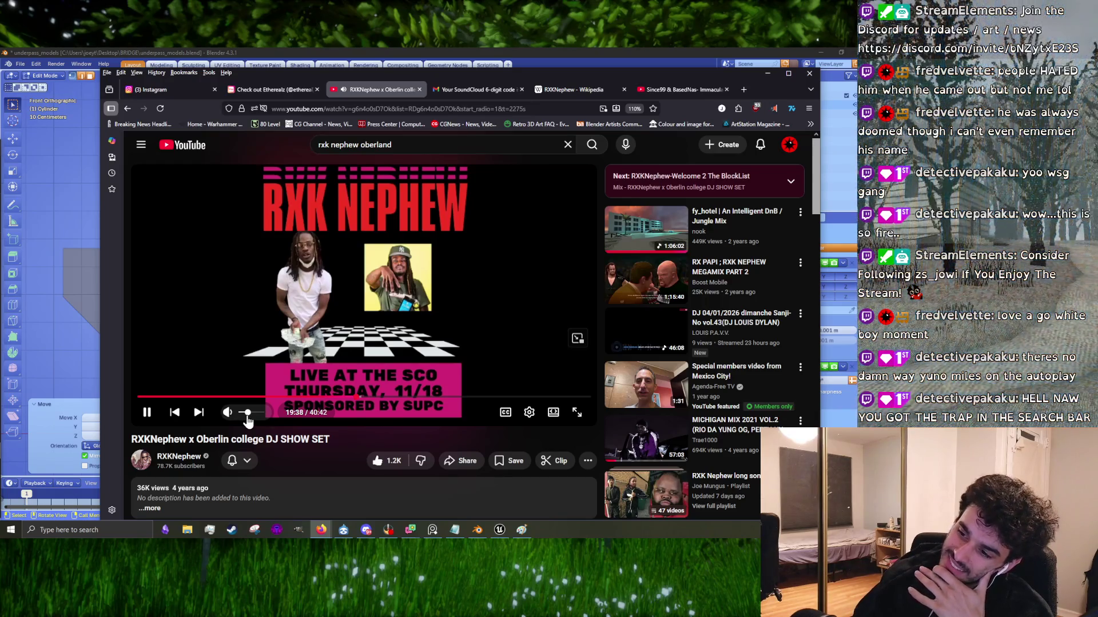
Step: Scroll through the DJ set's comments and back up to the player
scroll(331, 452, "down", 10)
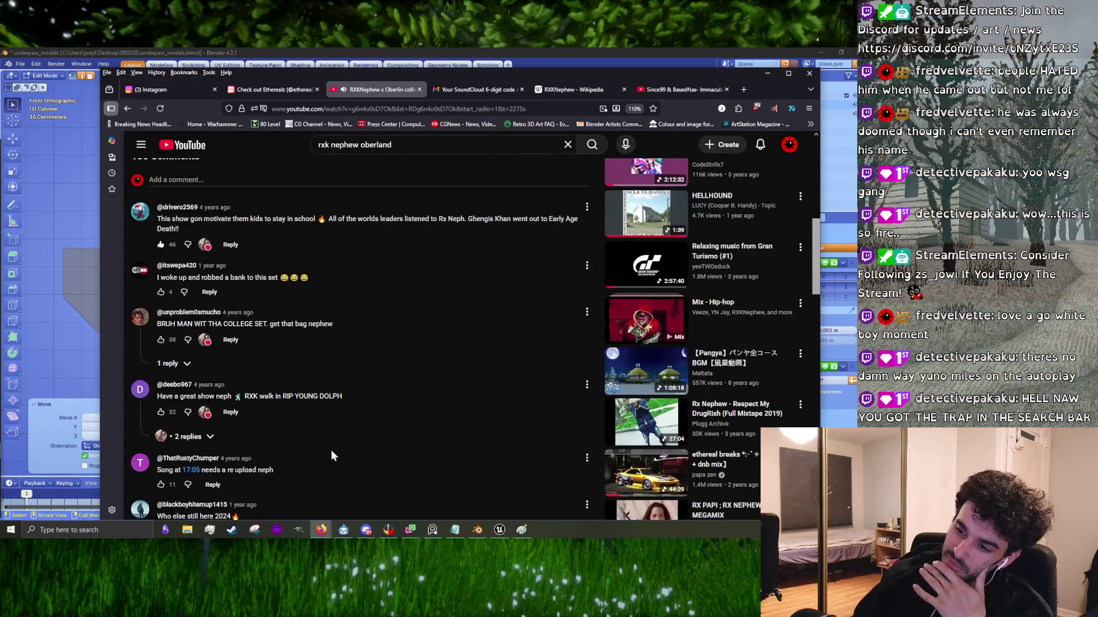
scroll(331, 450, "down", 5)
scroll(322, 447, "down", 5)
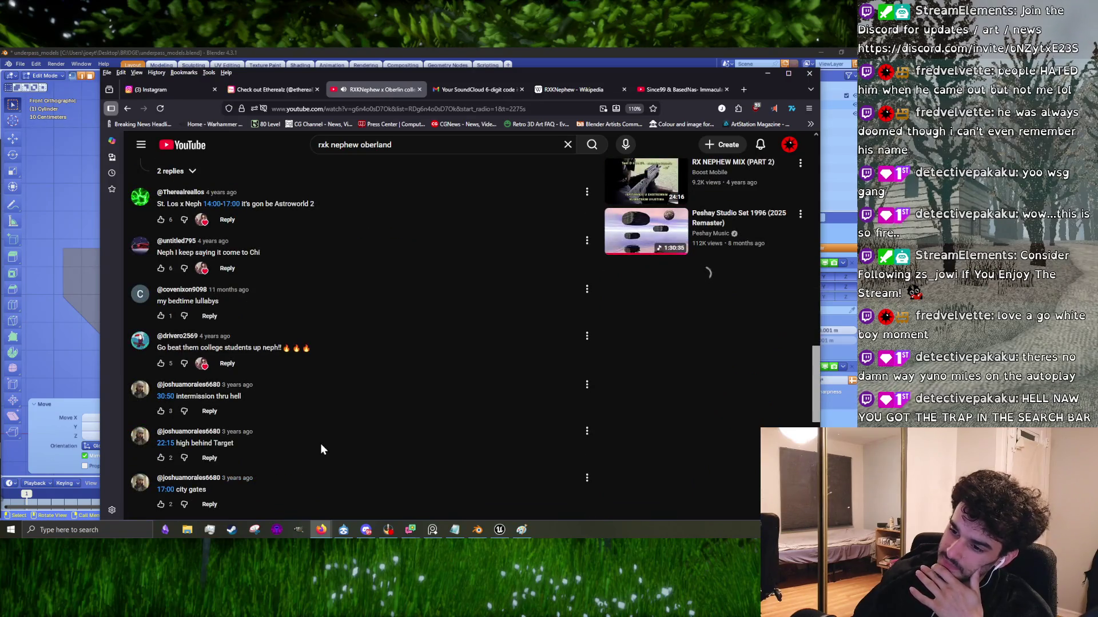
scroll(317, 446, "up", 15)
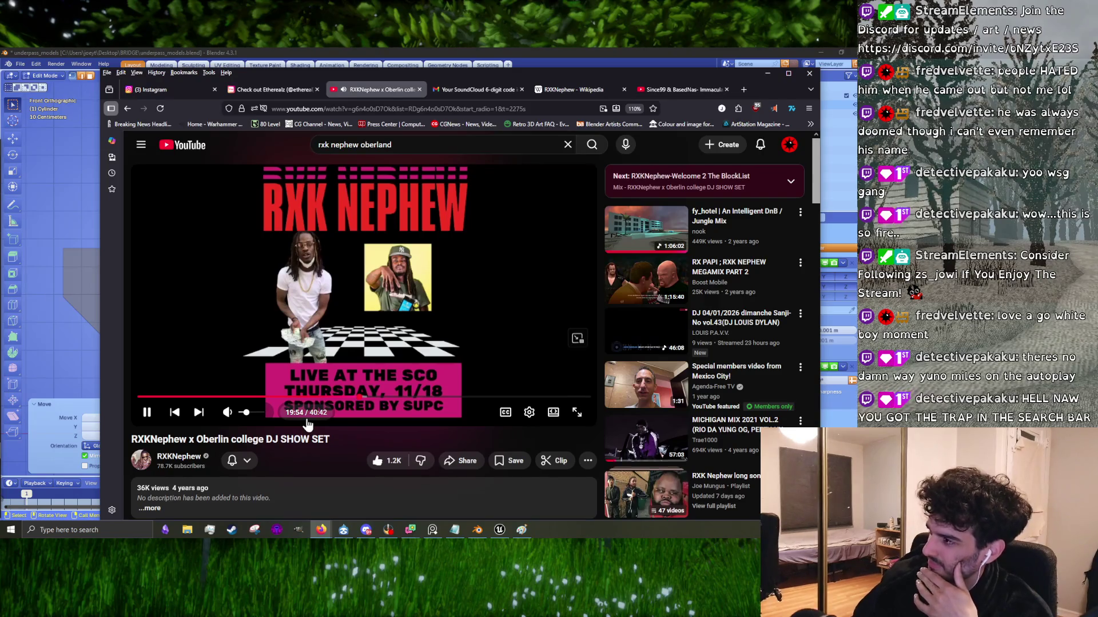
scroll(305, 423, "down", 10)
scroll(305, 423, "down", 5)
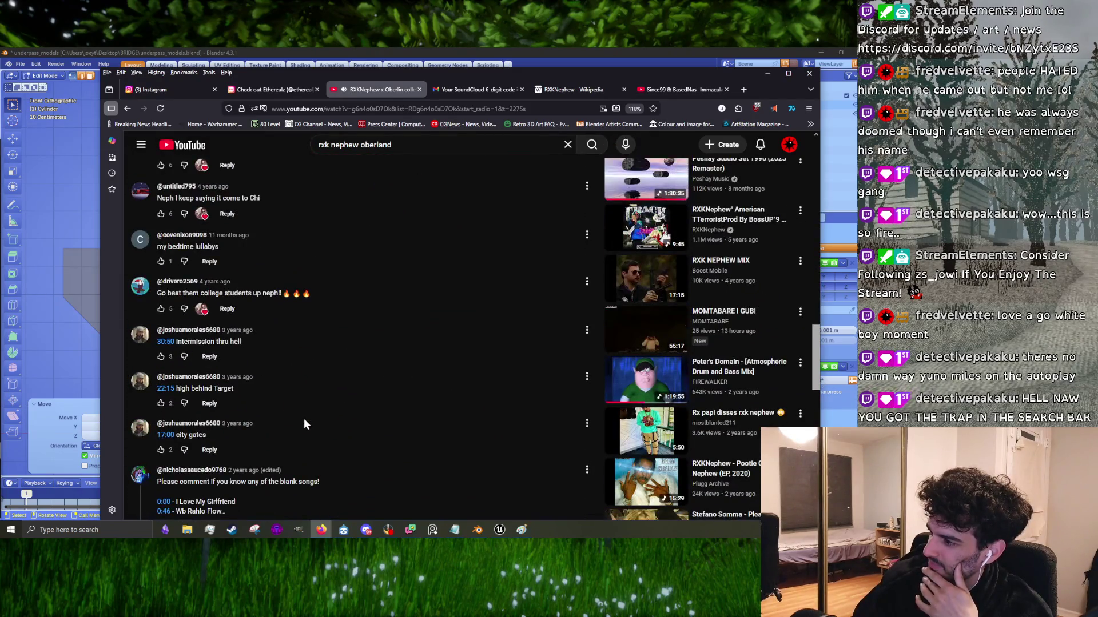
scroll(305, 423, "down", 8)
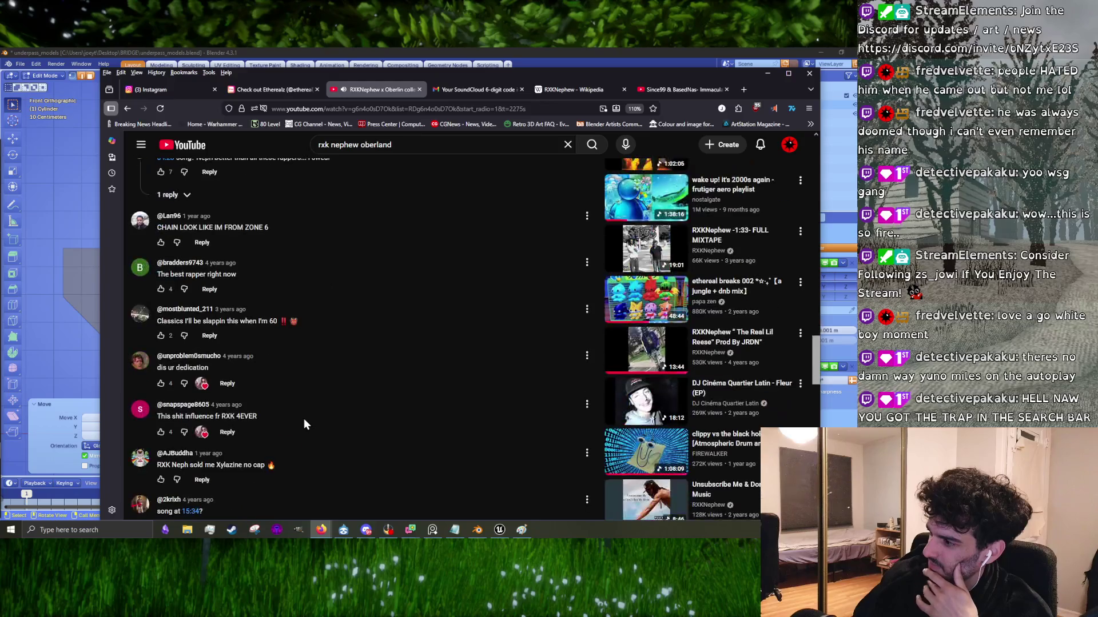
scroll(303, 424, "down", 5)
scroll(343, 435, "up", 7)
scroll(349, 440, "up", 12)
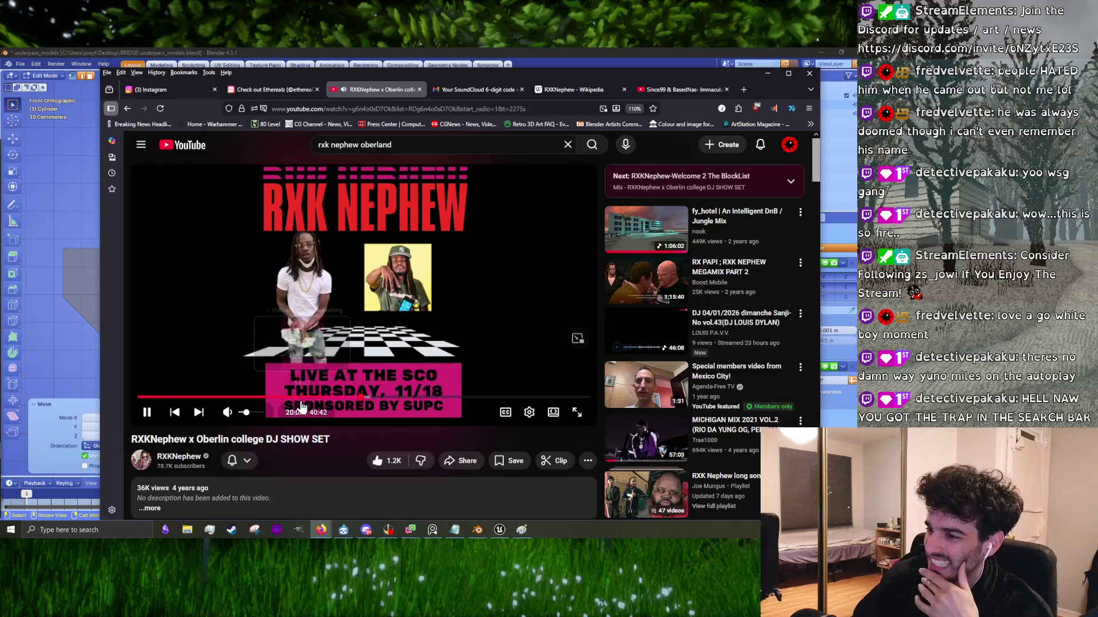
Step: Lower the volume slightly, jump to about 23:10 and pause, then return to Immaculate
left_click(242, 413)
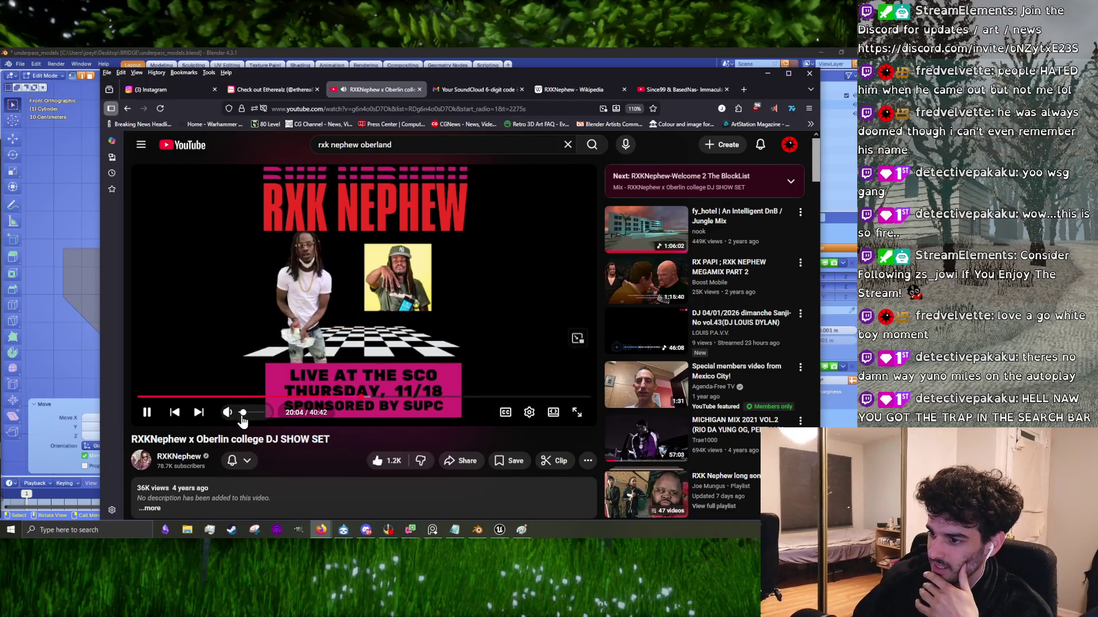
left_click(396, 396)
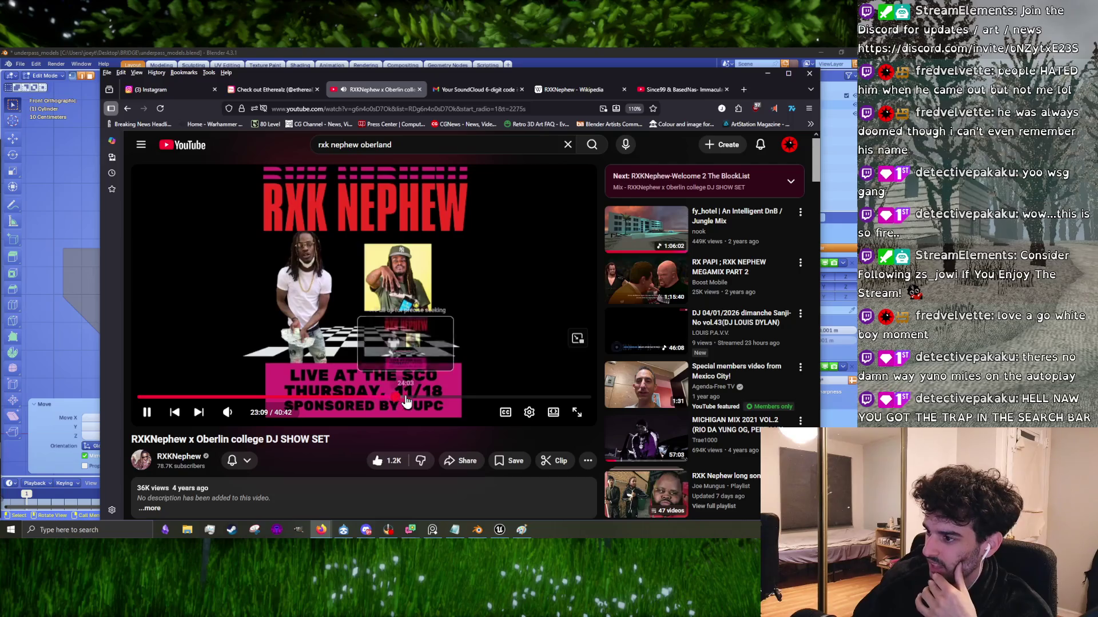
mouse_move(286, 99)
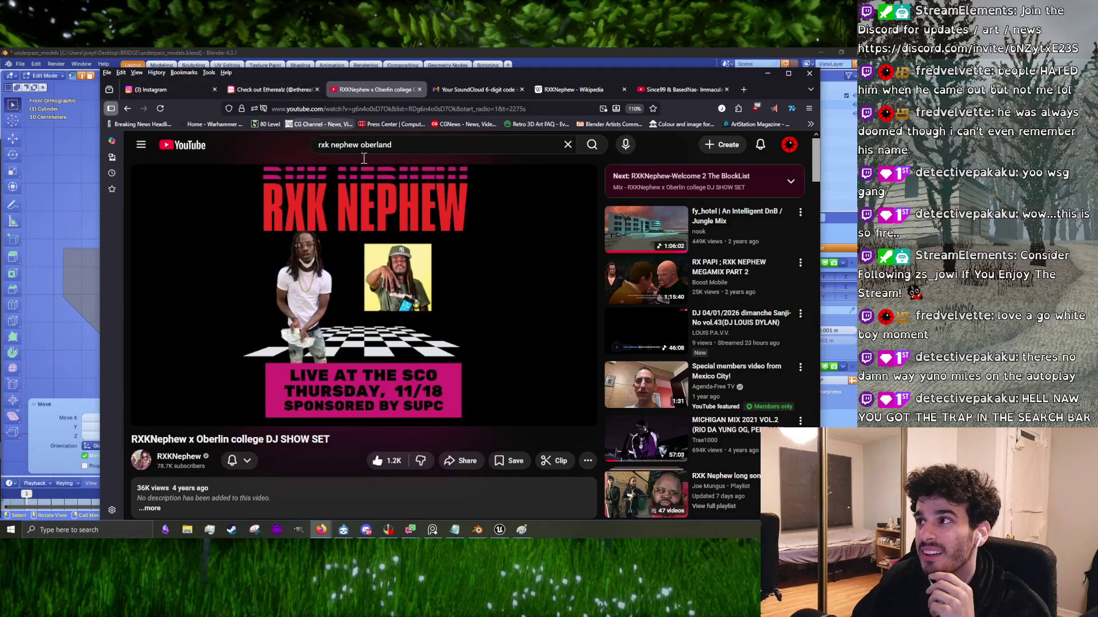
left_click(517, 287)
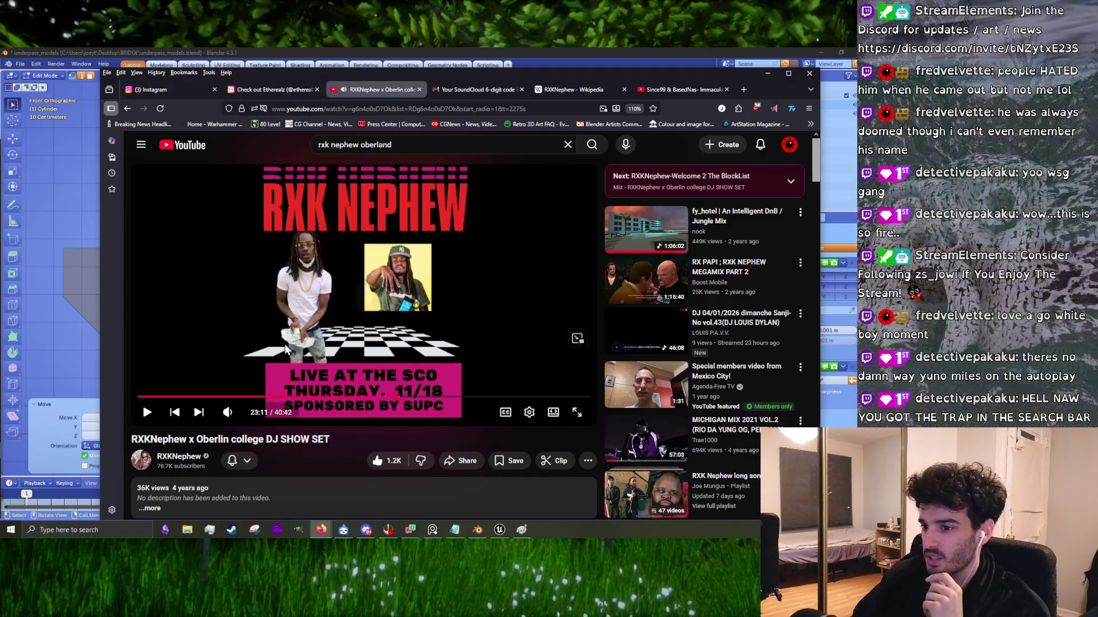
left_click(513, 311)
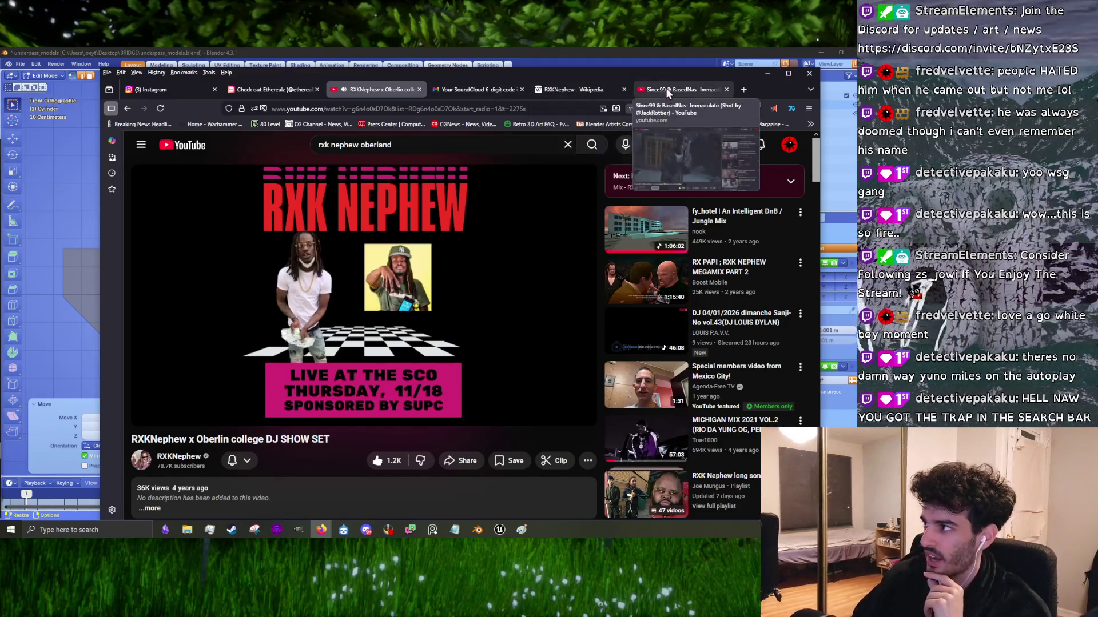
left_click(680, 90)
Step: Skip to Yuno Miles' Martin Luther King, read its comments, and pause it
left_click(182, 424)
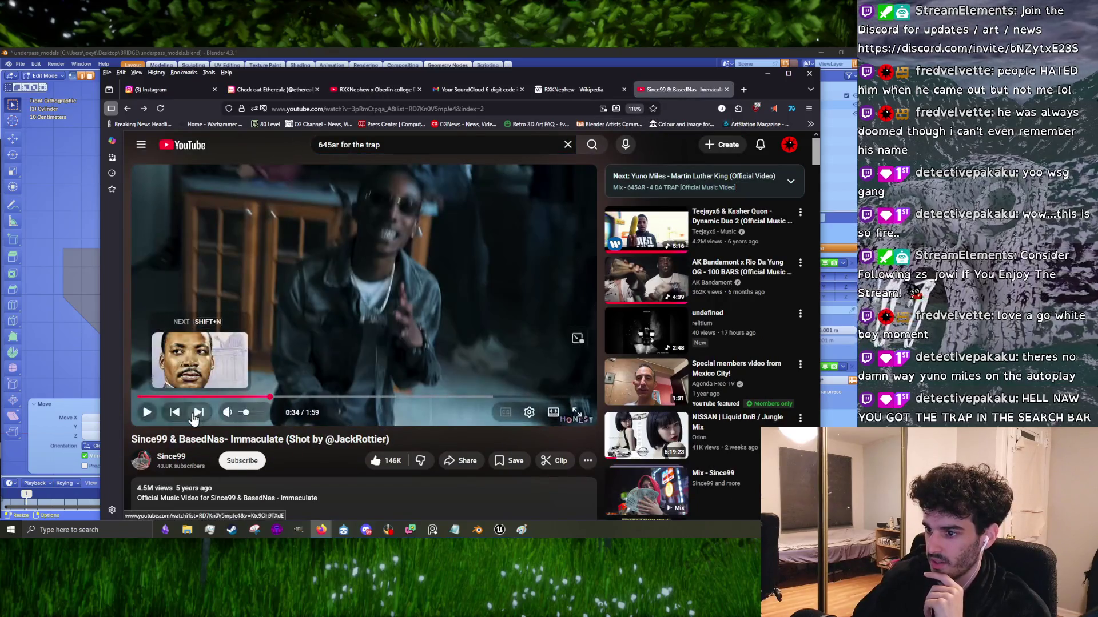
left_click(198, 415)
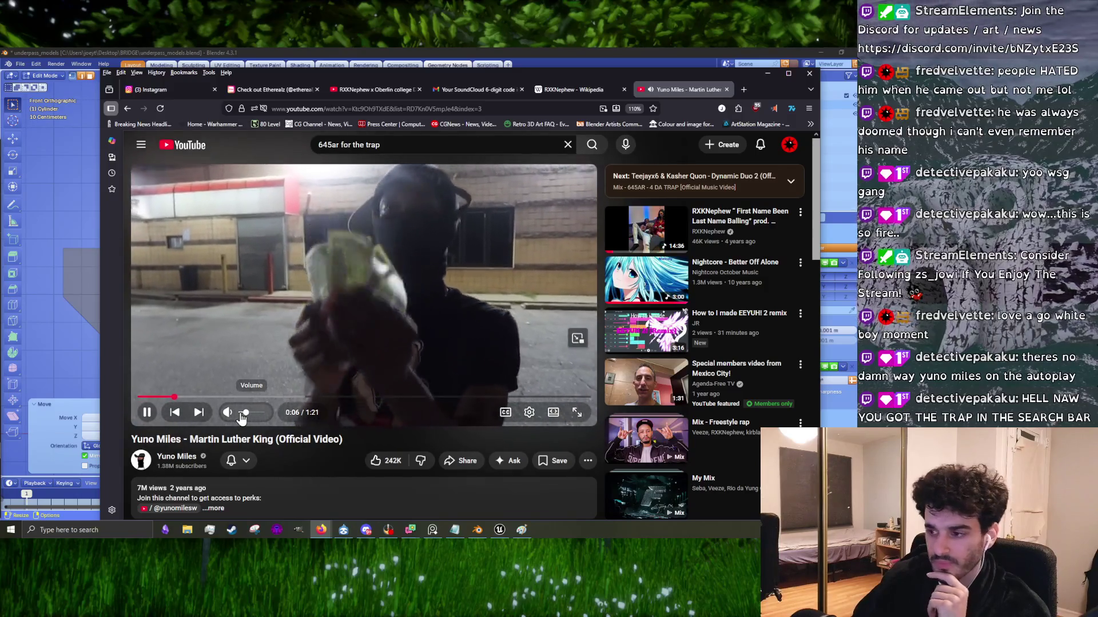
scroll(319, 455, "down", 5)
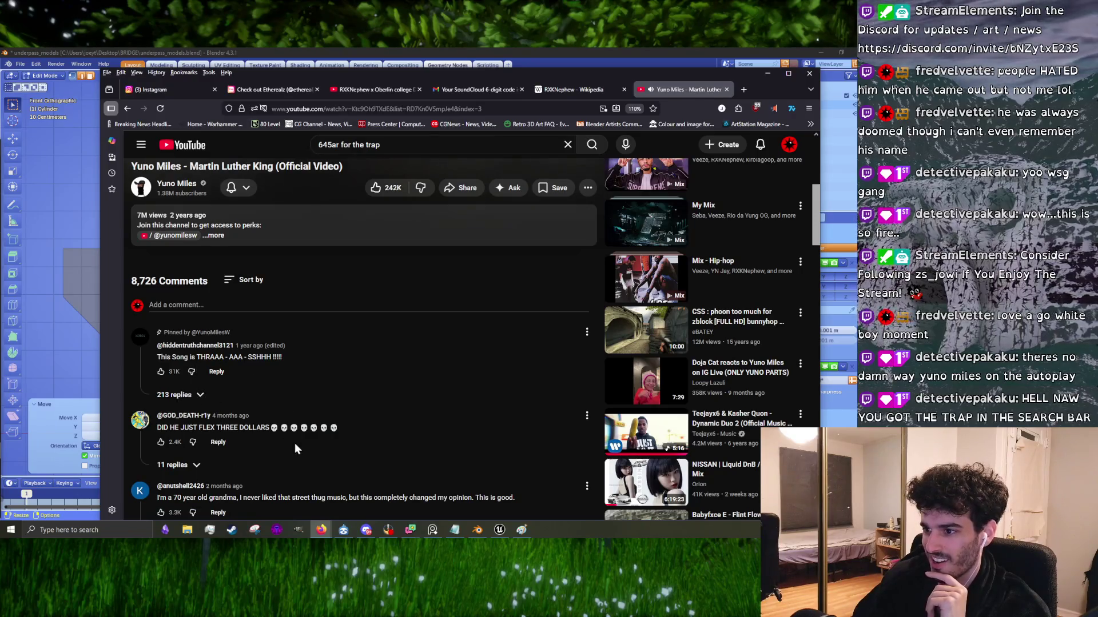
scroll(294, 450, "up", 5)
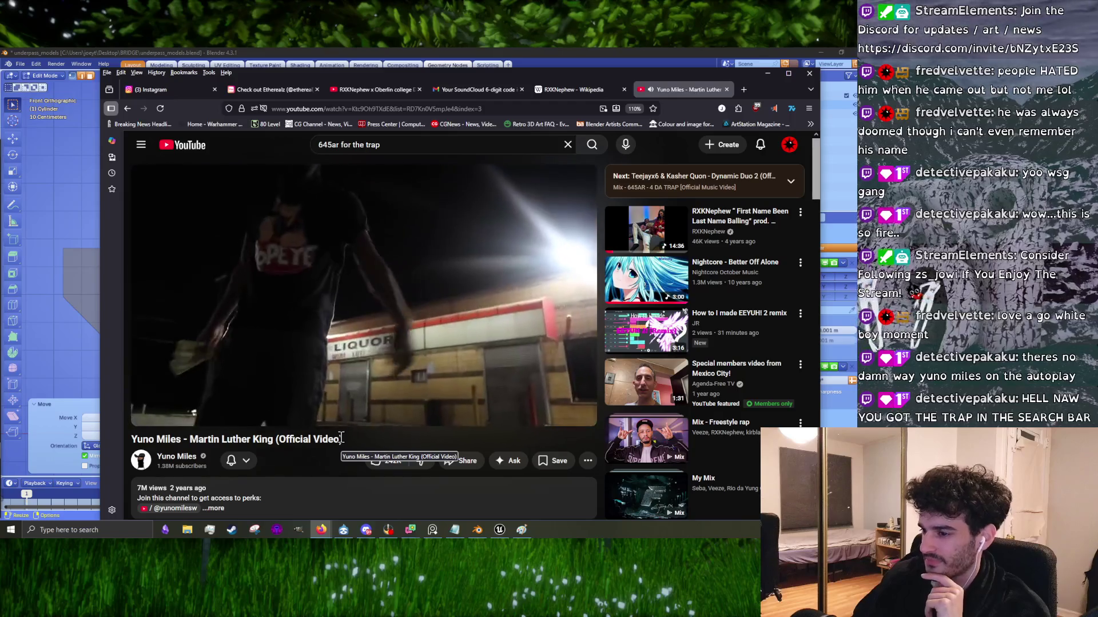
scroll(342, 439, "down", 5)
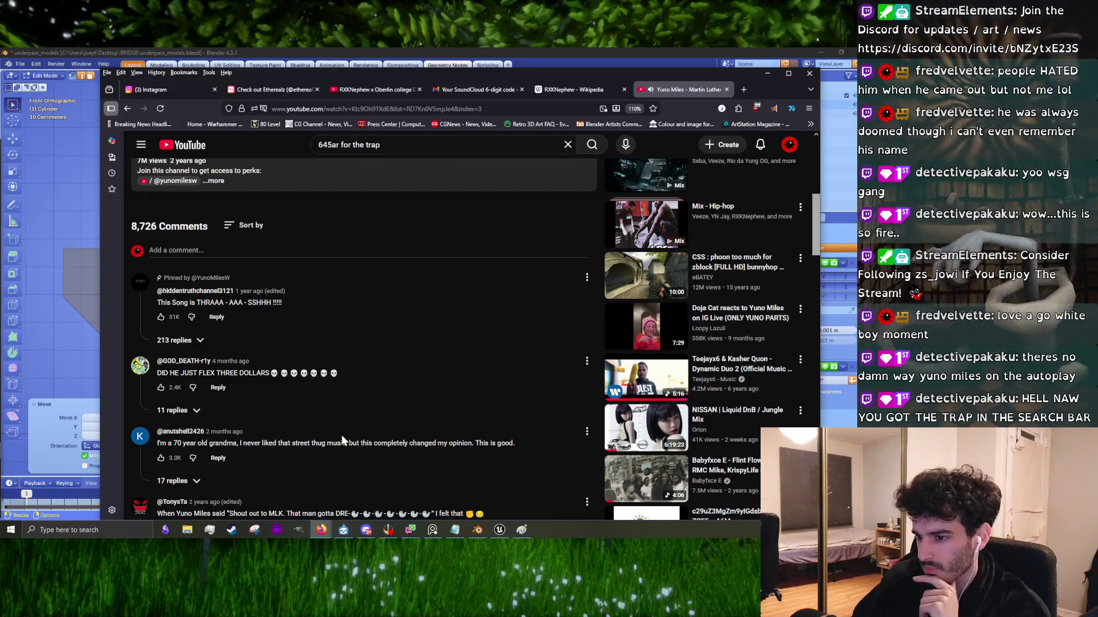
scroll(341, 437, "down", 4)
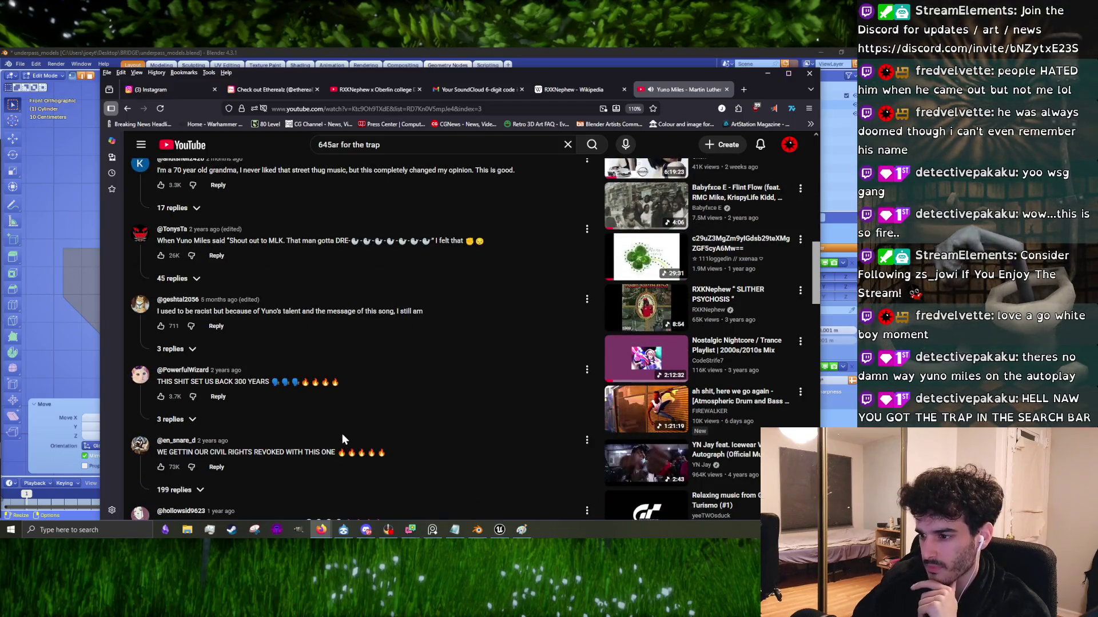
scroll(342, 439, "down", 3)
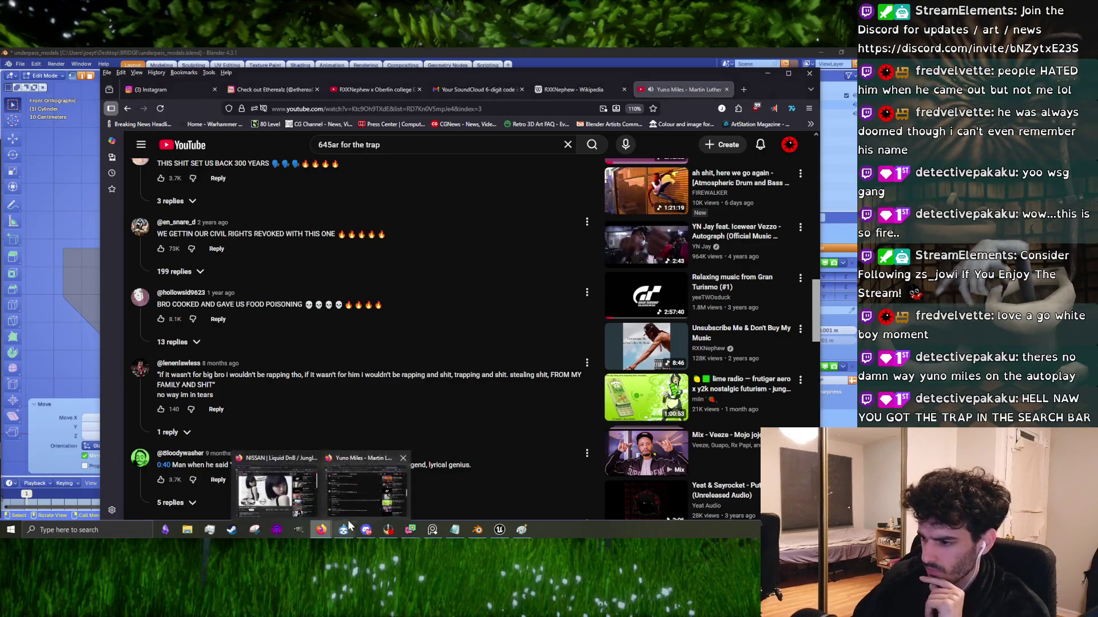
scroll(313, 447, "up", 15)
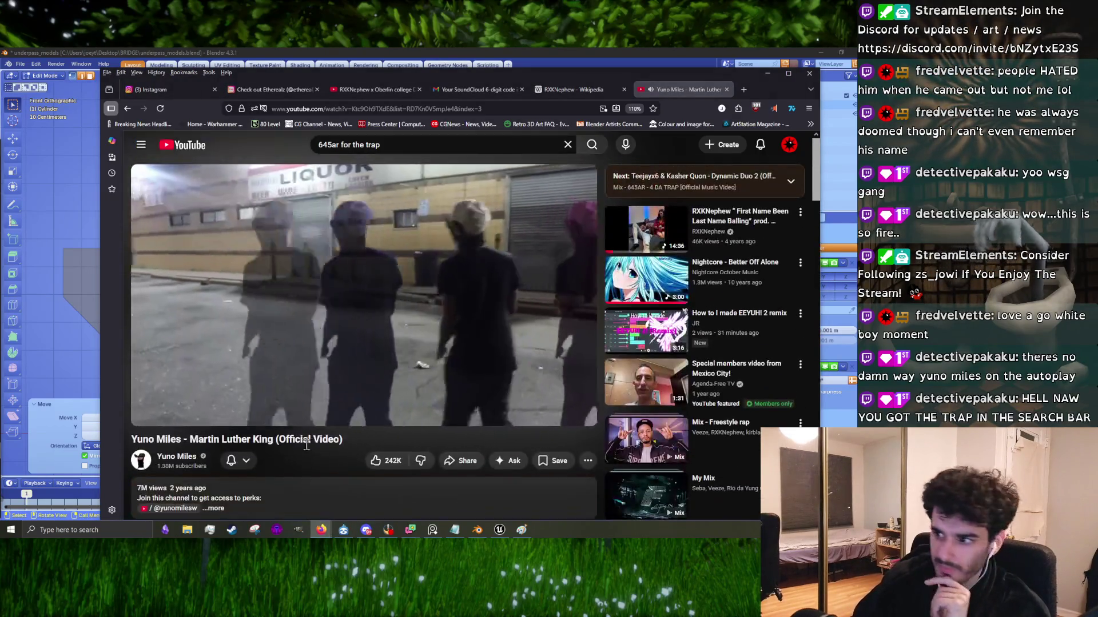
left_click(317, 303)
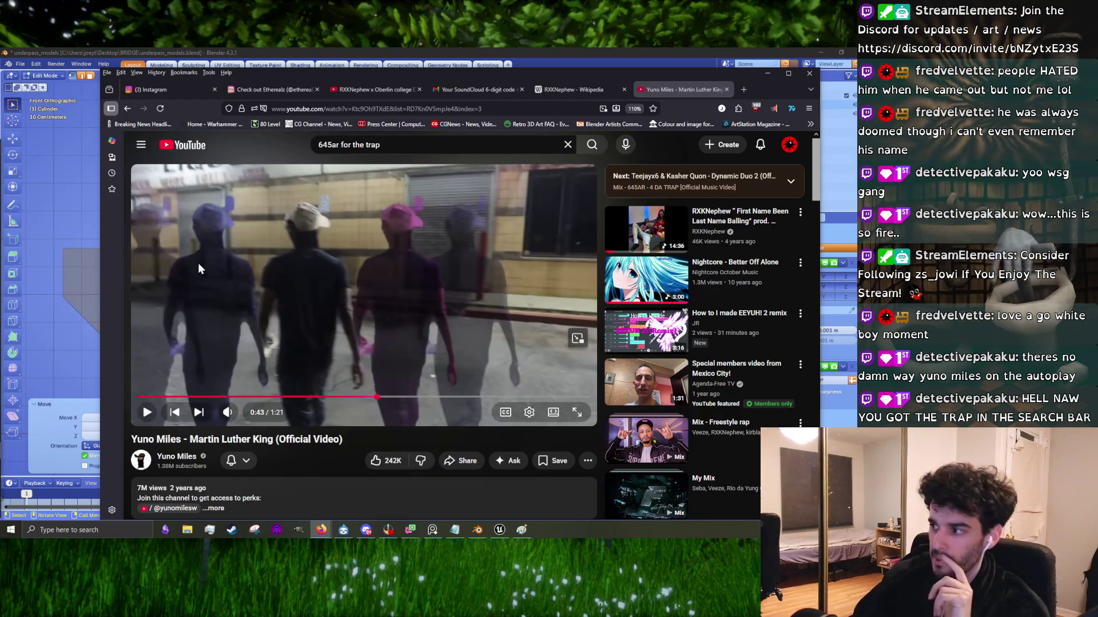
Step: Close the two leftover YouTube music tabs and minimise Firefox to reveal Blender
left_click(728, 90)
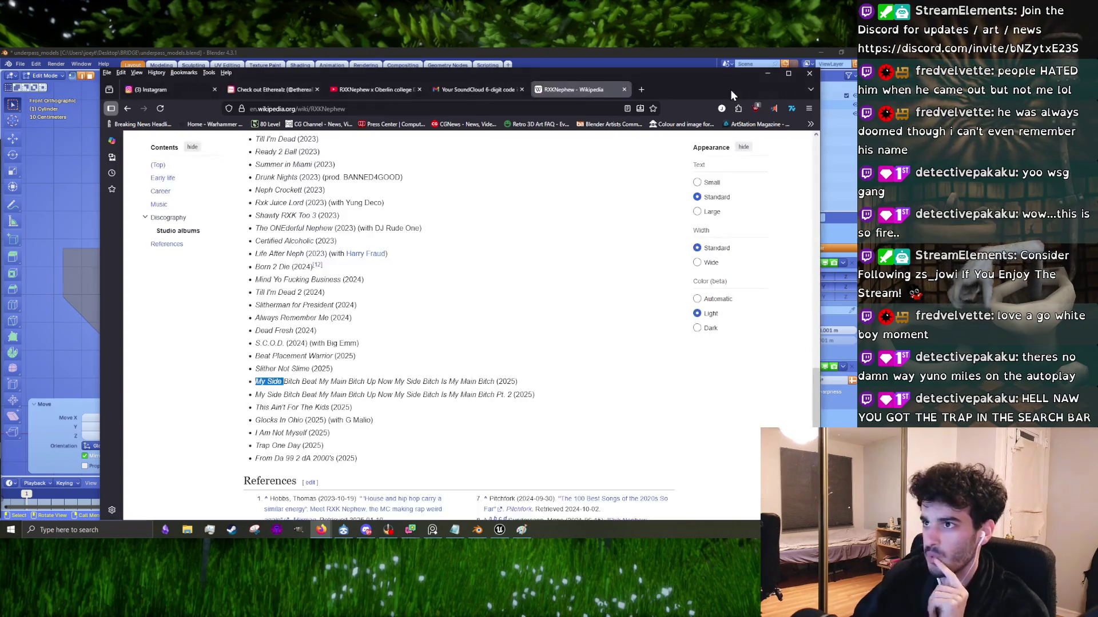
left_click(375, 90)
left_click(423, 92)
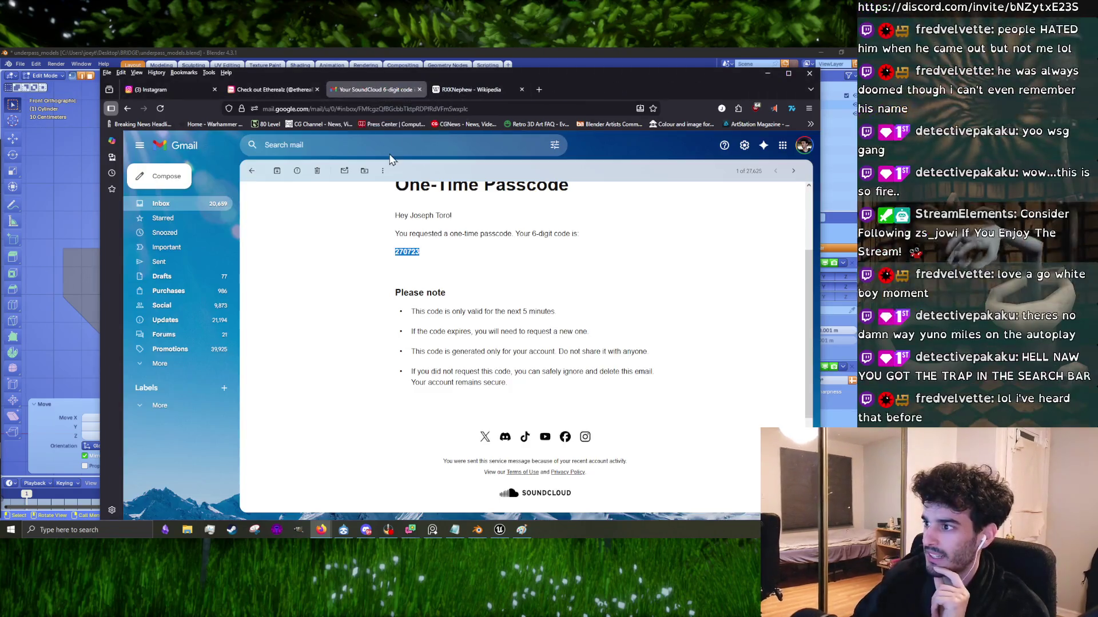
left_click(767, 73)
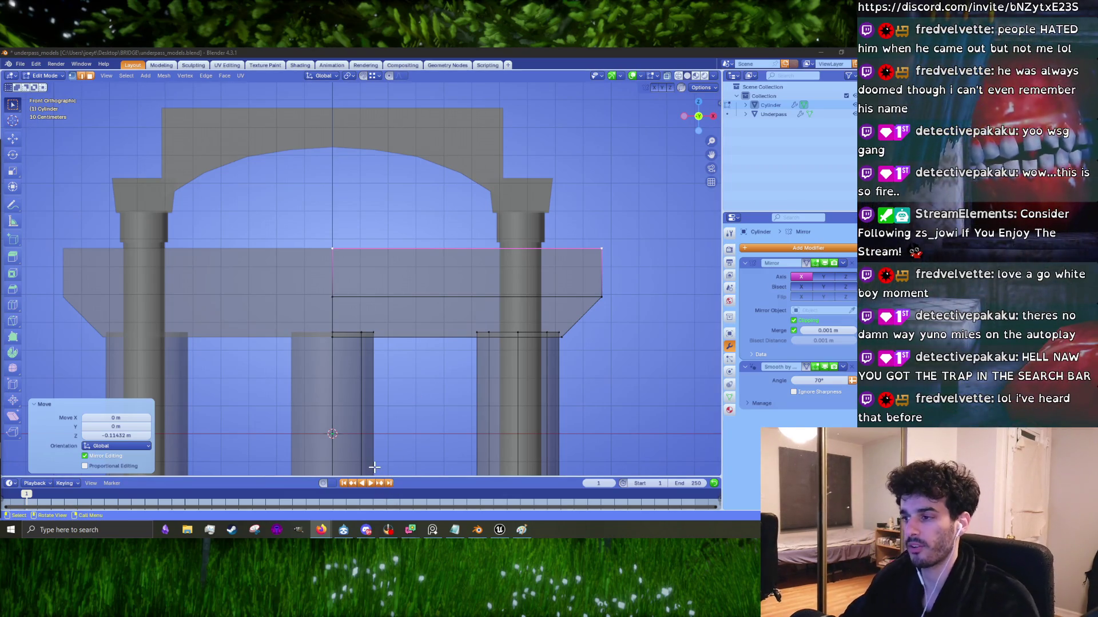
Step: Bring up the underpass reference photo, move it aside, and orbit to a perspective view of the pillars
mouse_move(366, 311)
middle_mouse_down()
mouse_move(412, 338)
mouse_move(366, 322)
middle_mouse_up()
left_click(433, 530)
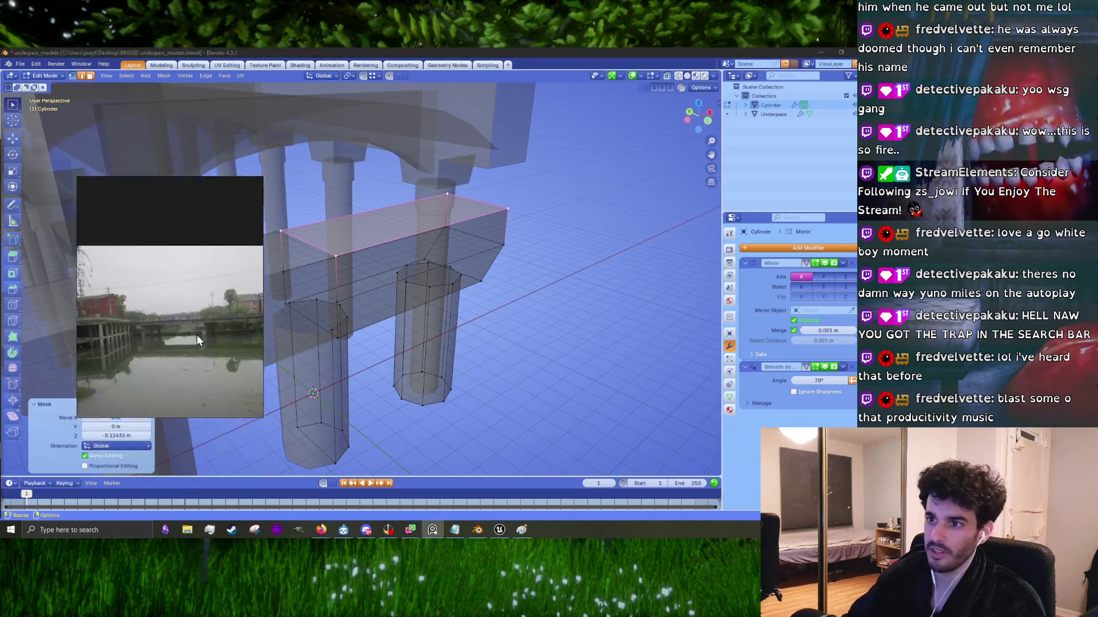
left_click_drag(197, 343, 157, 274)
scroll(398, 340, "down", 2)
mouse_move(399, 339)
middle_mouse_down()
mouse_move(418, 330)
mouse_move(400, 286)
middle_mouse_up()
scroll(400, 285, "up", 4)
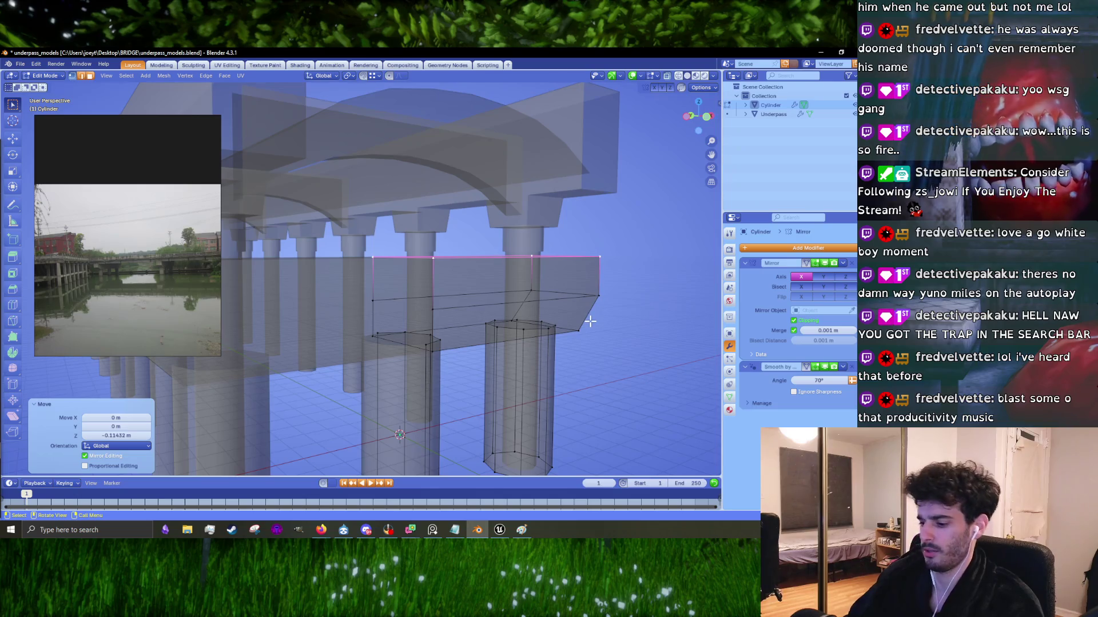
Step: Select the whole connected pier cap mesh and scale it to 0.935 along Y
key("ctrl+l")
mouse_move(605, 318)
middle_mouse_down()
mouse_move(602, 344)
mouse_move(550, 306)
middle_mouse_up()
key("g")
left_click(646, 336)
key("s")
key("y")
left_click(567, 315)
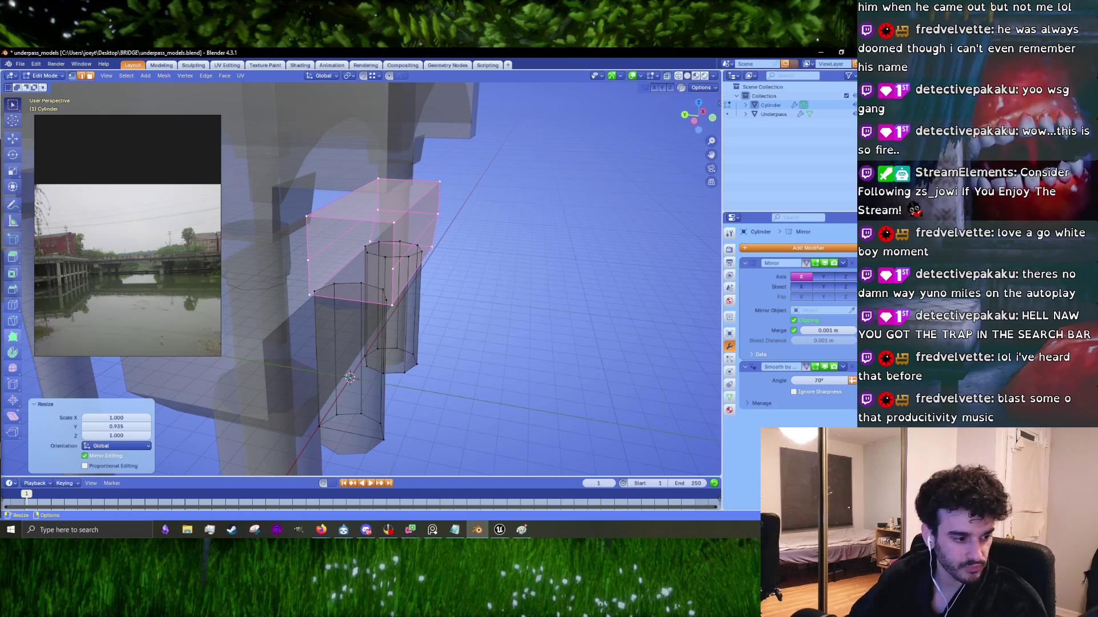
Step: Return the Cylinder to Object Mode and orbit beneath the bridge to review it
key("alt+Tab")
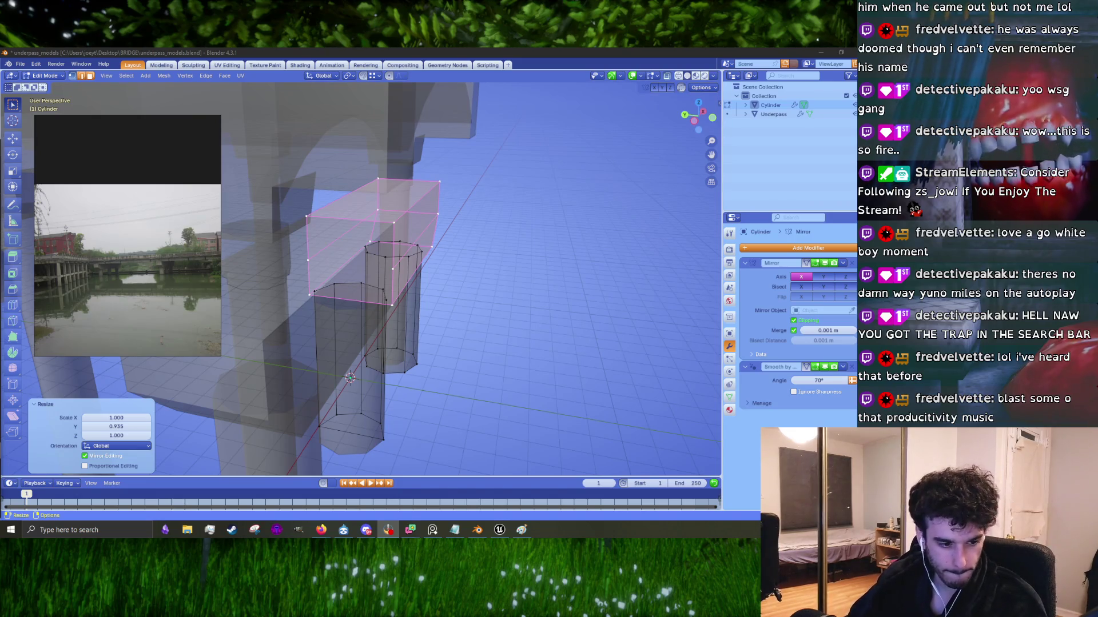
key("alt+Tab")
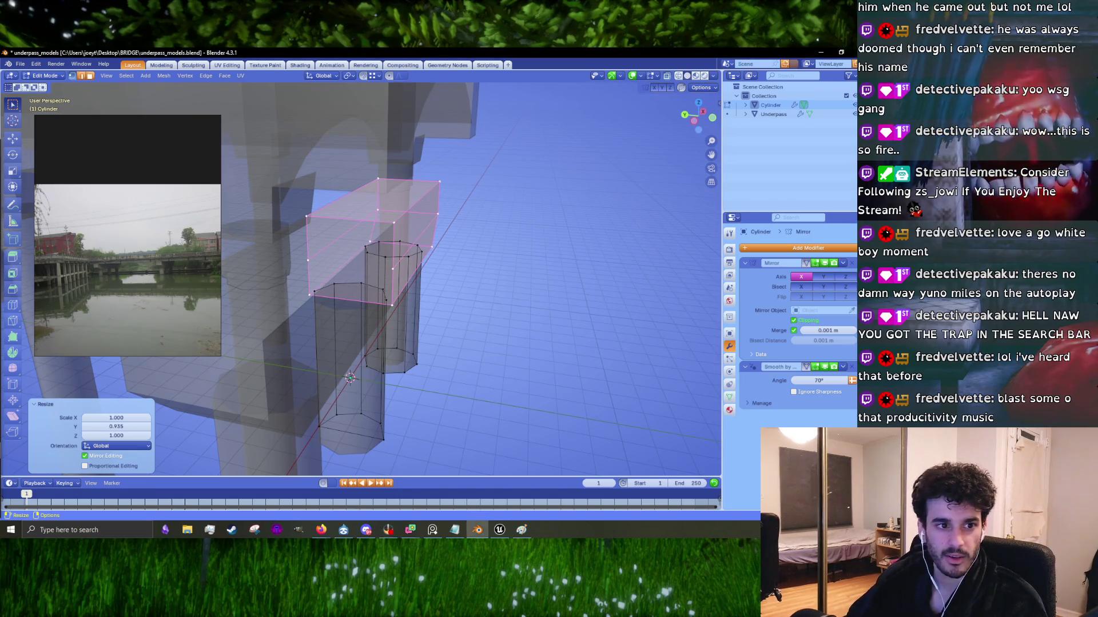
key("Tab")
mouse_move(469, 282)
middle_mouse_down()
mouse_move(529, 342)
mouse_move(494, 329)
mouse_move(460, 270)
mouse_move(353, 345)
mouse_move(503, 354)
middle_mouse_up()
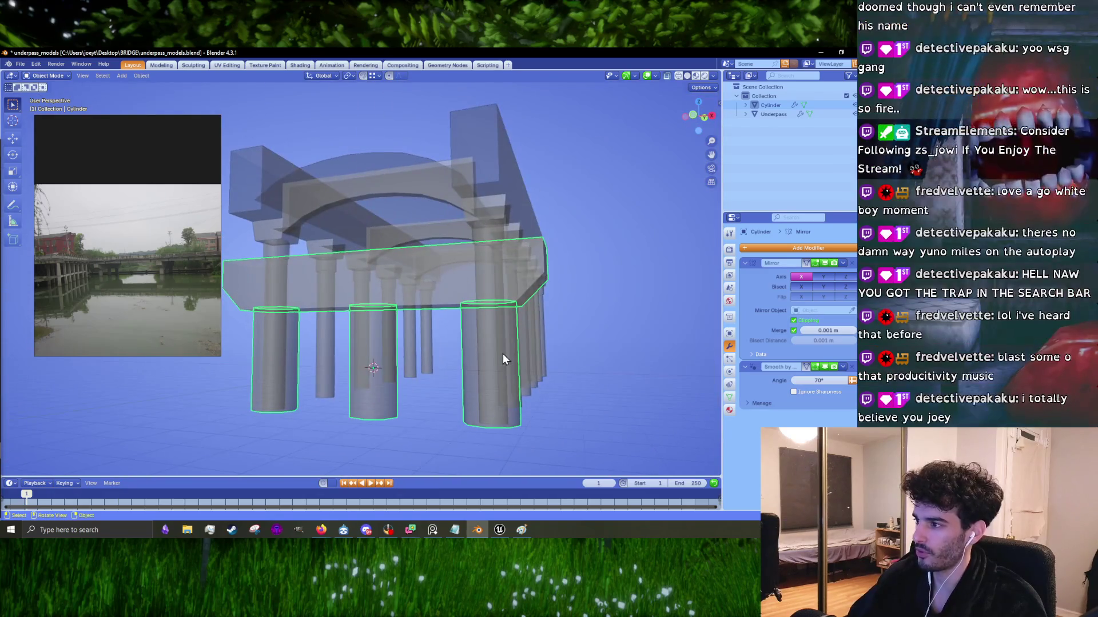
Step: Snap to front view, re-enter Edit Mode on the pier mesh, and orbit to show the mirrored half
key("KP_1")
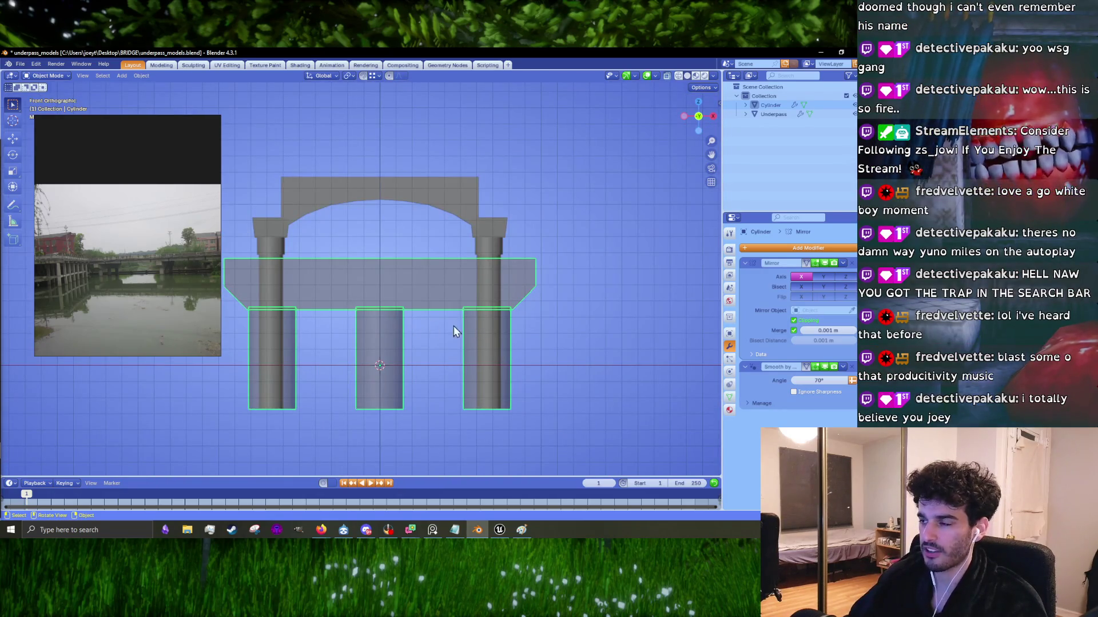
key("Tab")
middle_click_drag(454, 331, 220, 265)
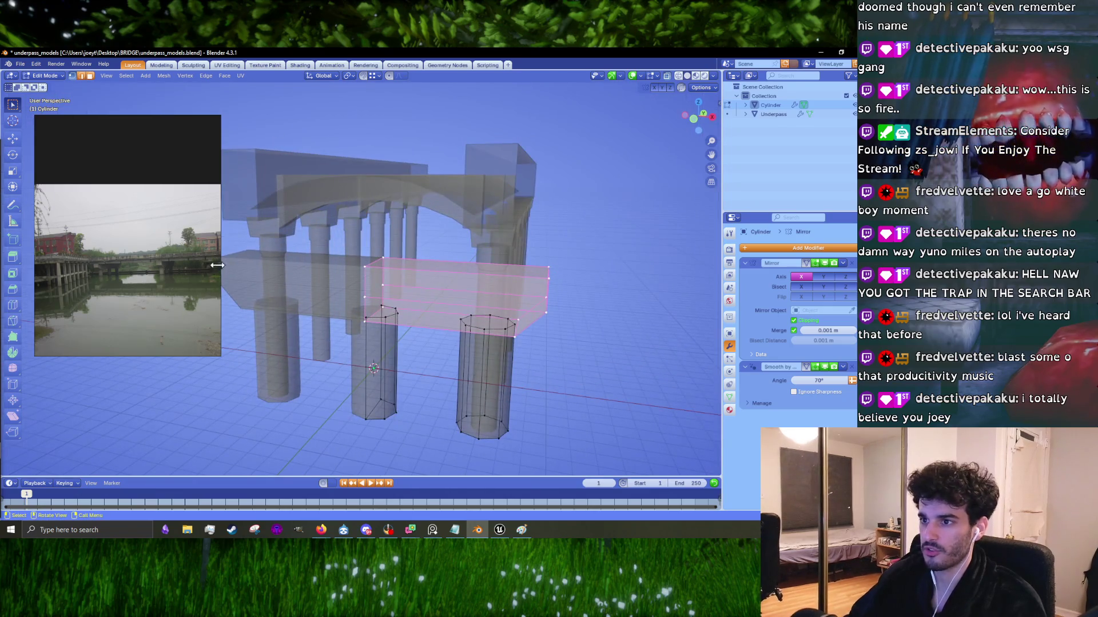
scroll(172, 258, "up", 3)
middle_click_drag(503, 297, 458, 261)
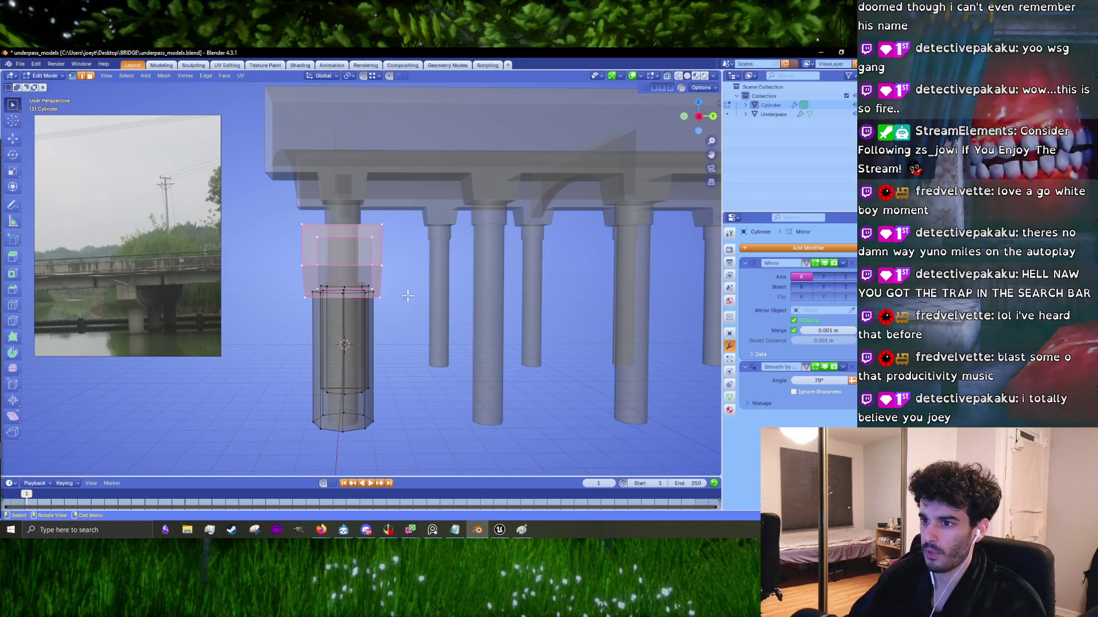
middle_click_drag(393, 297, 389, 246)
Step: Zoom in and out comparing the pier with the photo, then switch from Blender to the Unreal underpass project
scroll(137, 290, "up", 5)
scroll(169, 298, "down", 5)
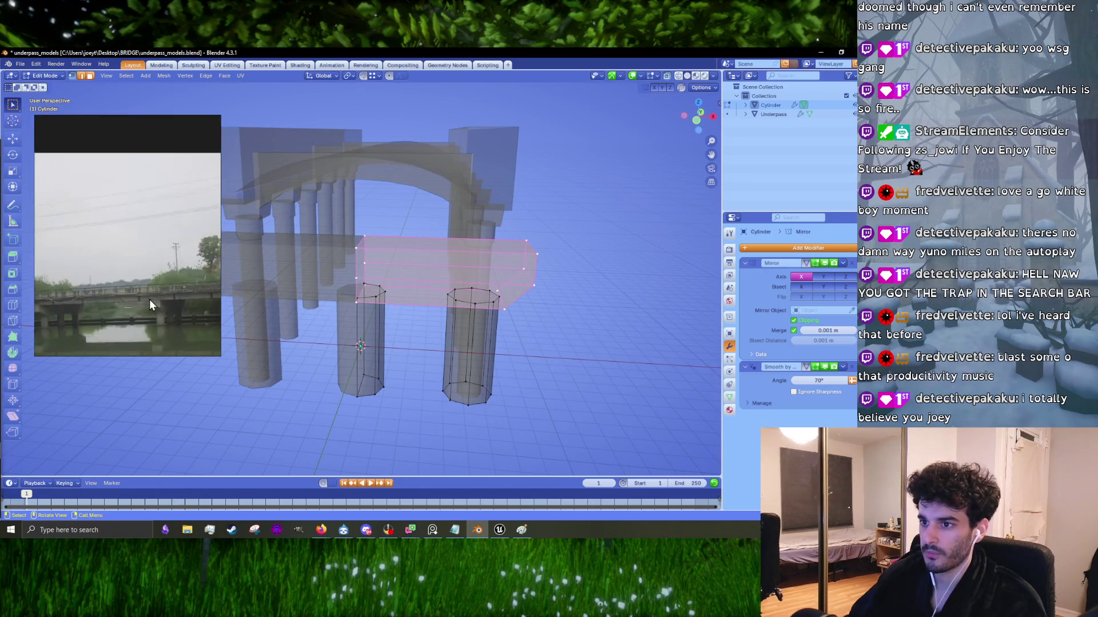
scroll(75, 299, "up", 5)
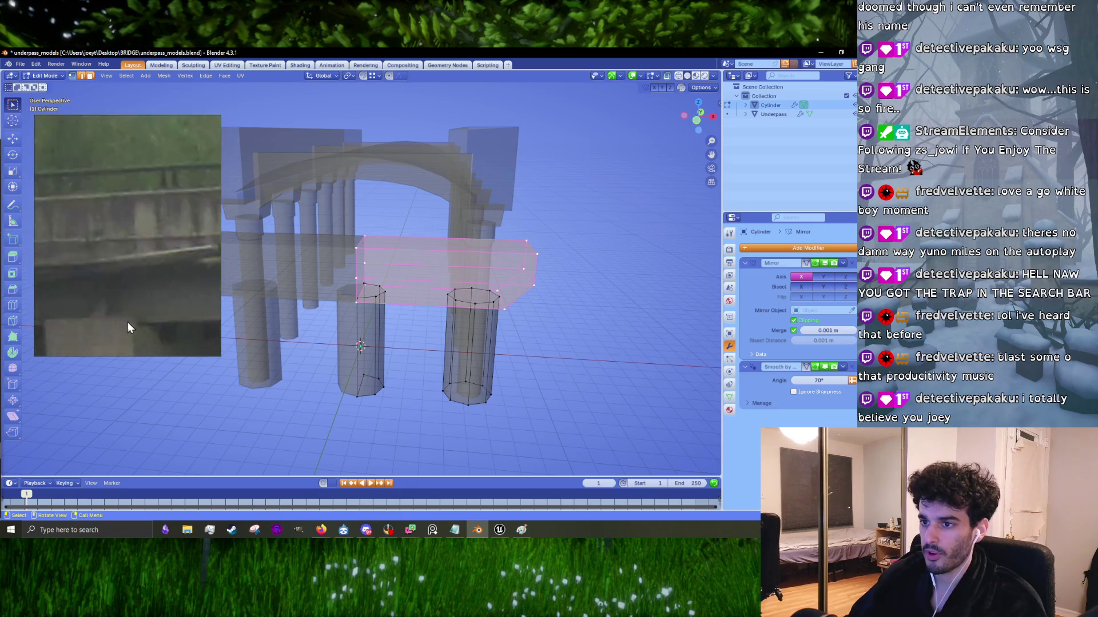
scroll(127, 321, "down", 3)
scroll(114, 309, "up", 4)
scroll(143, 300, "down", 3)
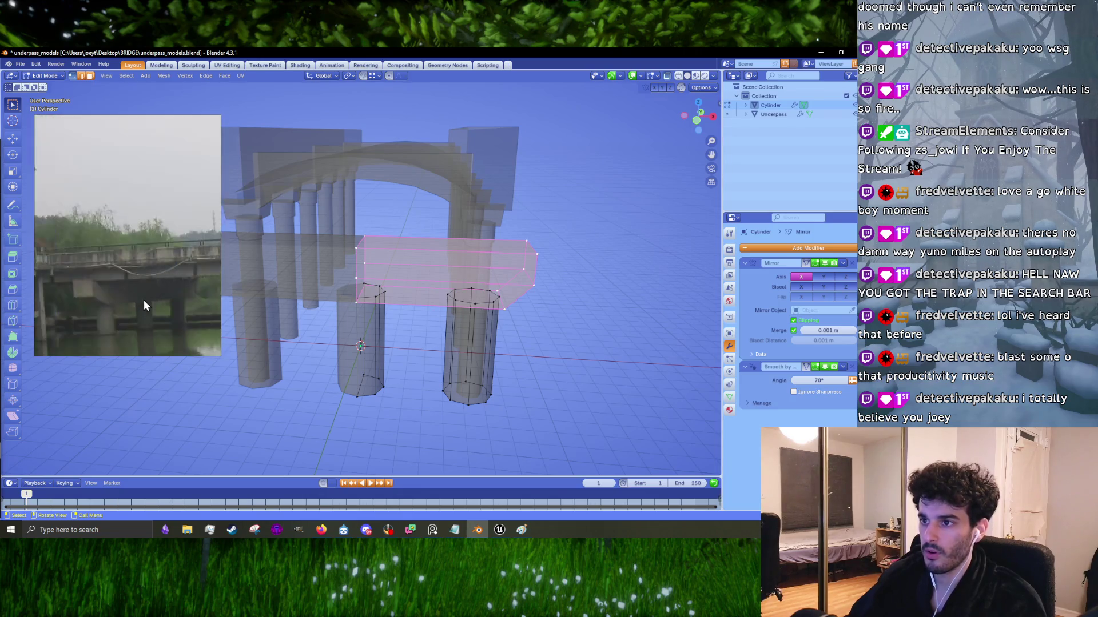
scroll(154, 295, "up", 3)
scroll(153, 293, "down", 4)
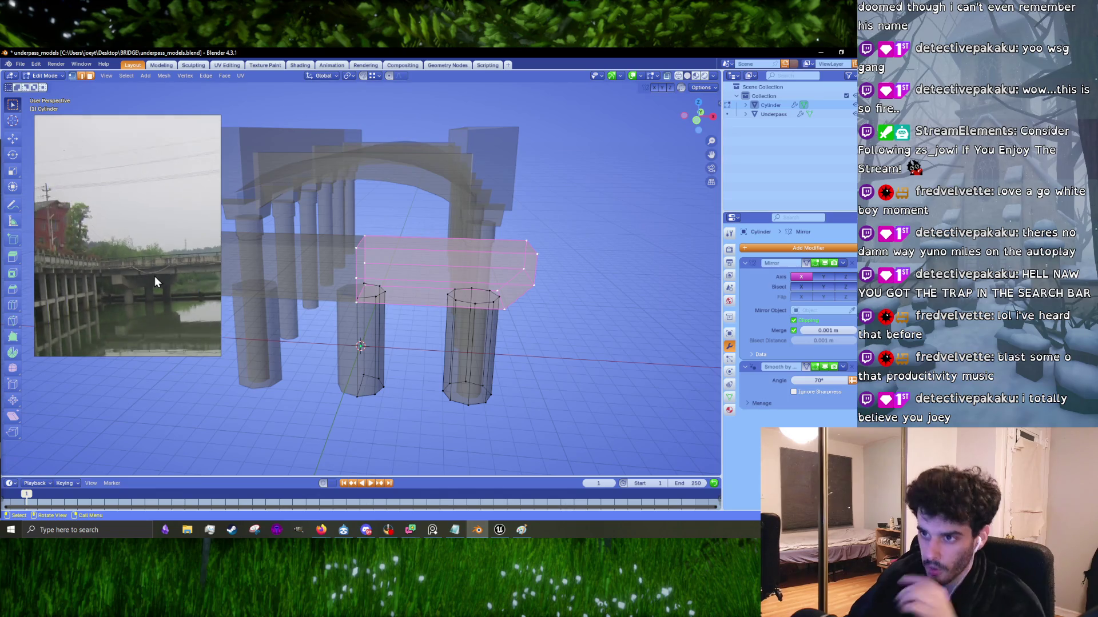
scroll(160, 278, "up", 1)
scroll(143, 283, "down", 3)
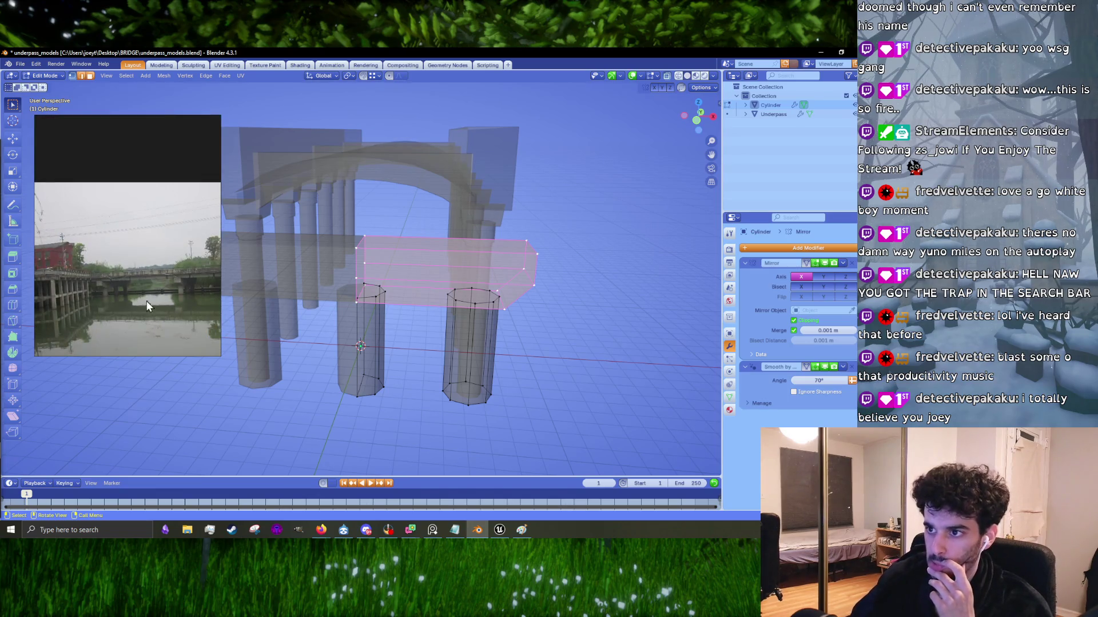
scroll(225, 300, "up", 6)
scroll(315, 278, "down", 4)
scroll(126, 266, "up", 3)
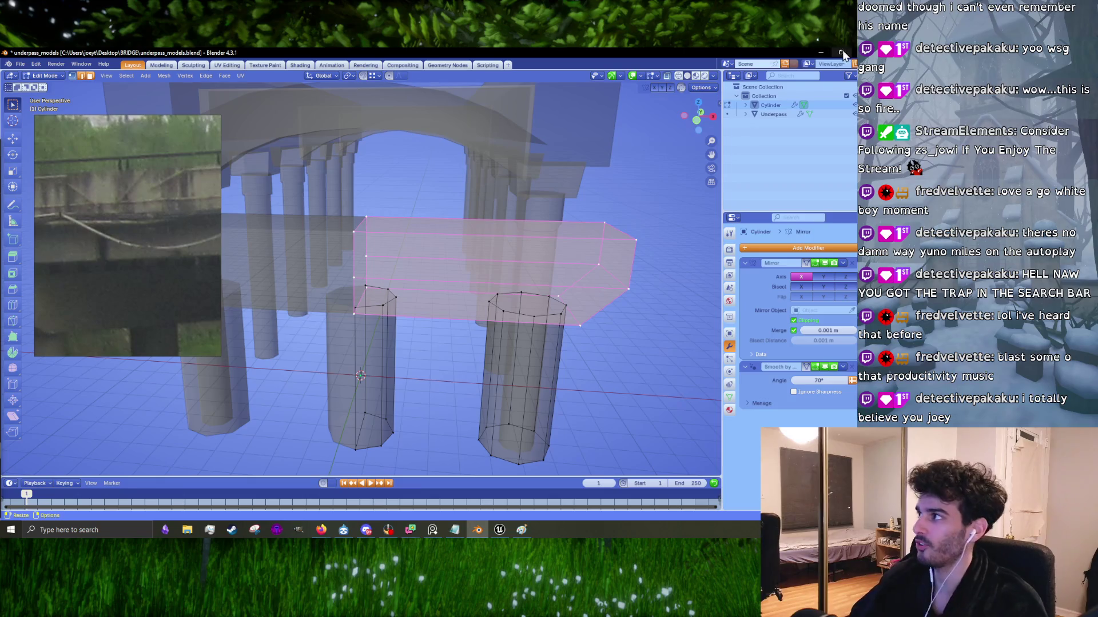
left_click(821, 52)
left_click(499, 529)
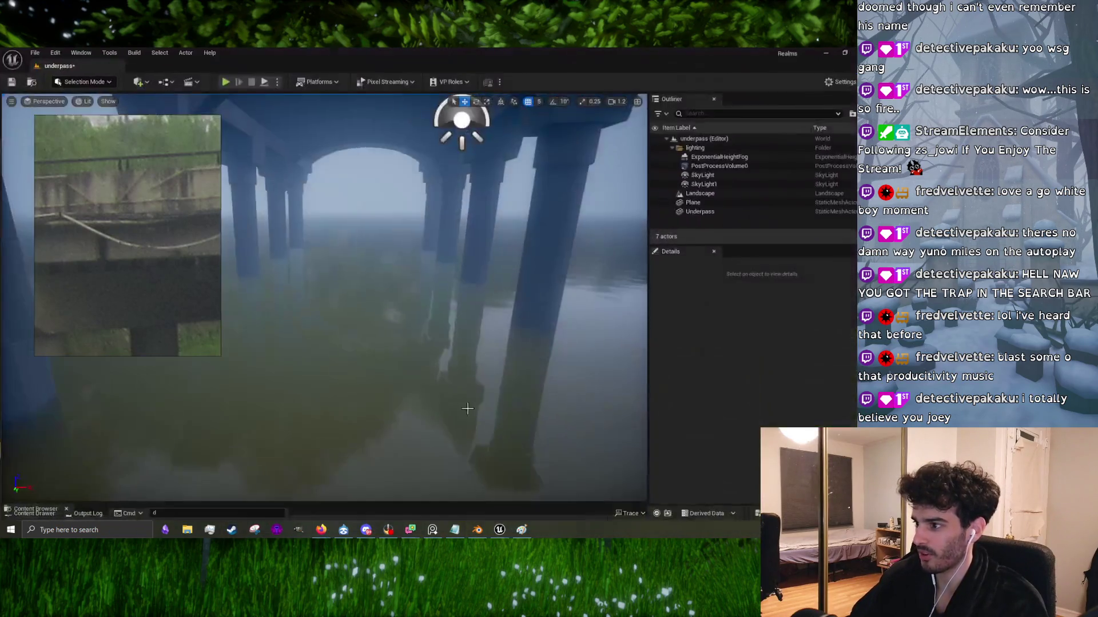
Step: Run a play-test of the underpass level, end it, and minimise the Unreal Editor
left_click(225, 82)
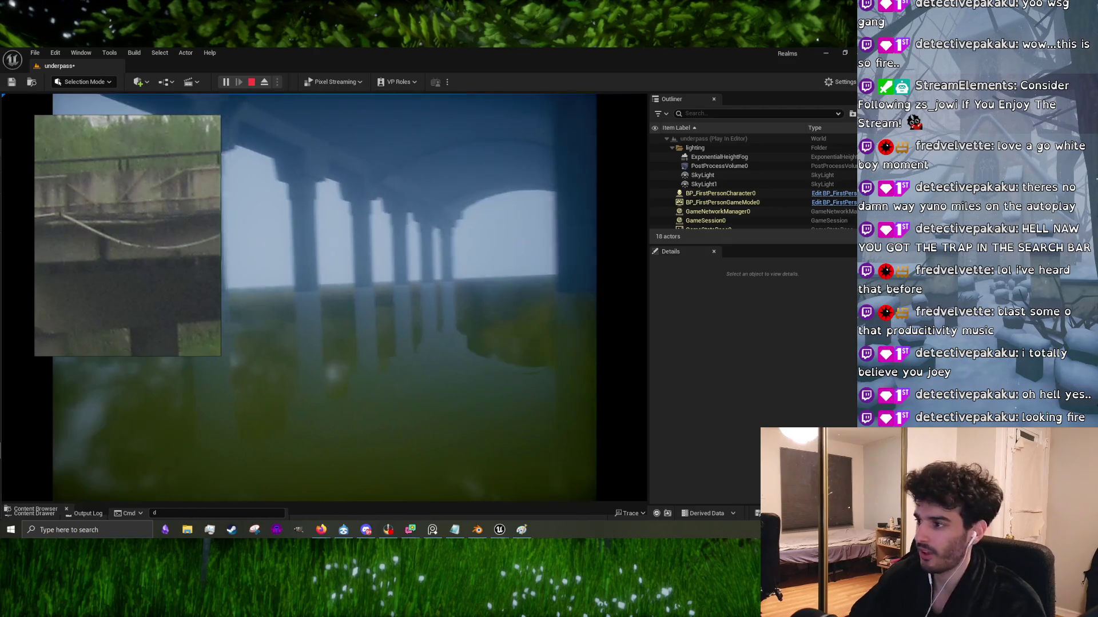
key("Escape")
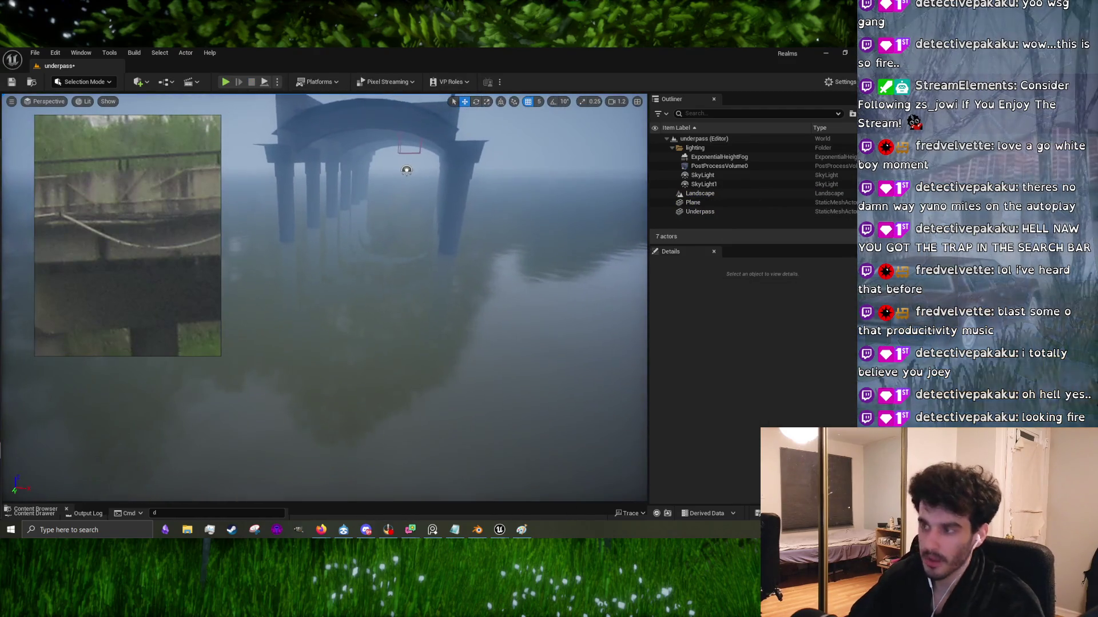
left_click(825, 52)
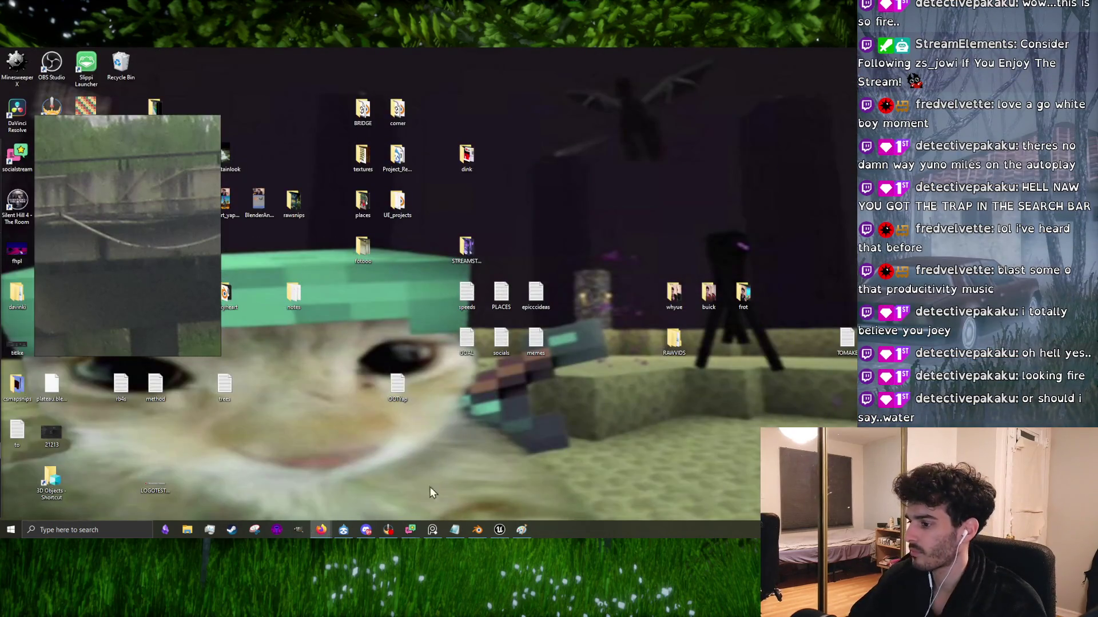
Step: Restore Blender, orbit to a near-frontal view, and preview four loop cuts across the pier cap block
left_click(484, 532)
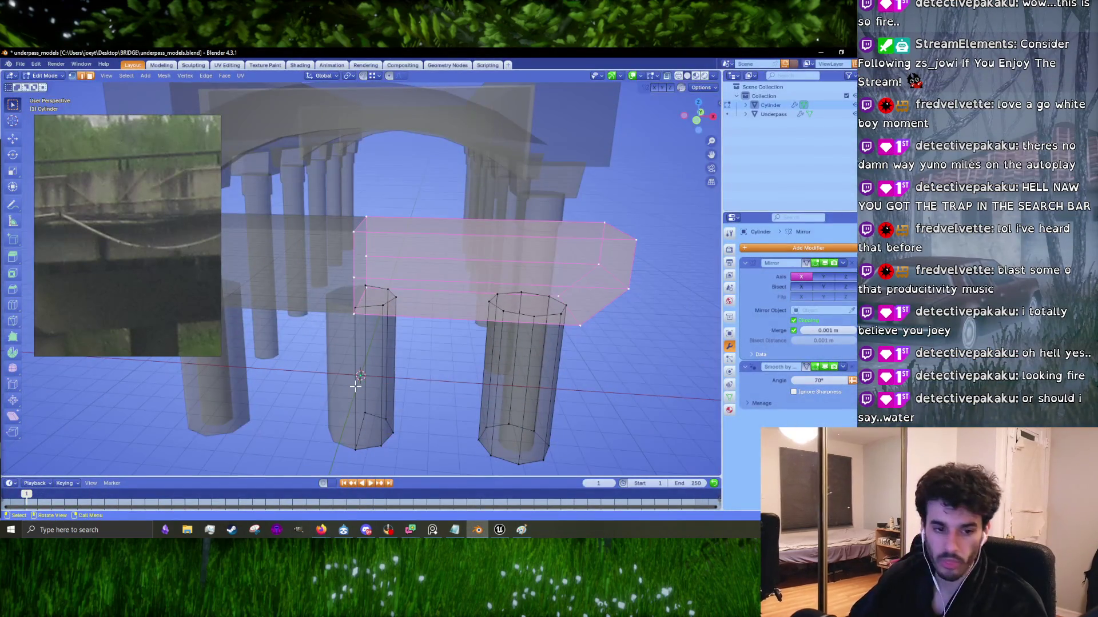
middle_click_drag(376, 364, 470, 345)
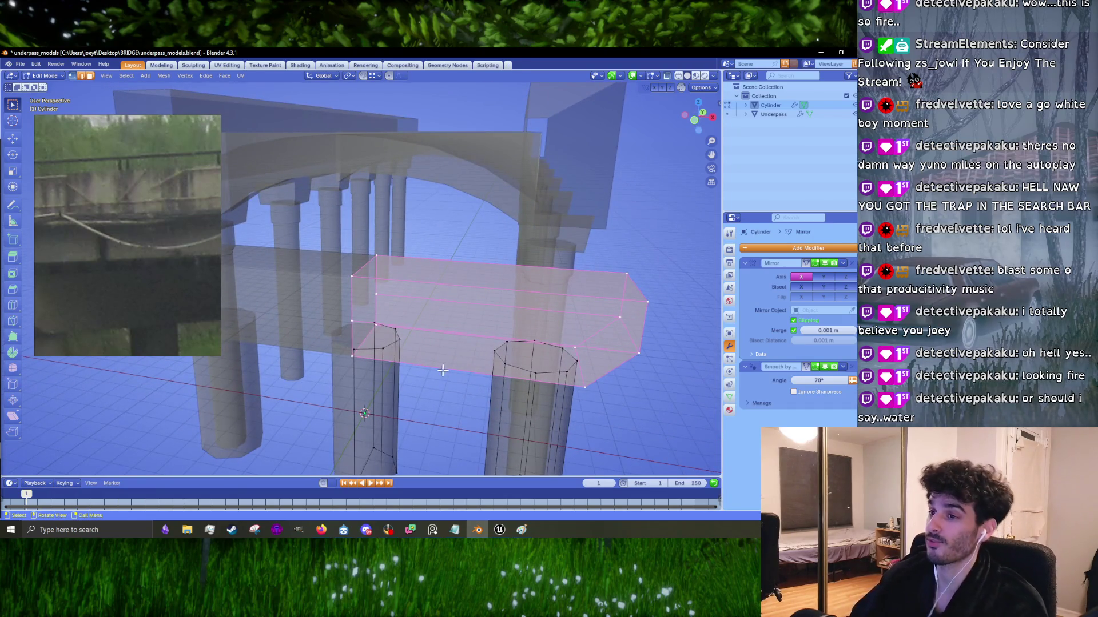
scroll(143, 264, "down", 3)
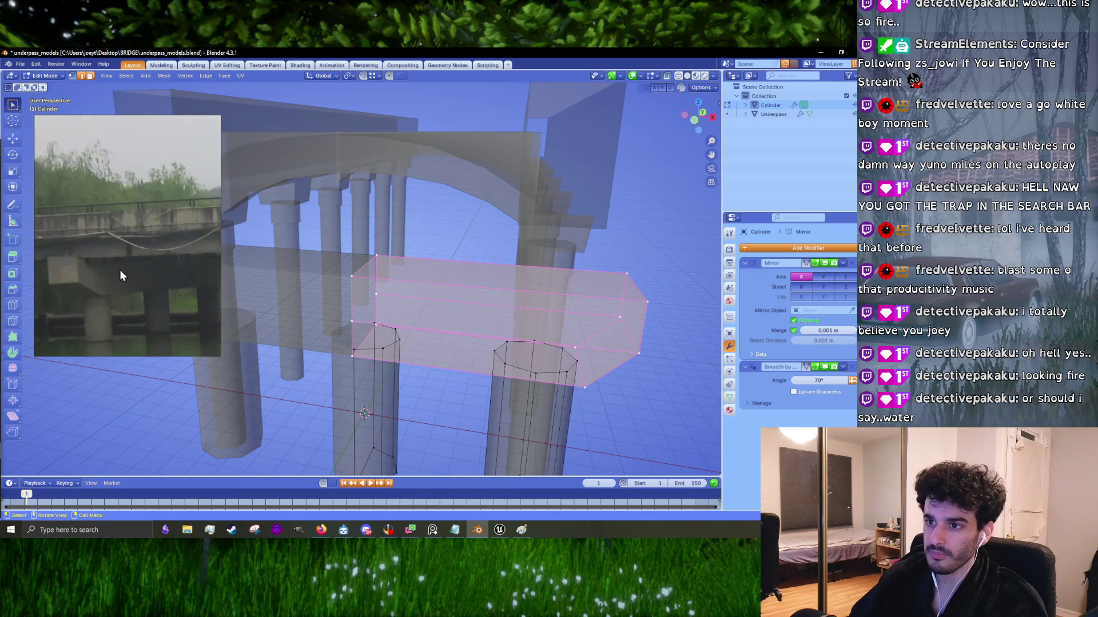
mouse_move(356, 274)
middle_mouse_down()
mouse_move(417, 240)
mouse_move(459, 297)
middle_mouse_up()
key("ctrl+r")
scroll(463, 286, "up", 3)
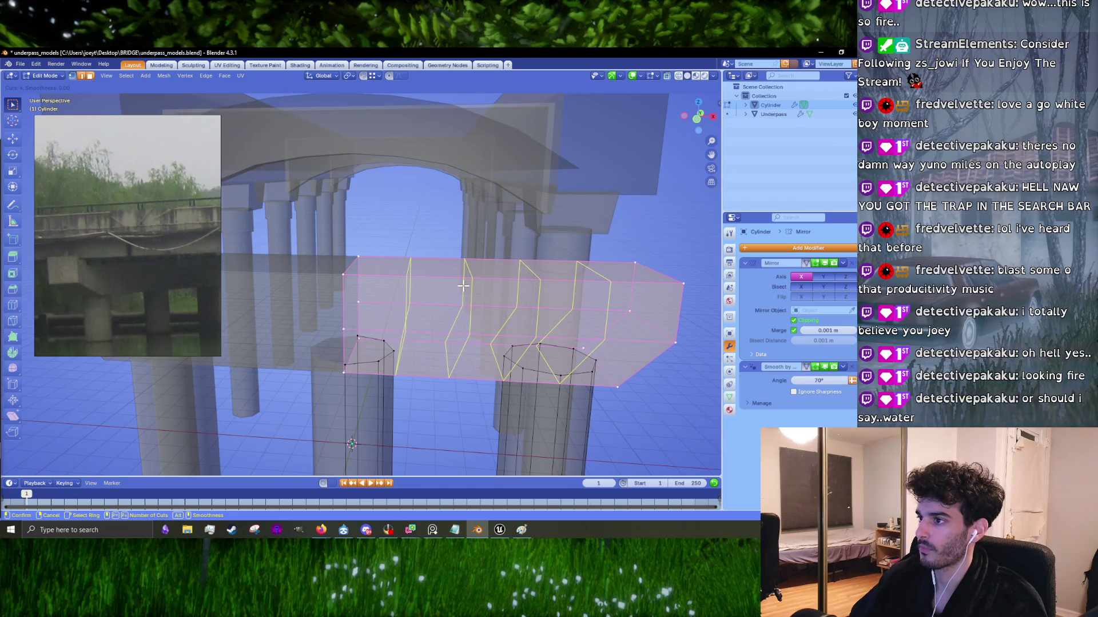
Step: Apply the four evenly spaced loop cuts and turn off X-ray to see solid geometry
left_click(463, 286)
right_click(463, 285)
middle_click_drag(473, 298, 466, 308)
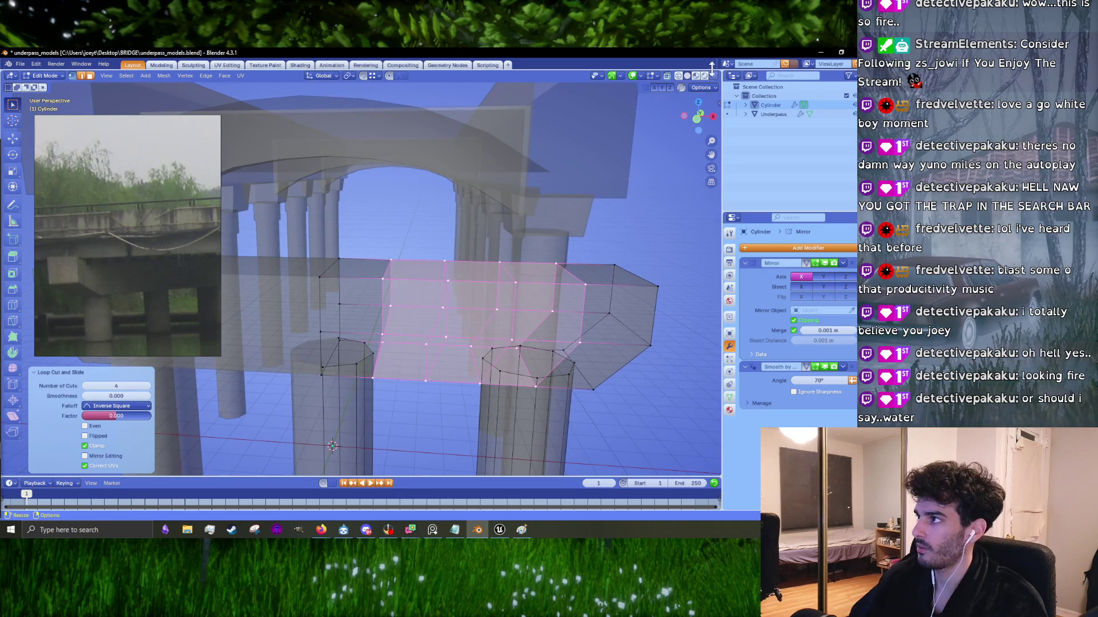
left_click(667, 76)
mouse_move(435, 268)
middle_mouse_down()
mouse_move(427, 289)
mouse_move(441, 252)
mouse_move(384, 284)
middle_mouse_up()
Step: Merge underside vertices and an edge at center to start tapering the block's underside
left_click(383, 285)
key("m")
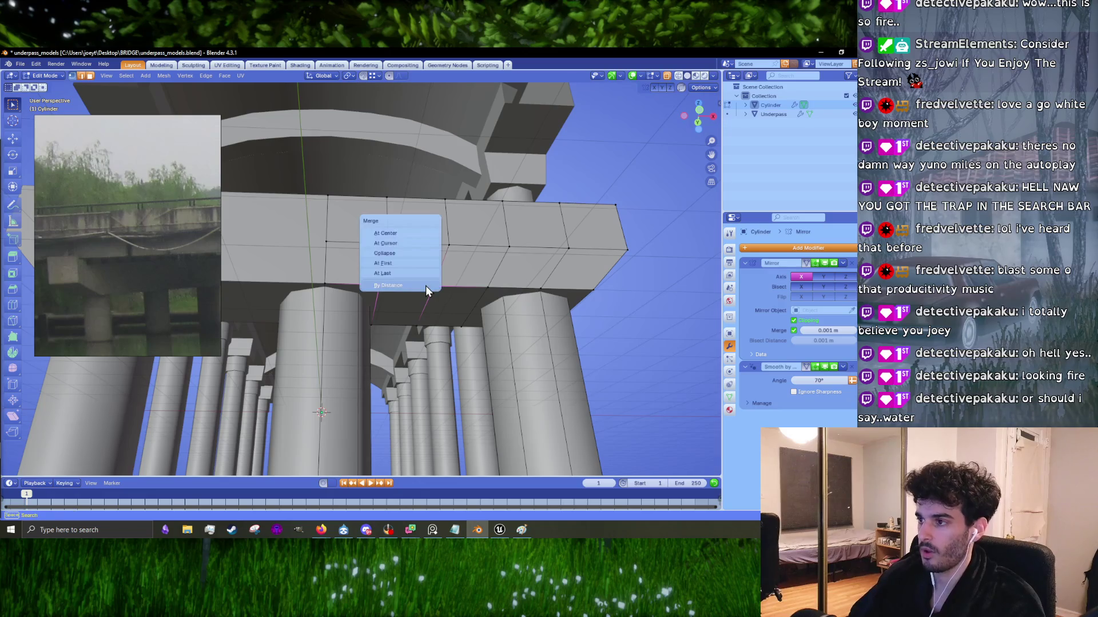
left_click(426, 232)
mouse_move(491, 285)
middle_mouse_down()
mouse_move(532, 295)
mouse_move(546, 306)
mouse_move(542, 319)
mouse_move(314, 301)
mouse_move(347, 304)
middle_mouse_up()
left_click(547, 302)
key("2")
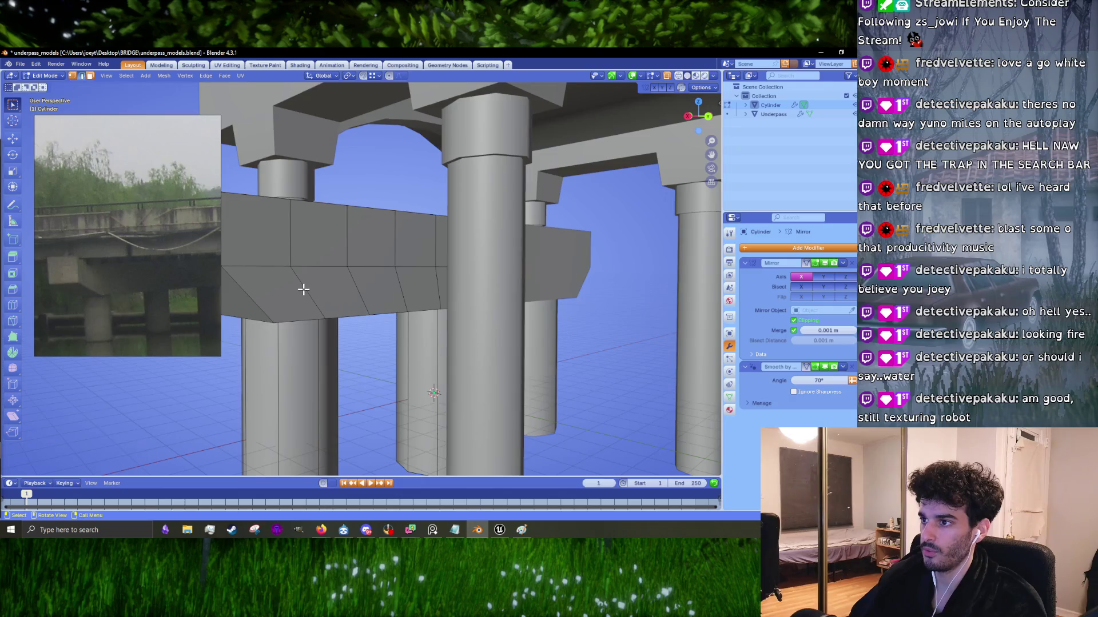
key("m")
left_click(328, 317)
Step: Collapse another underside edge at center and select the horizontal edge loop across the beam
scroll(366, 309, "up", 5)
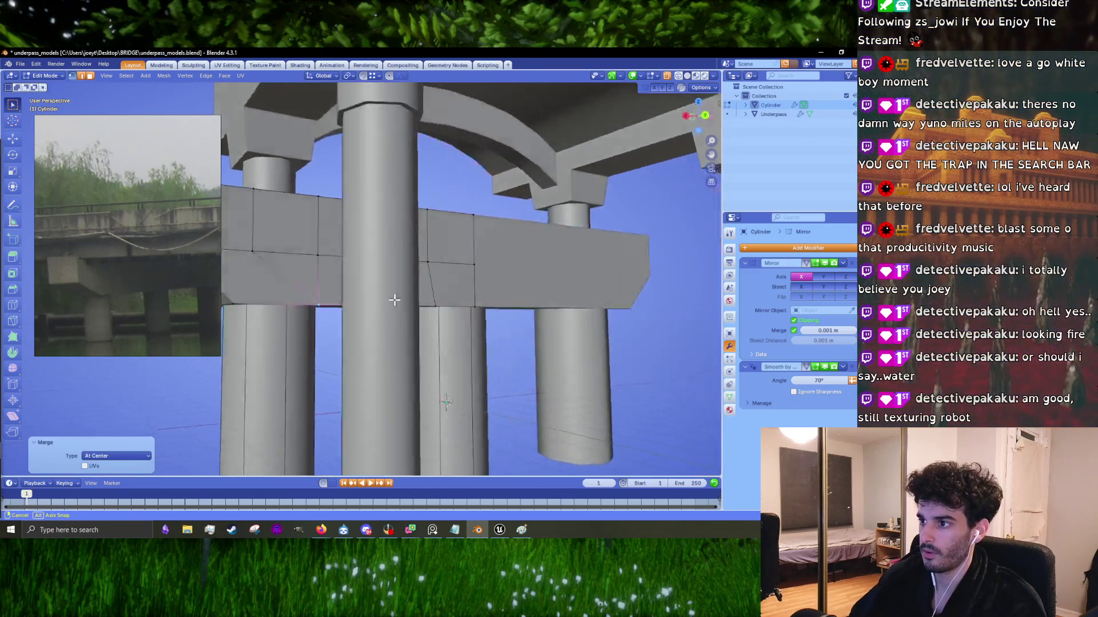
scroll(383, 299, "down", 5)
mouse_move(394, 298)
middle_mouse_down()
mouse_move(409, 283)
mouse_move(397, 251)
mouse_move(329, 274)
mouse_move(471, 271)
middle_mouse_up()
key("m")
left_click(411, 276)
left_click(328, 274, "alt")
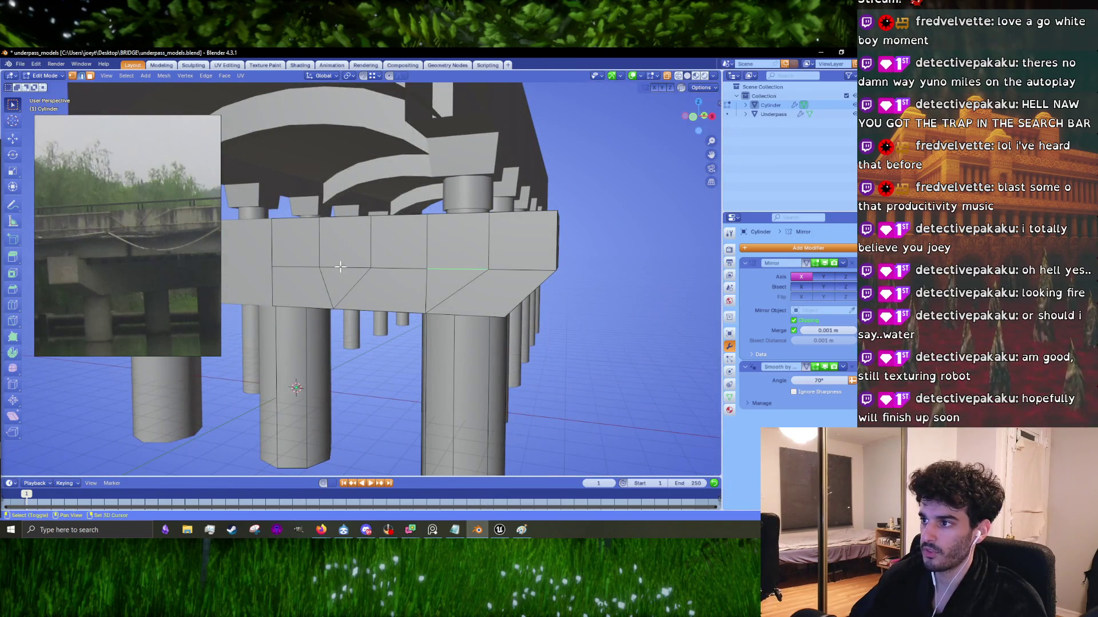
Step: Move the selected horizontal edge loop down along Z by 0.0966 m
middle_click_drag(340, 267, 367, 273)
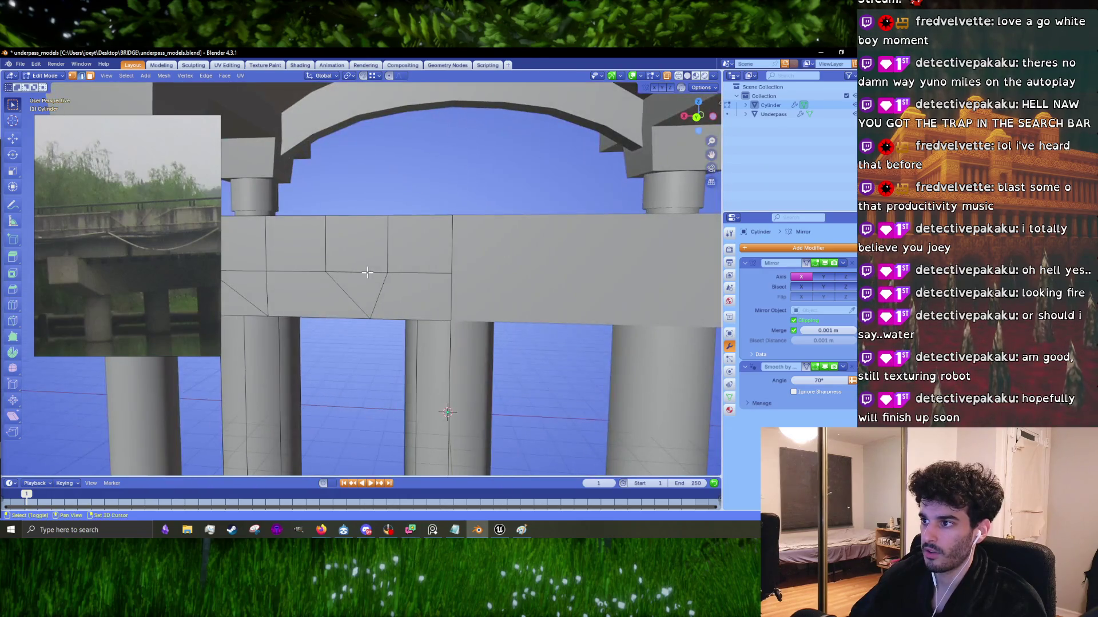
middle_click_drag(246, 271, 275, 269)
key("g")
key("z")
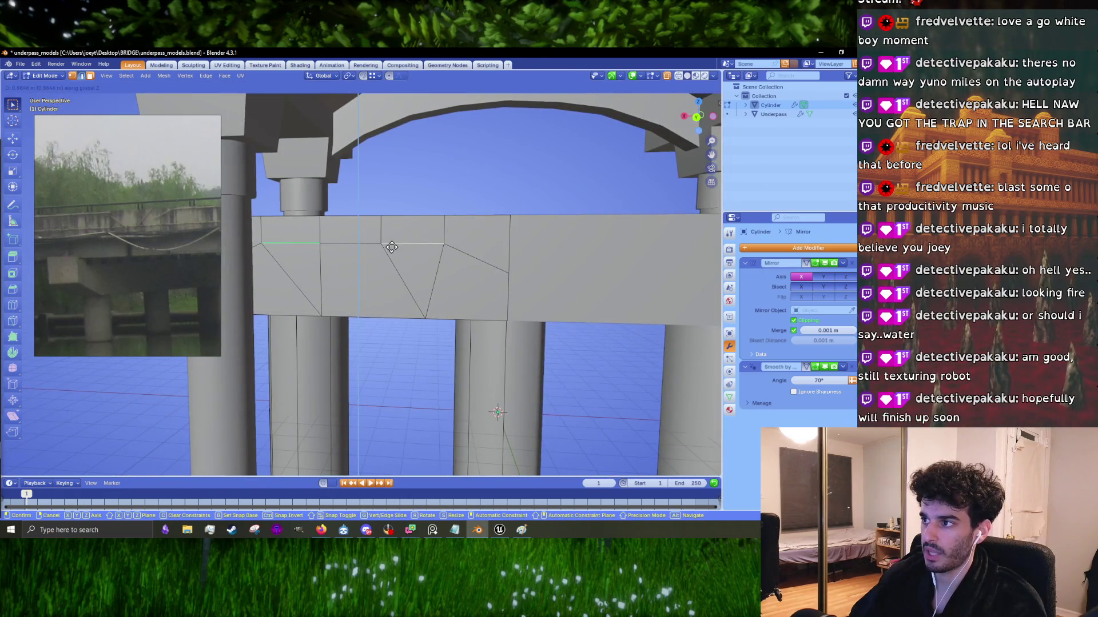
left_click(391, 250)
Step: Orbit close under the pier cap and select faces on its top
middle_click_drag(391, 250, 461, 252)
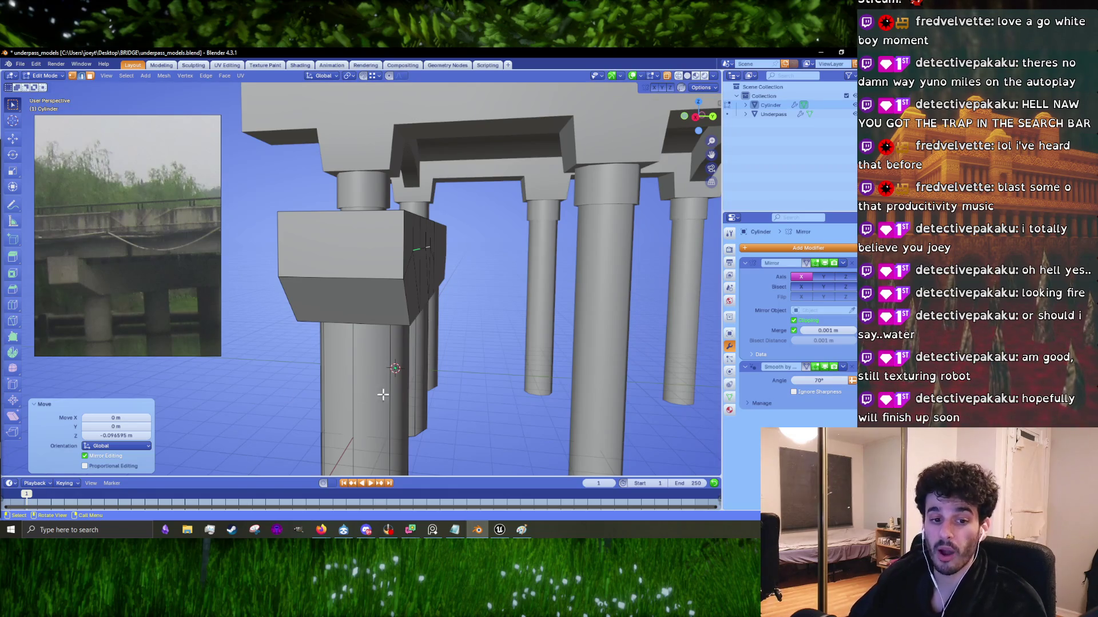
mouse_move(414, 364)
middle_mouse_down()
mouse_move(539, 348)
mouse_move(449, 256)
mouse_move(462, 324)
middle_mouse_up()
mouse_move(483, 241)
middle_mouse_down()
mouse_move(453, 257)
mouse_move(490, 282)
mouse_move(397, 328)
mouse_move(446, 327)
mouse_move(443, 336)
mouse_move(446, 294)
mouse_move(507, 307)
middle_mouse_up()
left_click(372, 334)
right_click(372, 335)
left_click(446, 295)
Step: Select neighbouring top faces of the cap, then undo the stray edits
left_click(445, 286, "shift")
left_click(322, 299)
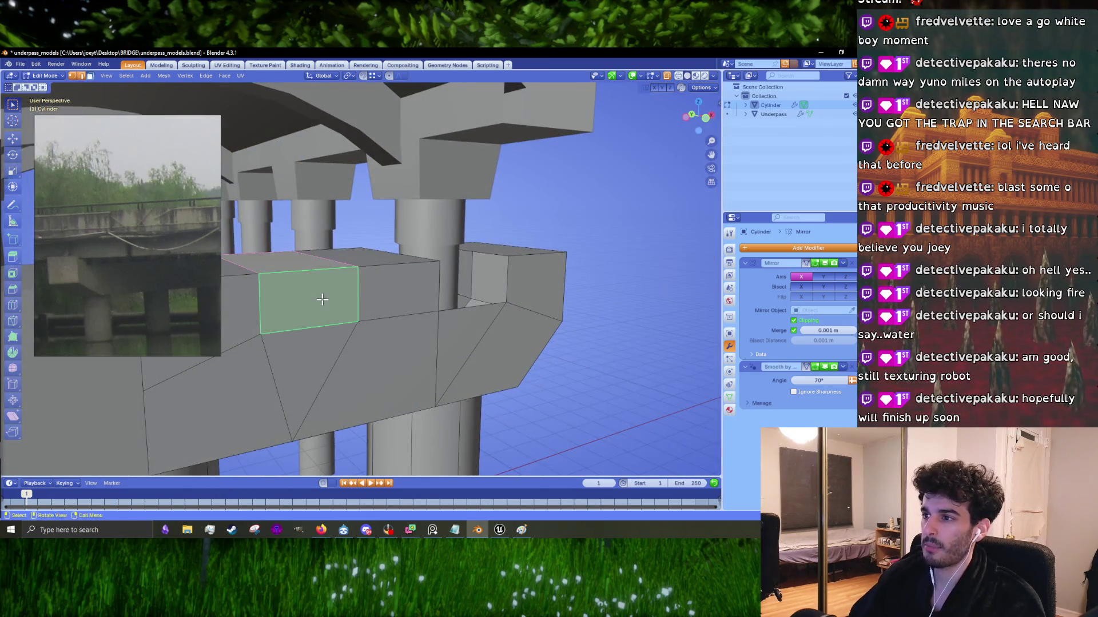
middle_click_drag(367, 330, 437, 322, "shift")
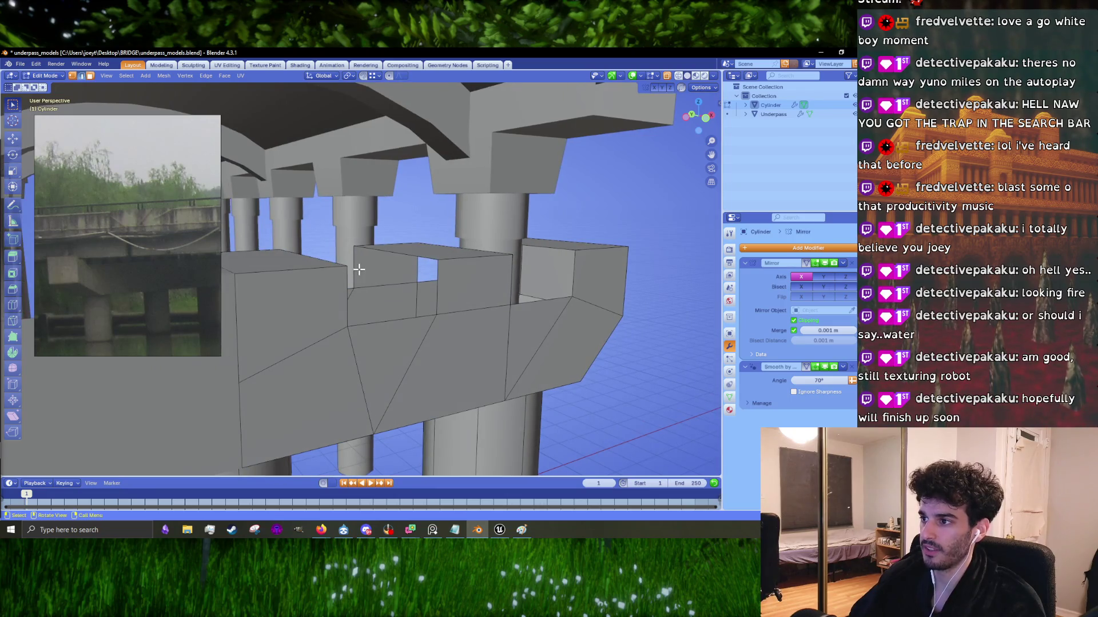
middle_click_drag(439, 281, 334, 273)
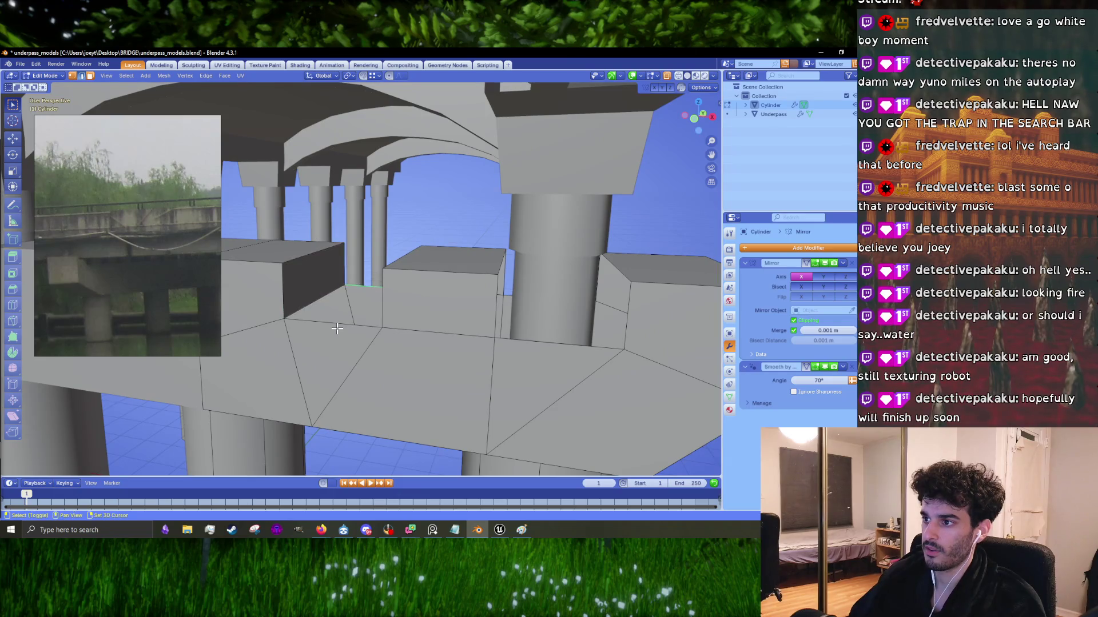
middle_click_drag(272, 292, 419, 336)
key("Escape")
key("ctrl+z")
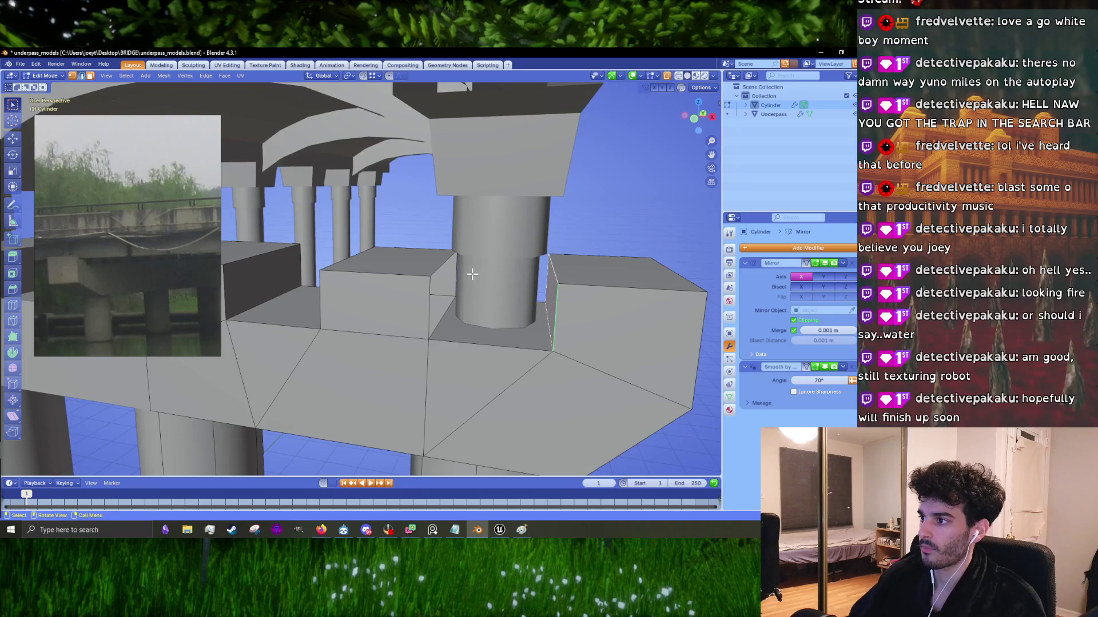
scroll(420, 303, "down", 4)
mouse_move(419, 306)
middle_mouse_down()
mouse_move(436, 311)
mouse_move(355, 324)
middle_mouse_up()
middle_click_drag(272, 324, 345, 322)
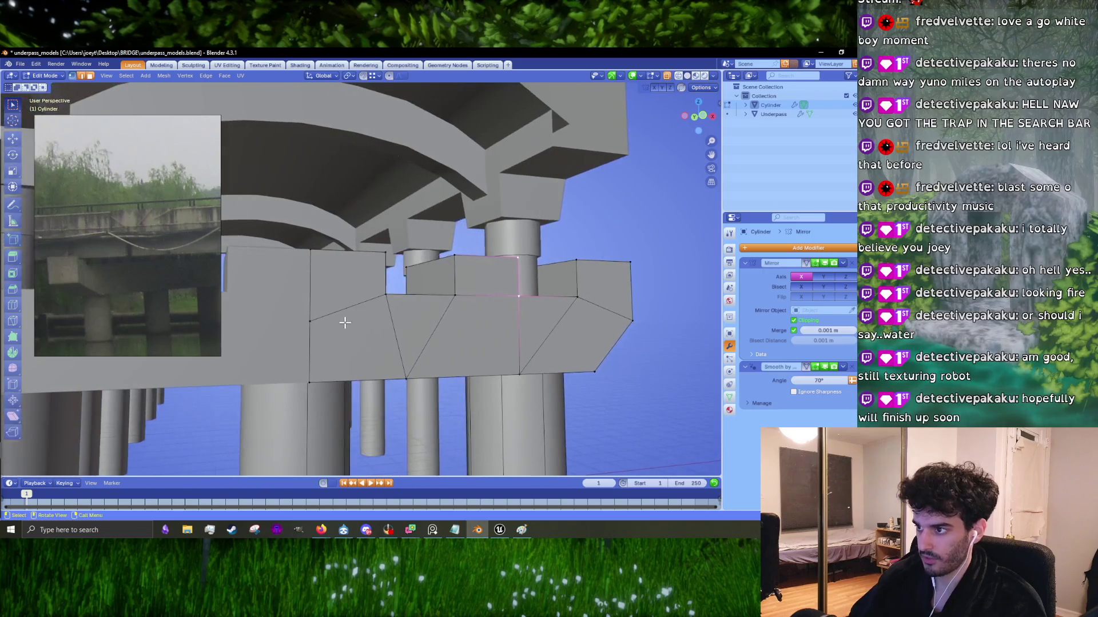
Step: Re-enter Edit Mode, select the two top notch faces, and move them vertically
key("Tab")
mouse_move(480, 322)
middle_mouse_down()
mouse_move(534, 319)
mouse_move(482, 338)
mouse_move(492, 337)
middle_mouse_up()
scroll(416, 342, "up", 5)
key("Tab")
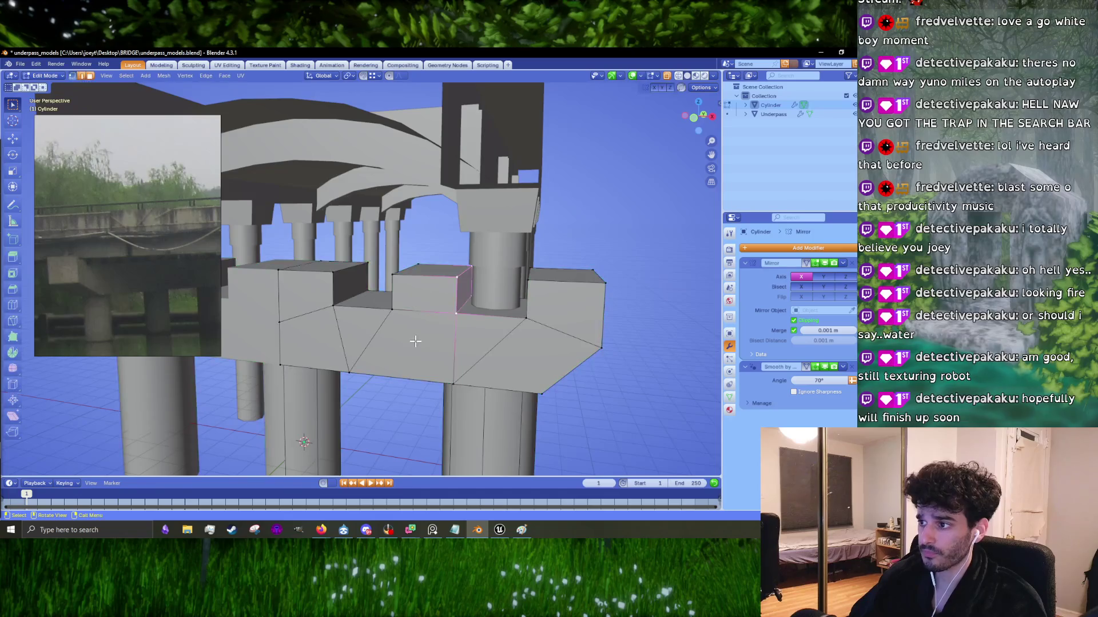
left_click(379, 310)
left_click(472, 307, "shift")
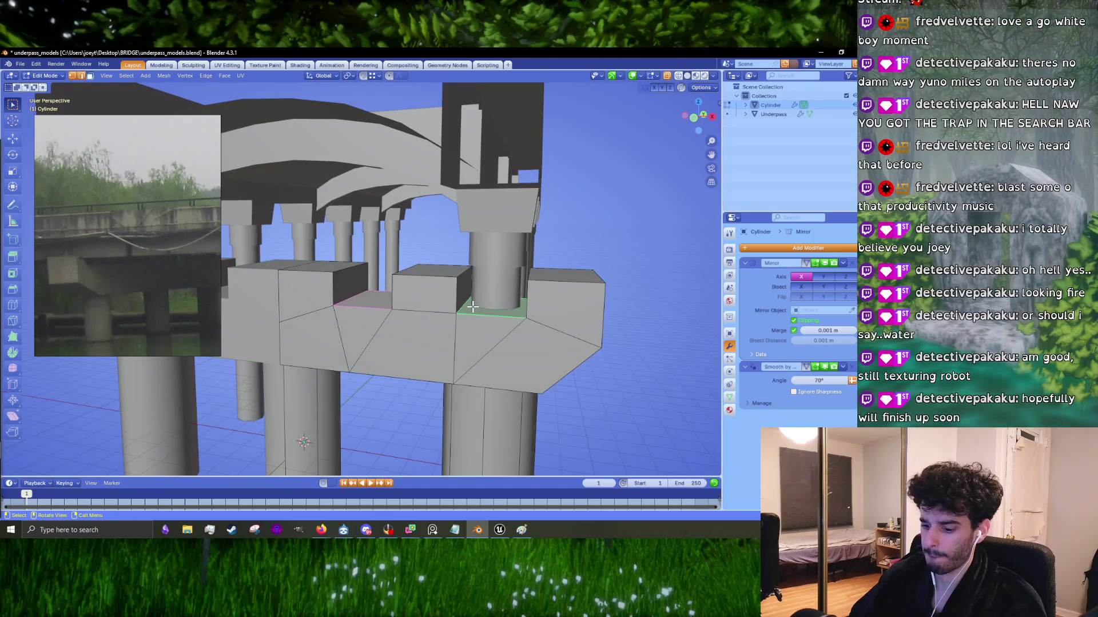
key("g")
key("z")
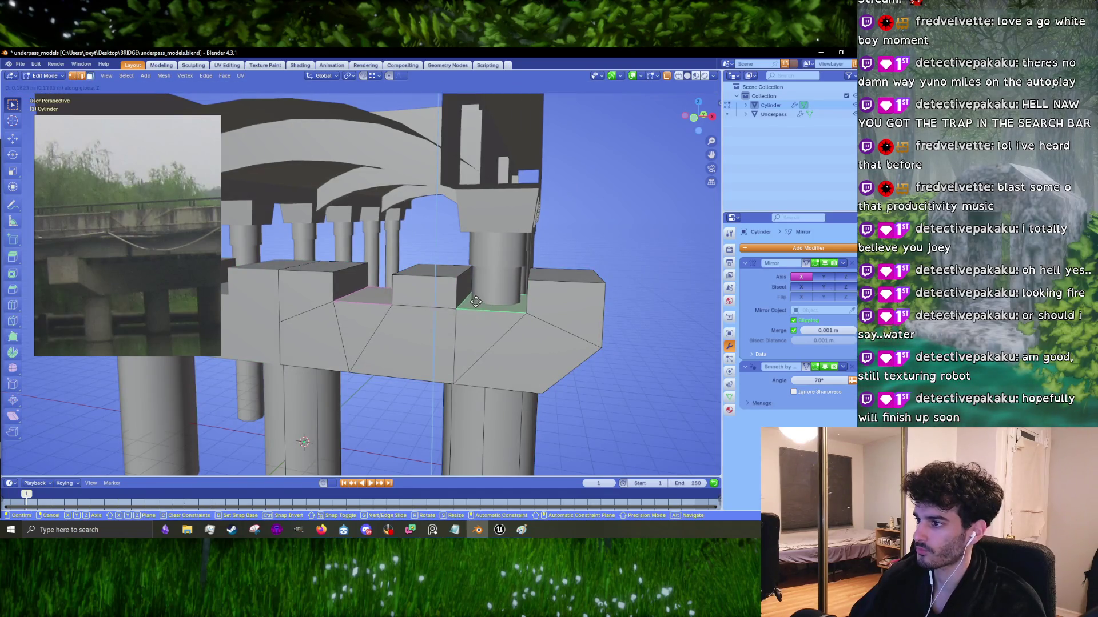
left_click(472, 306)
Step: Lower the notch faces along Z by 0.116 m and return to Object Mode
key("alt+Tab")
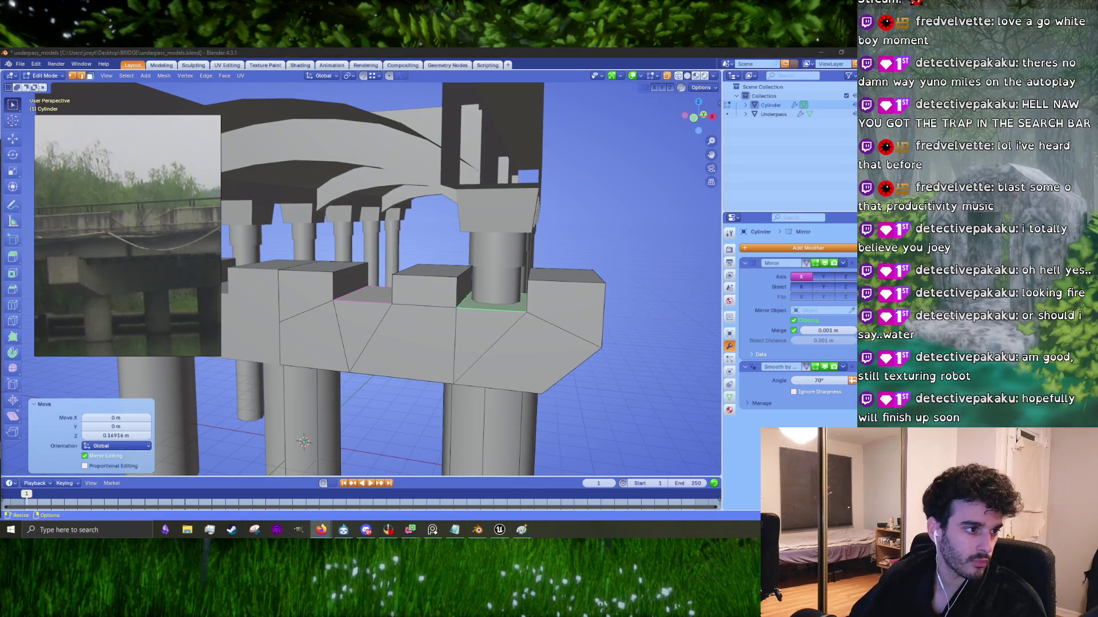
scroll(380, 363, "up", 2)
key("alt+Tab")
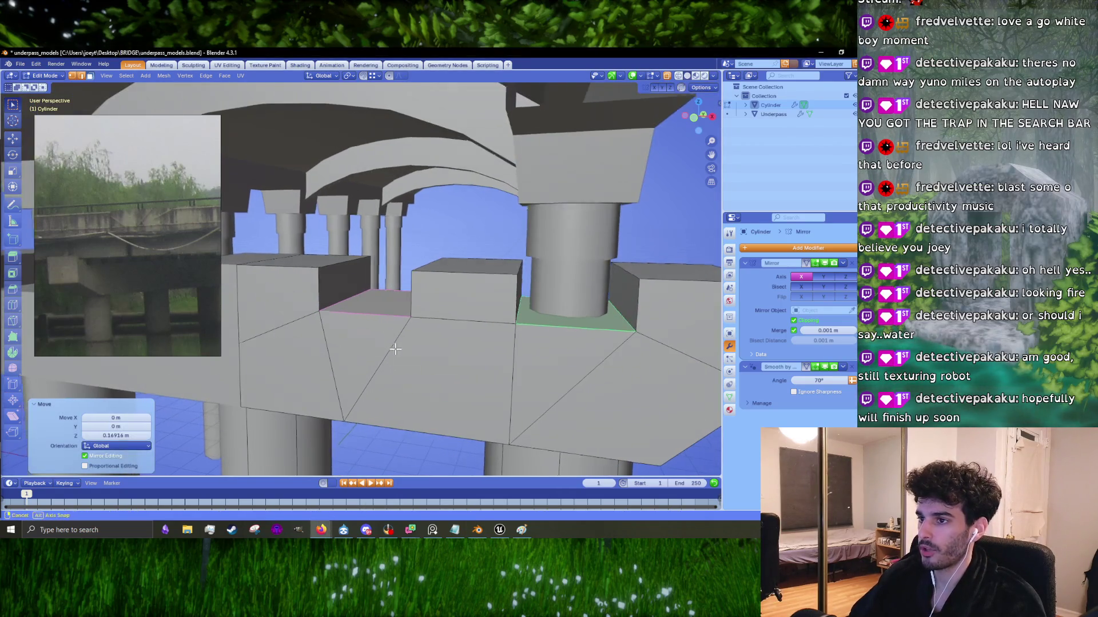
scroll(400, 357, "up", 2)
key("g")
key("z")
left_click(416, 352)
mouse_move(417, 351)
middle_mouse_down()
mouse_move(558, 380)
mouse_move(511, 385)
middle_mouse_up()
key("Tab")
scroll(424, 372, "down", 5)
mouse_move(424, 371)
middle_mouse_down()
mouse_move(508, 368)
mouse_move(469, 366)
middle_mouse_up()
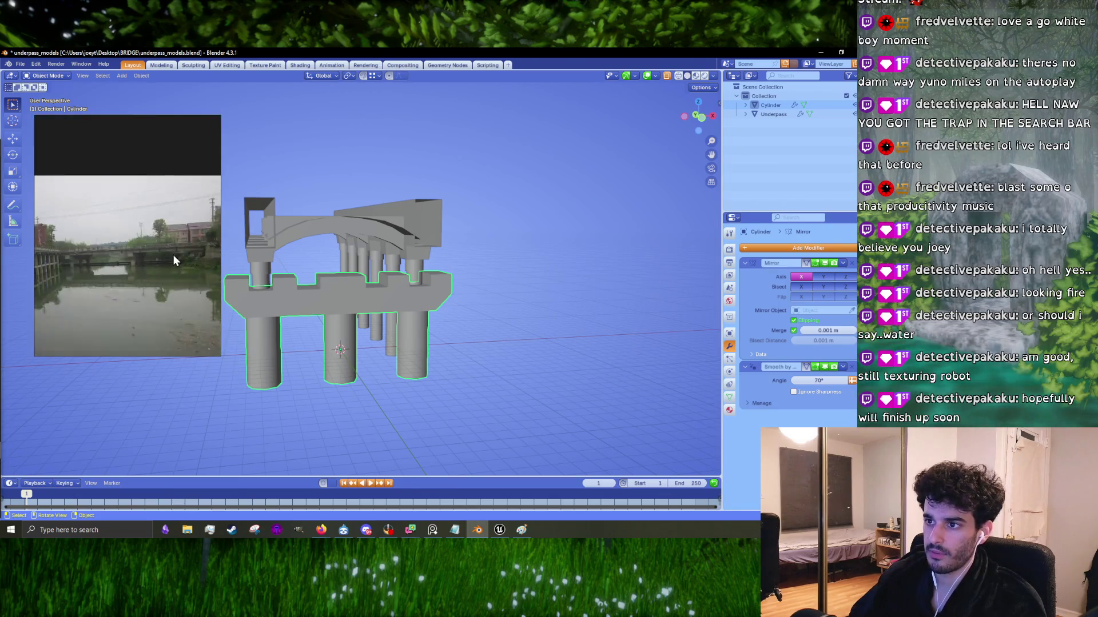
Step: Orbit and zoom around the bridge, comparing the pier cap and Cylinder piers with the reference
scroll(325, 282, "up", 6)
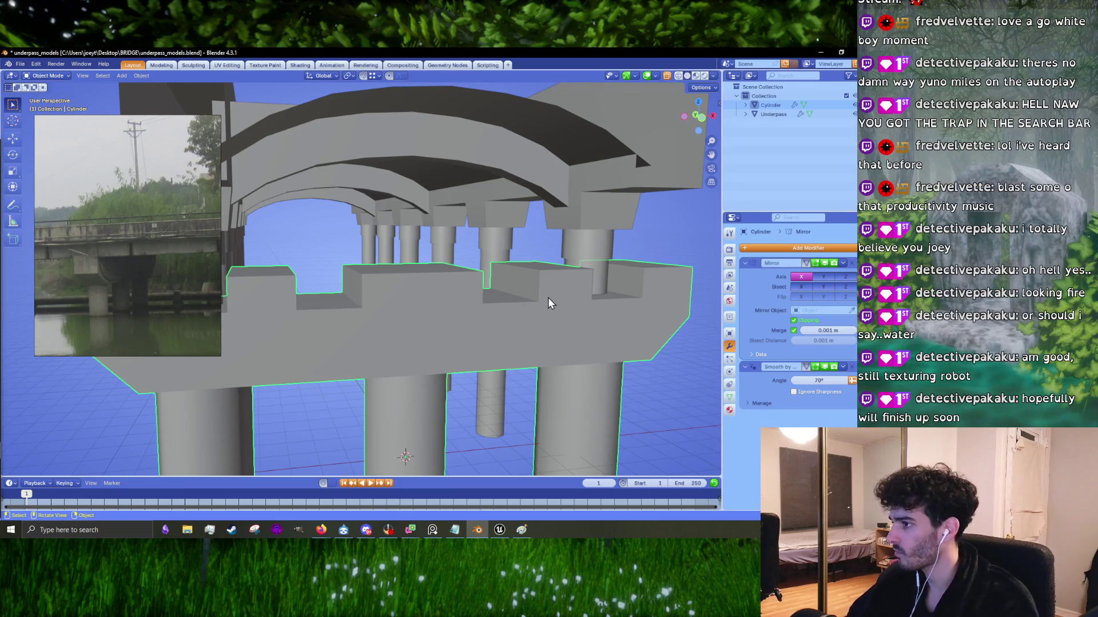
scroll(549, 304, "down", 5)
middle_click_drag(598, 337, 347, 314)
left_click(348, 314)
scroll(481, 318, "down", 3)
mouse_move(481, 317)
middle_mouse_down()
mouse_move(480, 304)
mouse_move(505, 307)
mouse_move(423, 318)
middle_mouse_up()
scroll(423, 318, "up", 4)
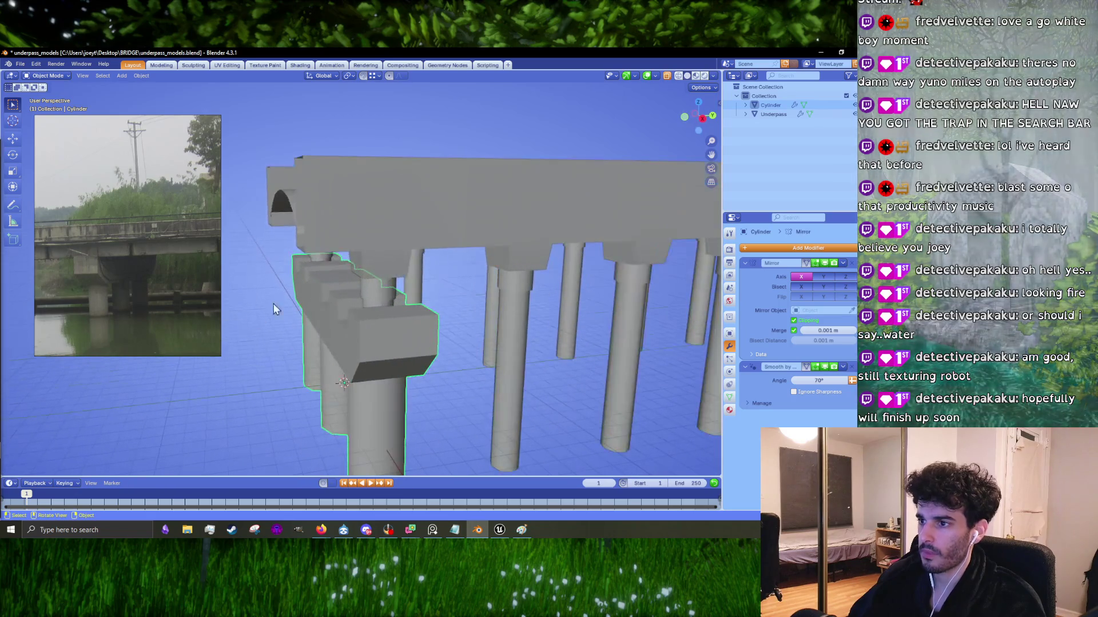
scroll(502, 310, "down", 5)
left_click(559, 346)
middle_click_drag(559, 345, 483, 404)
scroll(469, 388, "up", 3)
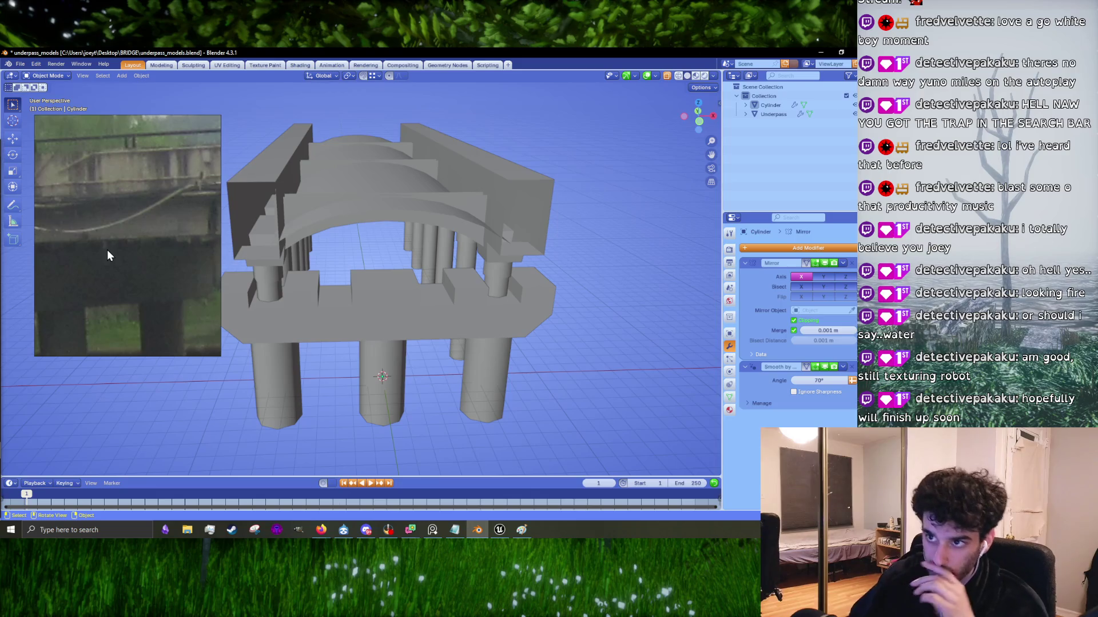
Step: Bring Firefox forward to the 'underneath an overpass' Google Images results
left_click(321, 529)
left_click(276, 461)
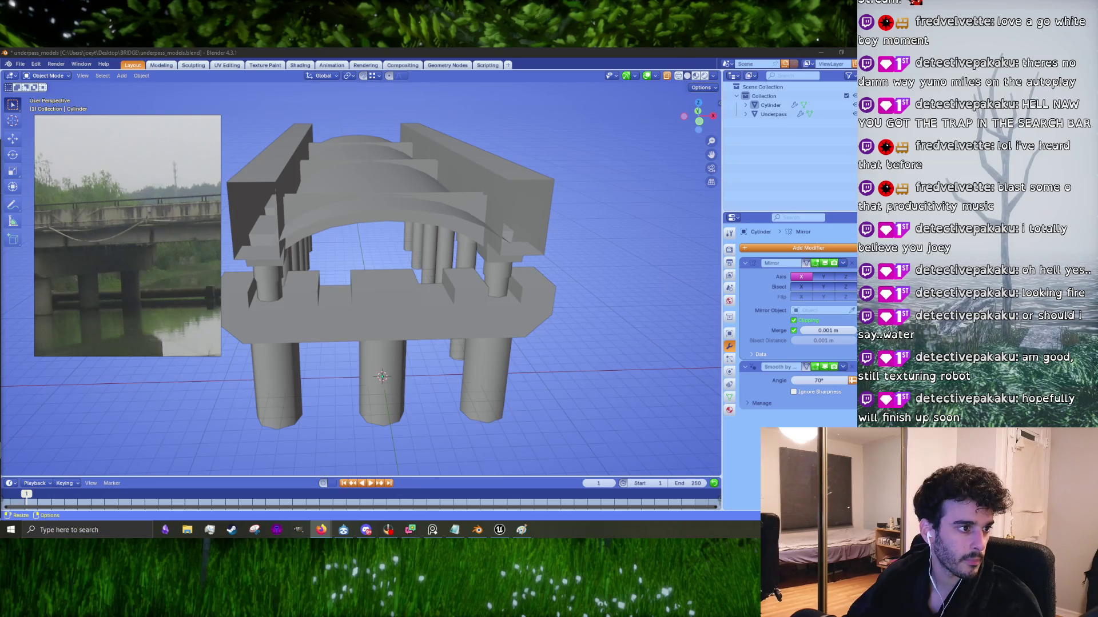
key("alt+Tab")
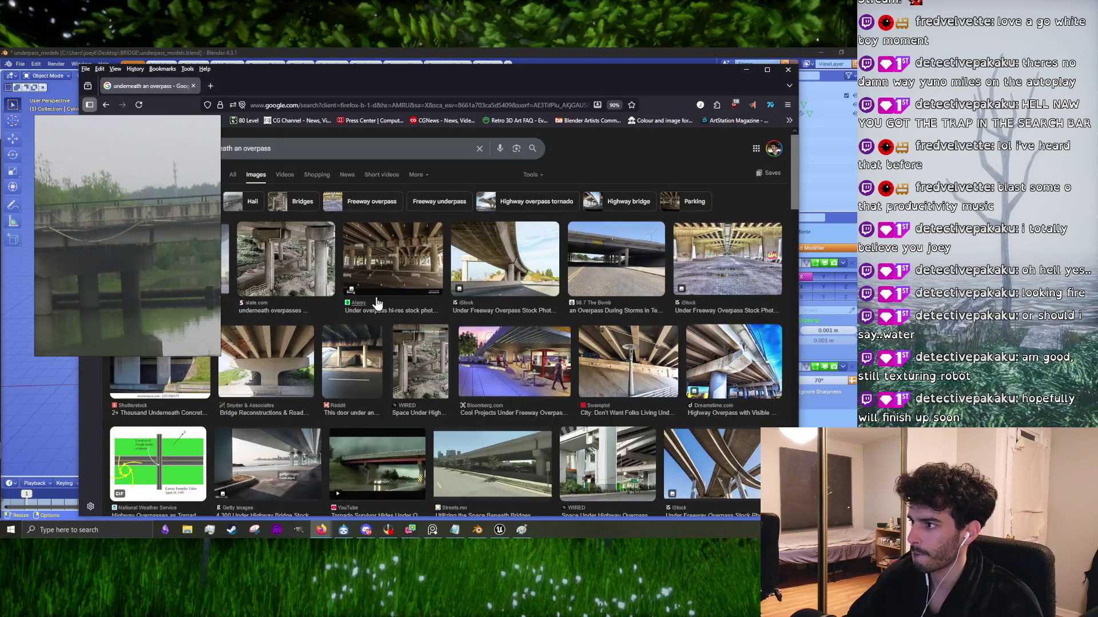
Step: Preview the T-shaped pier cap, 'Under overpass', and highway bridge support column photos
left_click(310, 362)
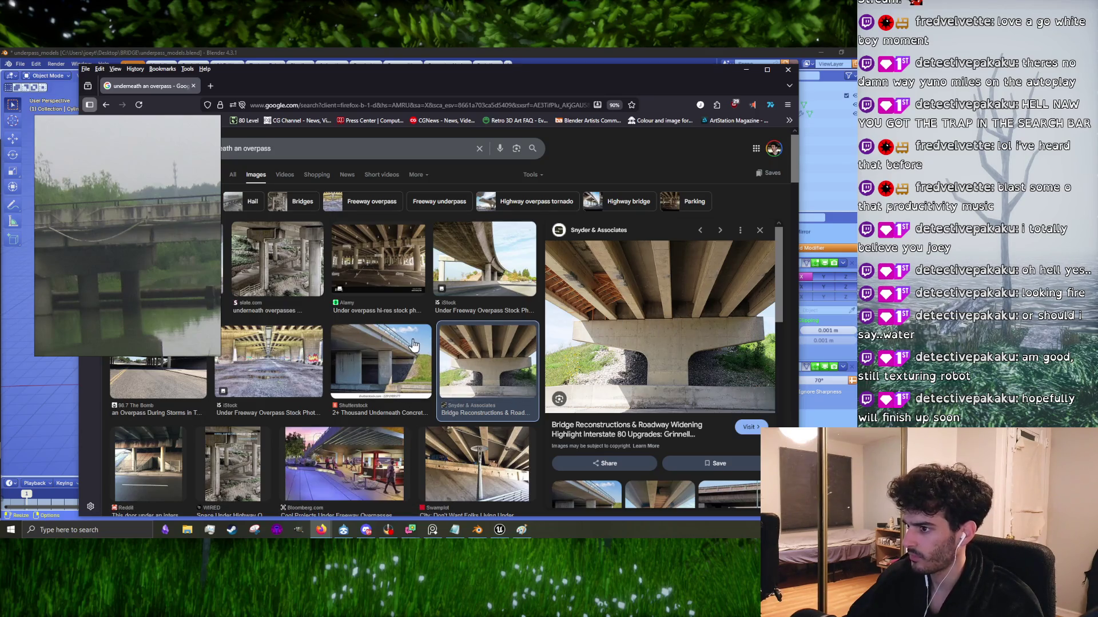
left_click(374, 261)
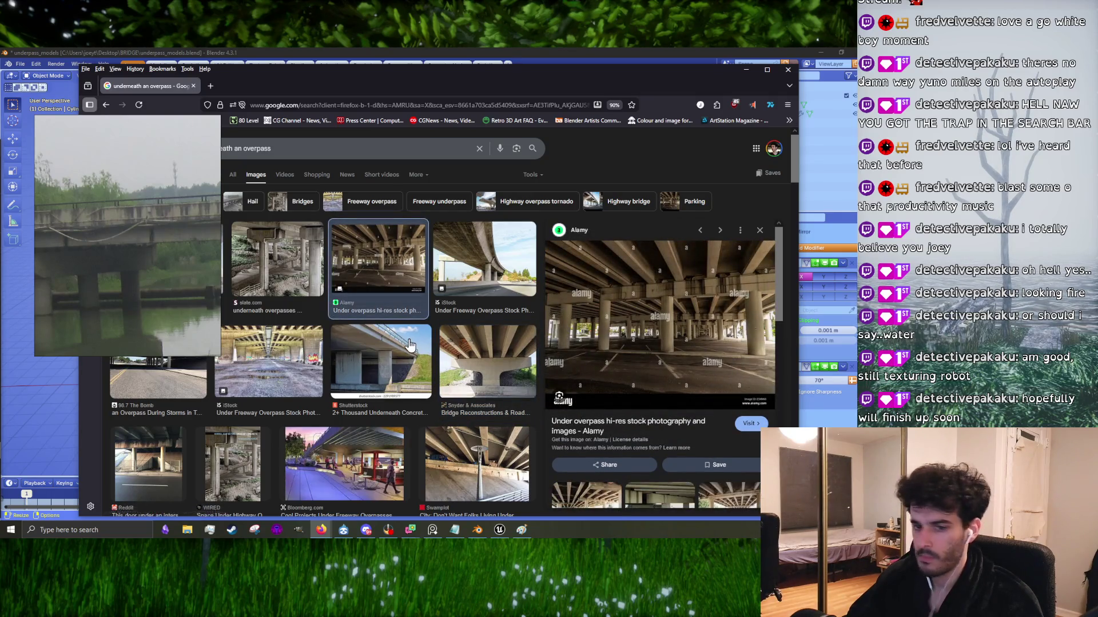
scroll(423, 344, "down", 4)
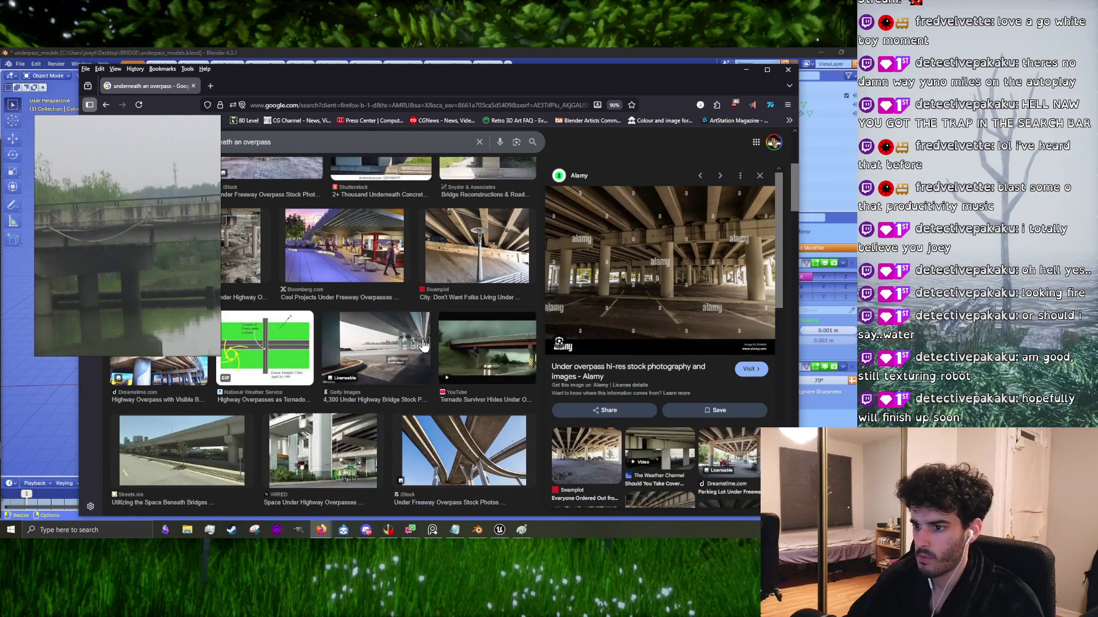
scroll(423, 345, "down", 3)
scroll(423, 345, "down", 3)
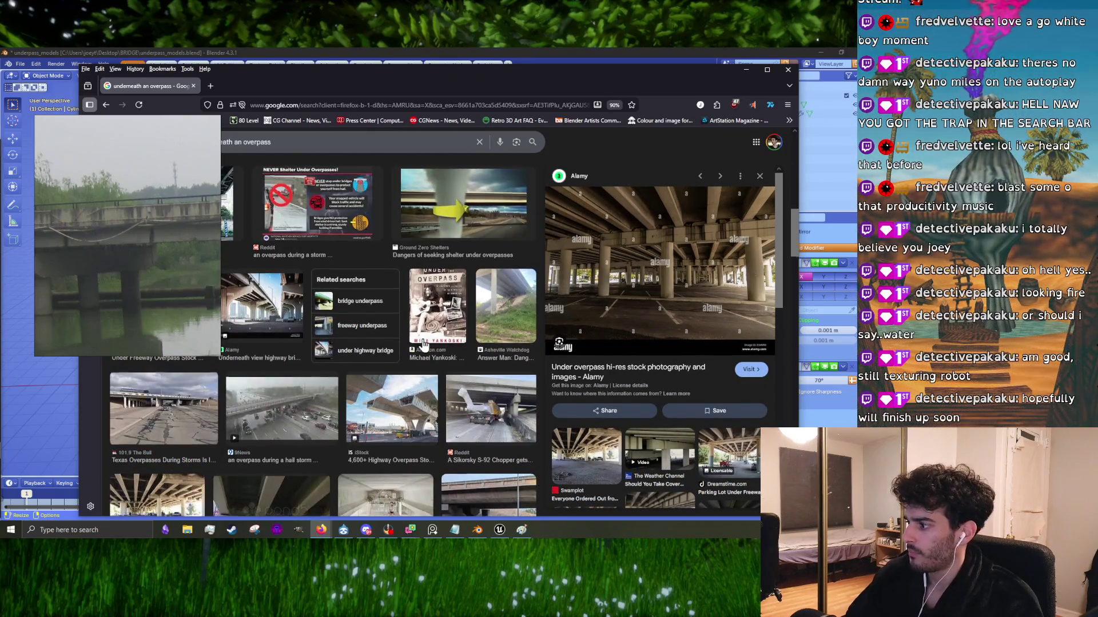
scroll(424, 345, "down", 3)
scroll(423, 340, "down", 3)
left_click(507, 291)
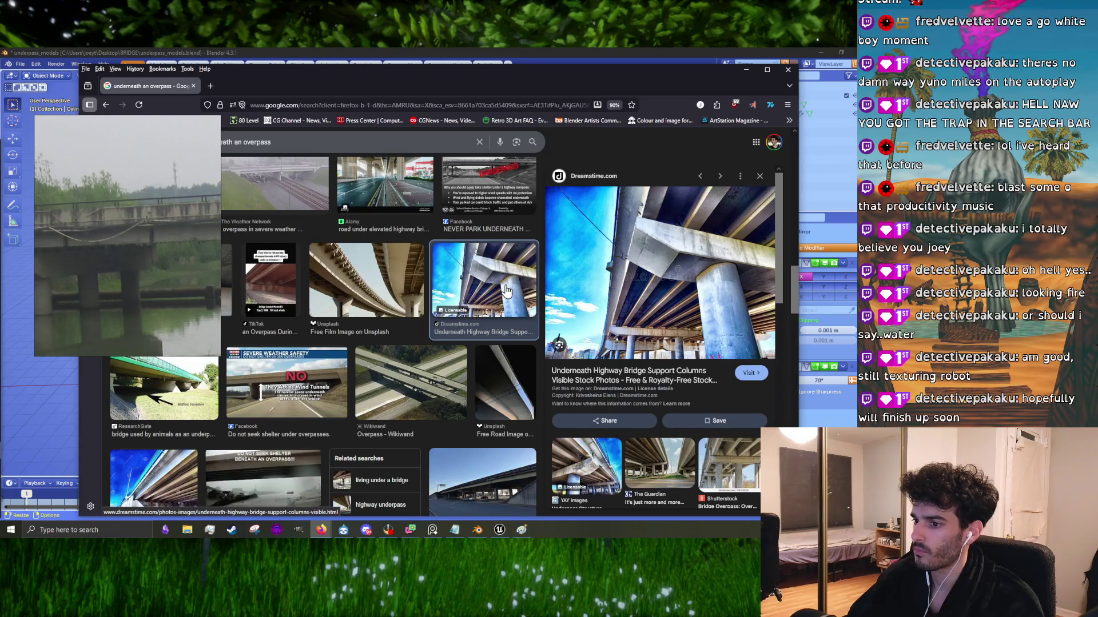
Step: Open the 'Underpass Structure Showing Concrete Beams and Support Columns' photo preview
scroll(507, 291, "down", 3)
scroll(507, 290, "down", 2)
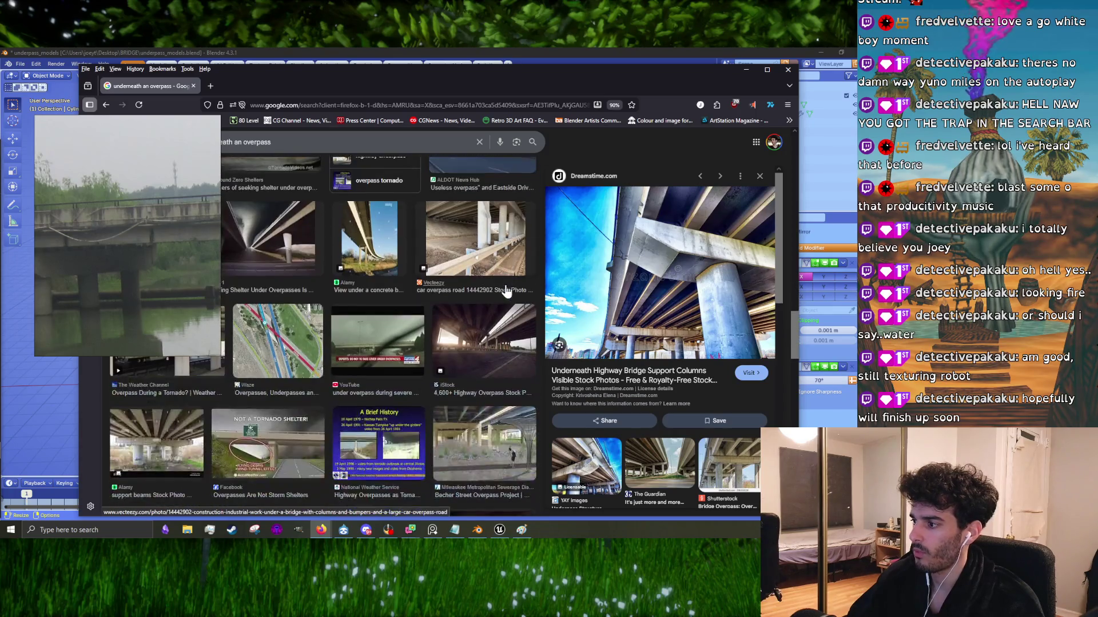
scroll(506, 292, "down", 2)
scroll(602, 319, "down", 3)
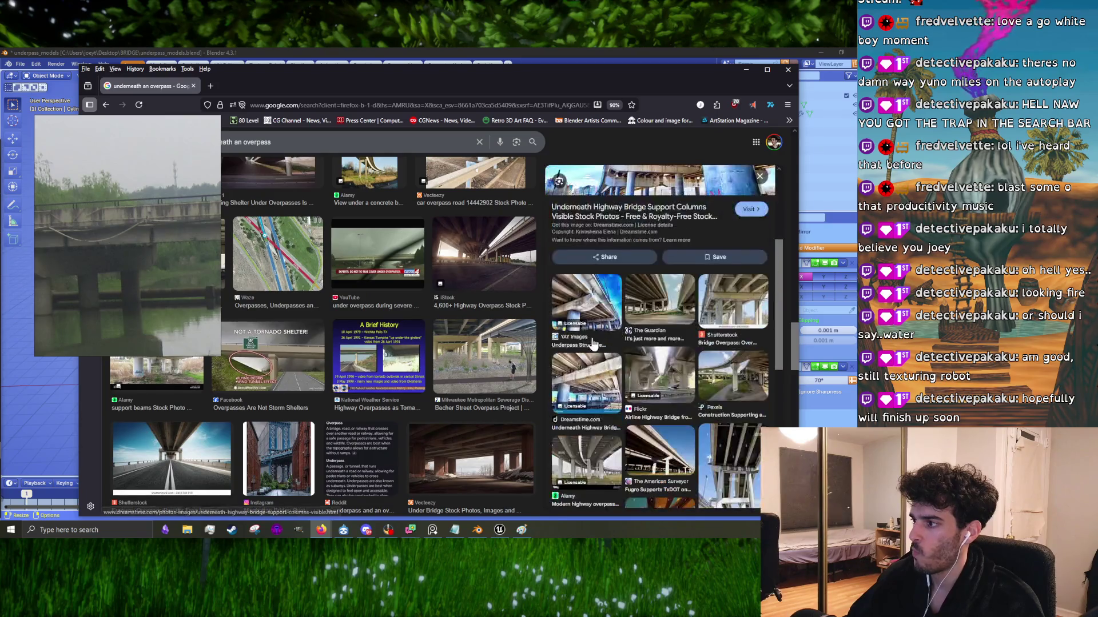
left_click(602, 319)
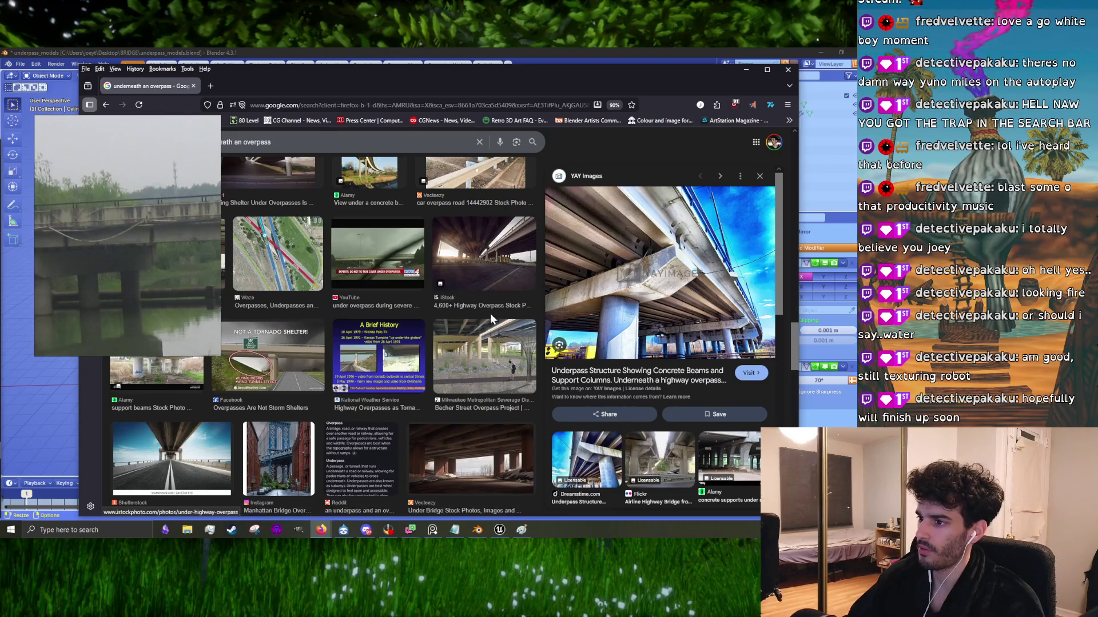
scroll(485, 310, "up", 5)
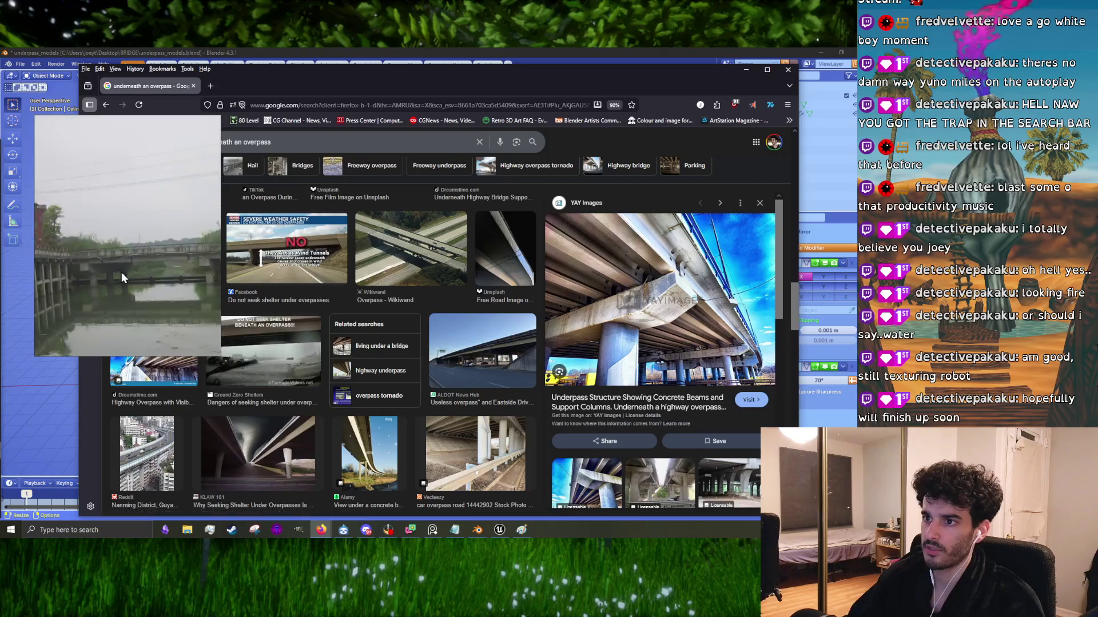
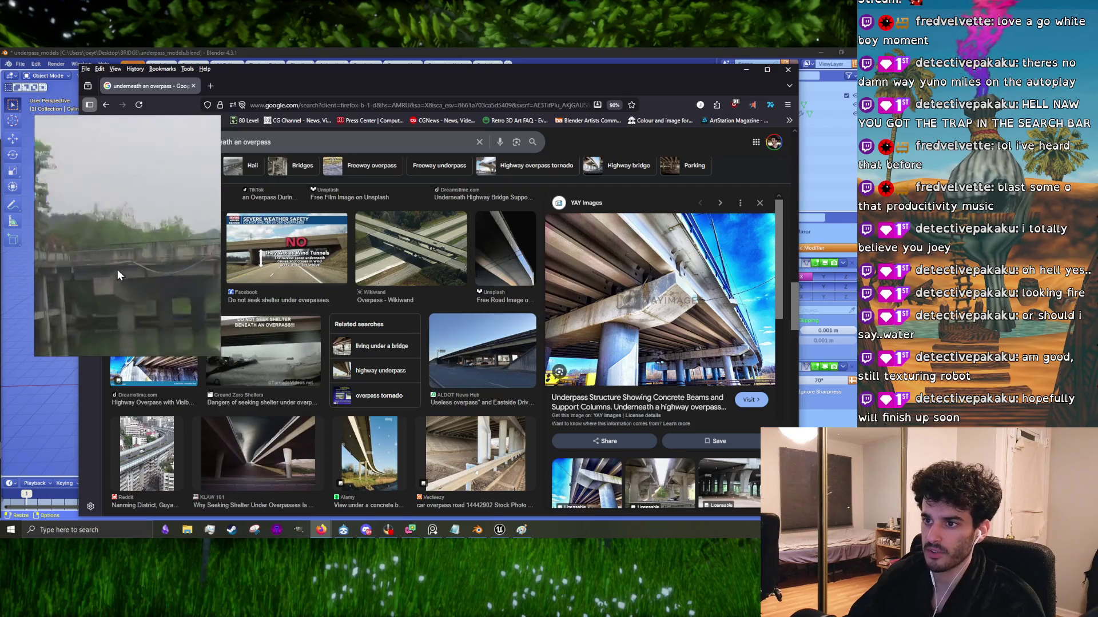
Step: Browse the underpass image results, previewing the highway-under-bridge and Snyder & Associates photos
scroll(375, 312, "down", 4)
scroll(375, 311, "down", 6)
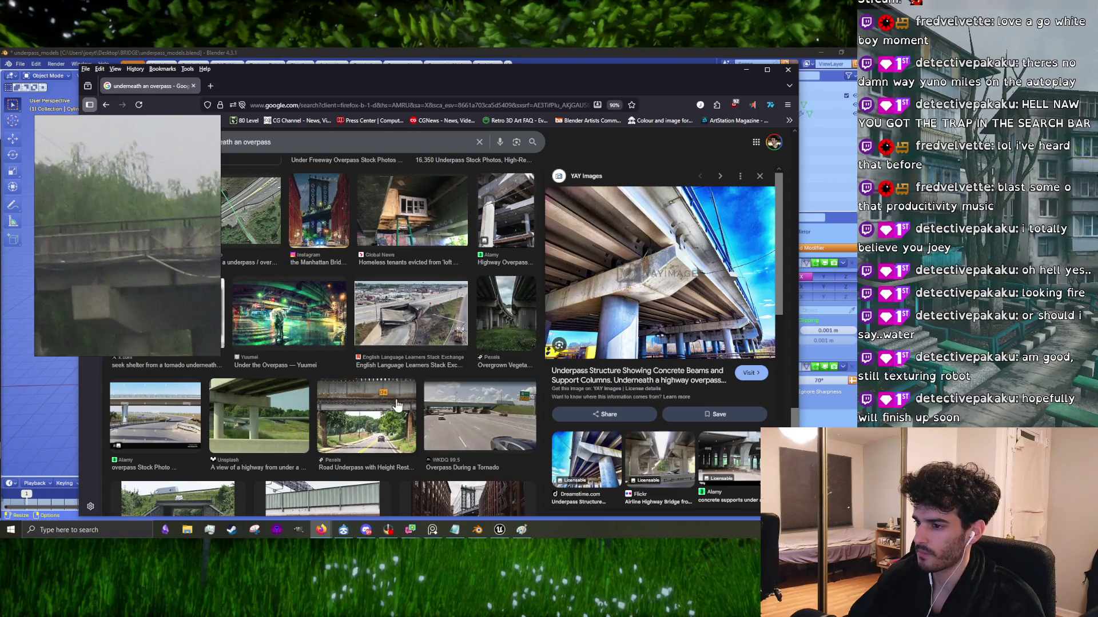
left_click(240, 423)
scroll(338, 366, "down", 5)
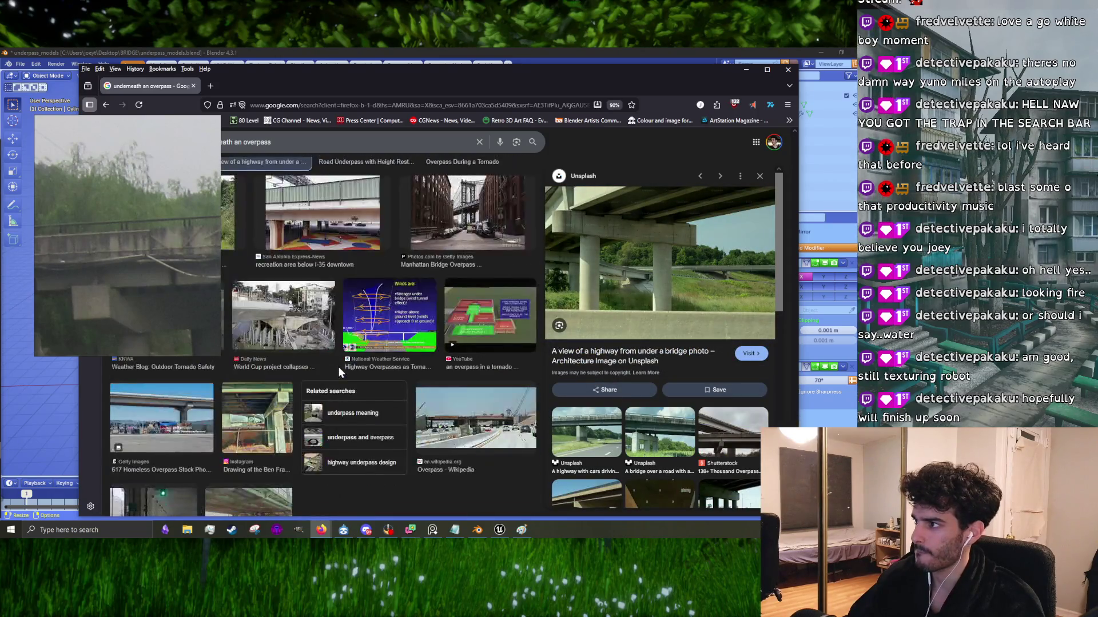
scroll(355, 380, "up", 5)
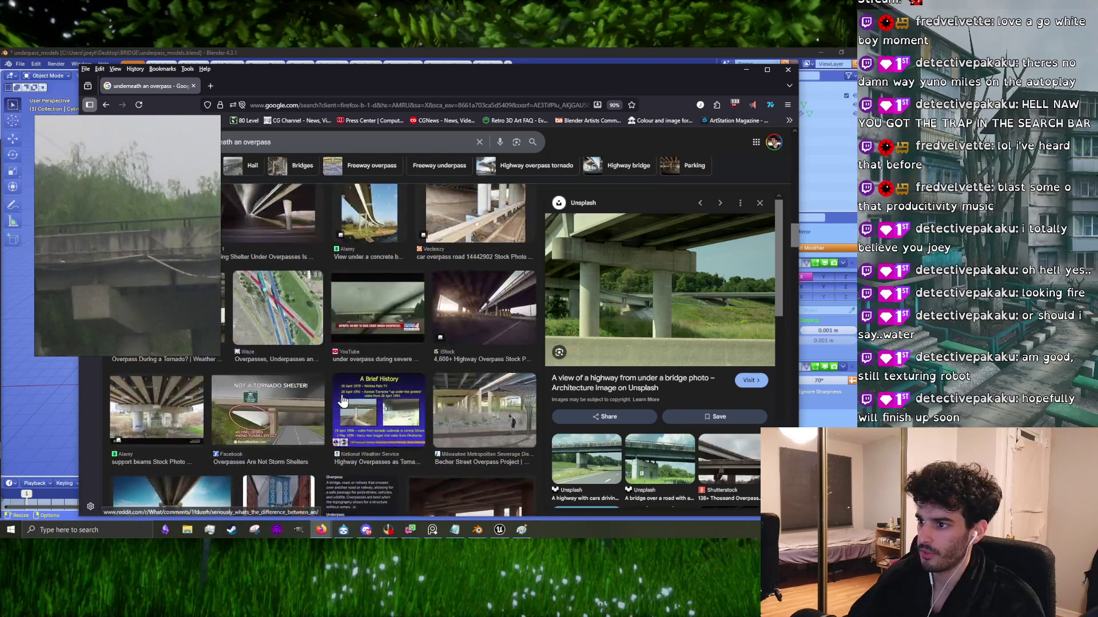
scroll(341, 400, "down", 4)
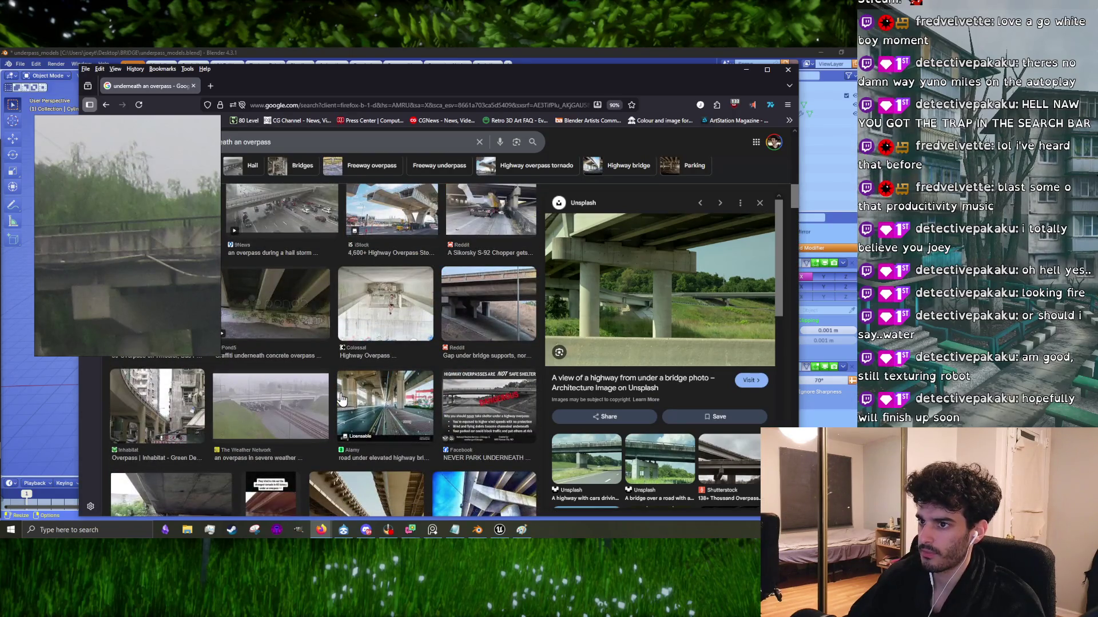
scroll(350, 376, "up", 3)
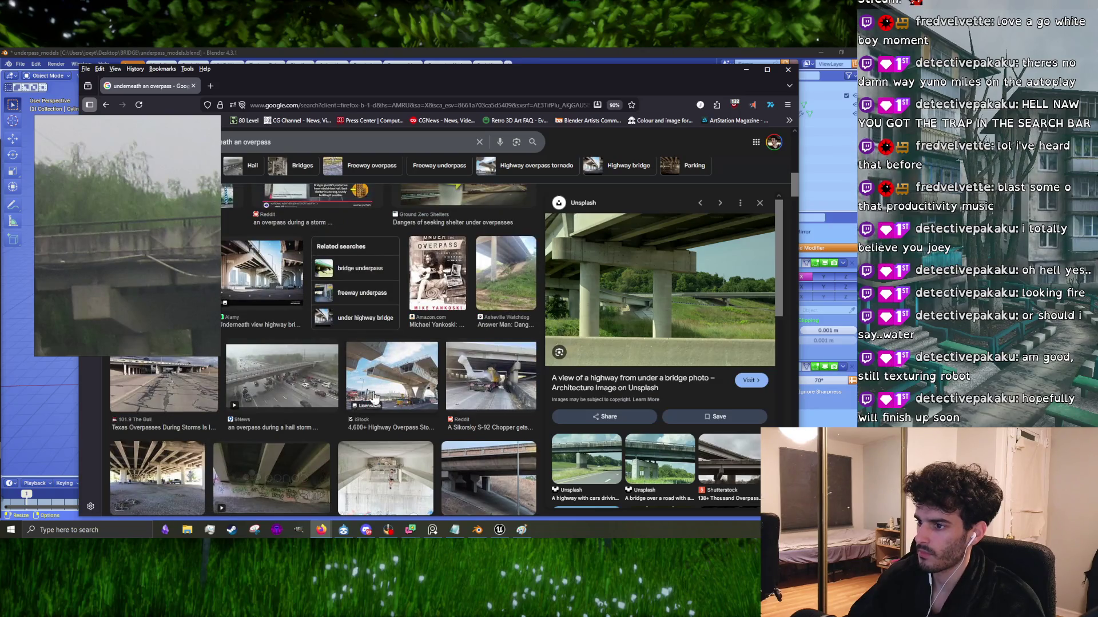
scroll(375, 396, "up", 5)
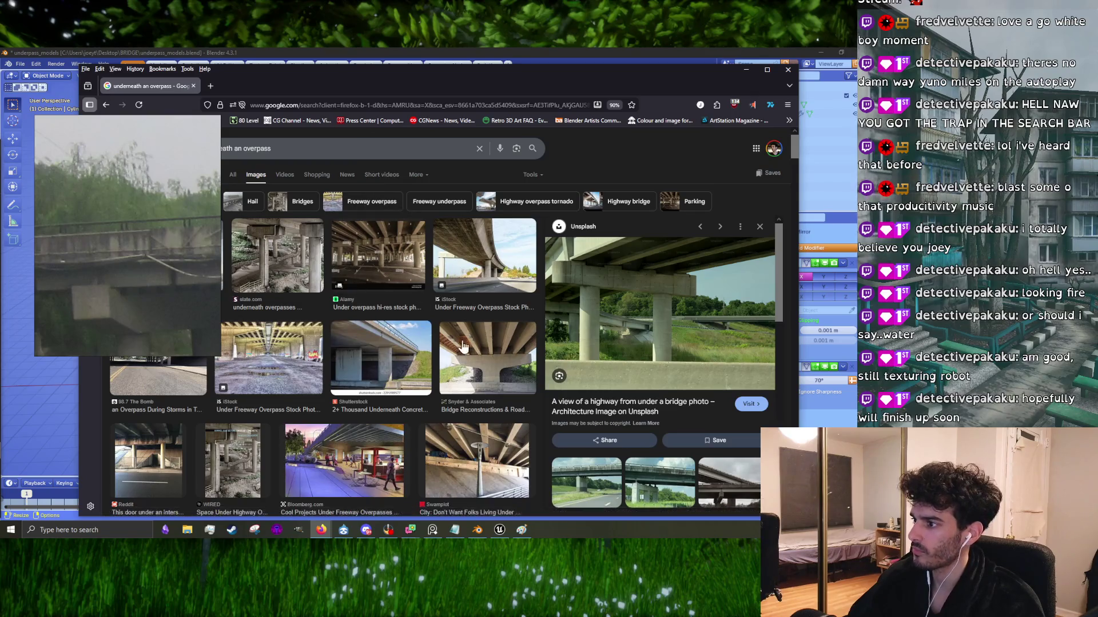
left_click(466, 347)
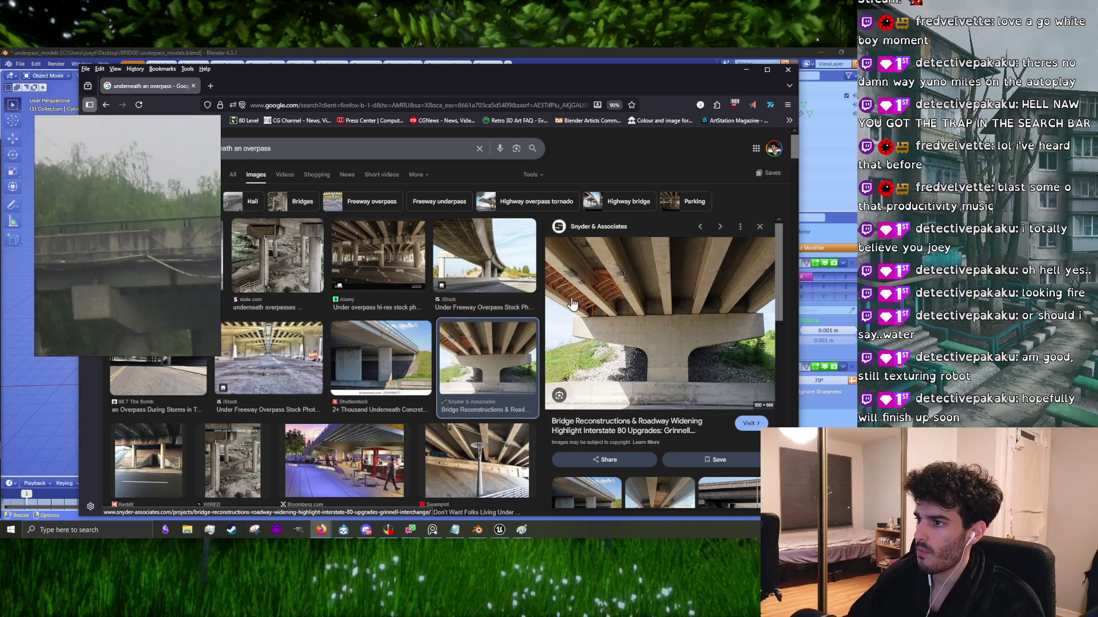
Step: Minimize Firefox and orbit the Blender underpass model
left_click(741, 72)
mouse_move(394, 286)
middle_mouse_down()
mouse_move(386, 260)
mouse_move(331, 299)
mouse_move(281, 296)
mouse_move(338, 296)
middle_mouse_up()
scroll(330, 297, "up", 3)
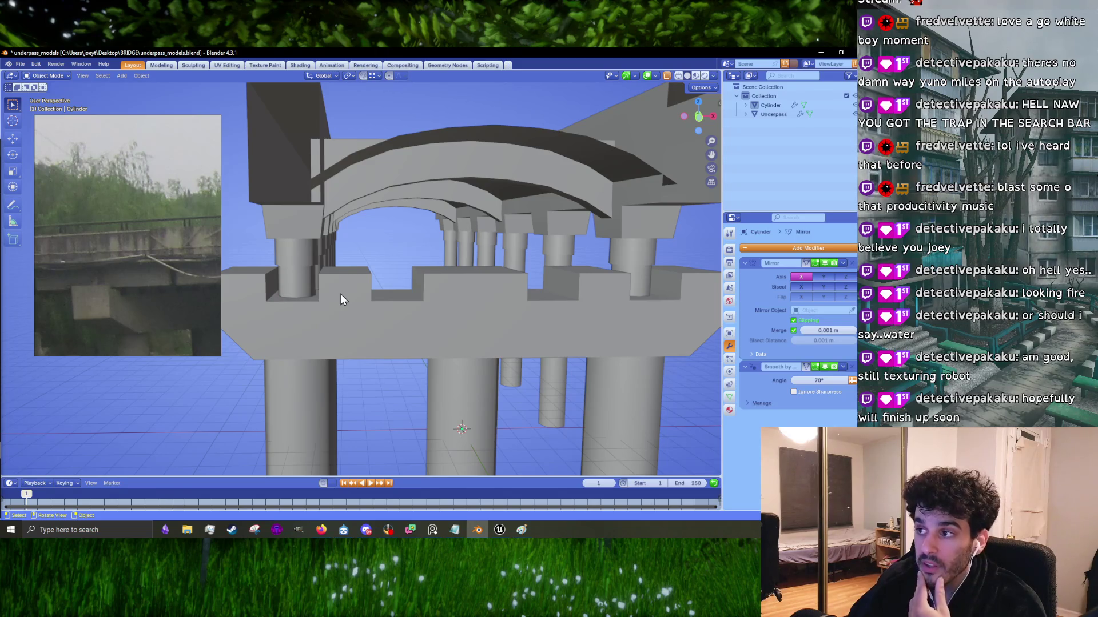
Step: Add a cube to the scene in Object Mode, then undo it
scroll(389, 407, "down", 5)
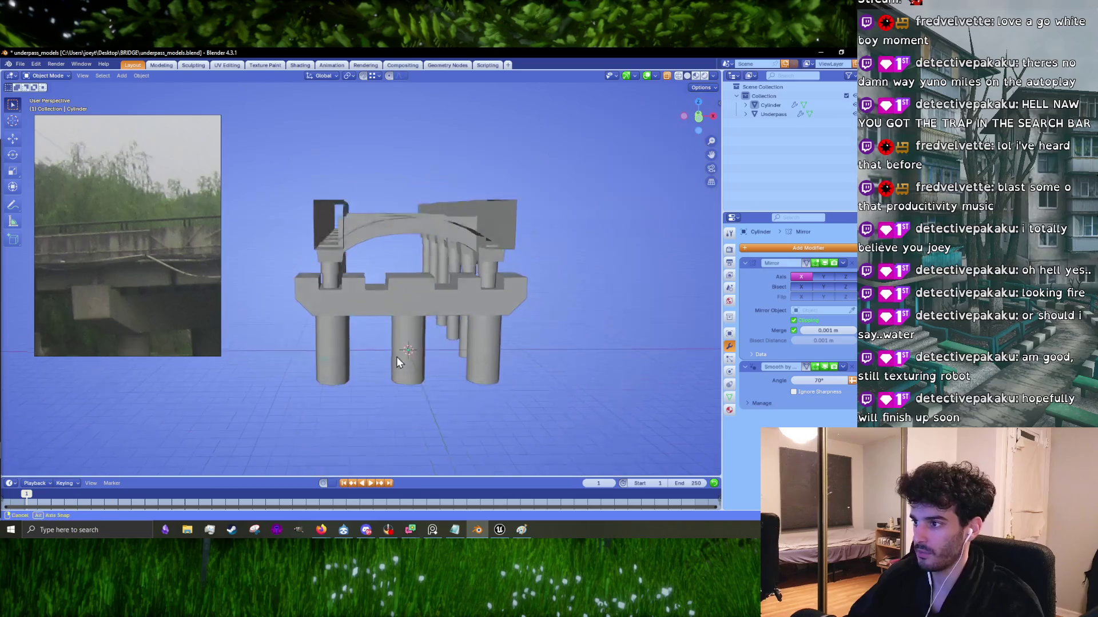
middle_click_drag(399, 360, 420, 373)
key("shift+a")
mouse_move(427, 346)
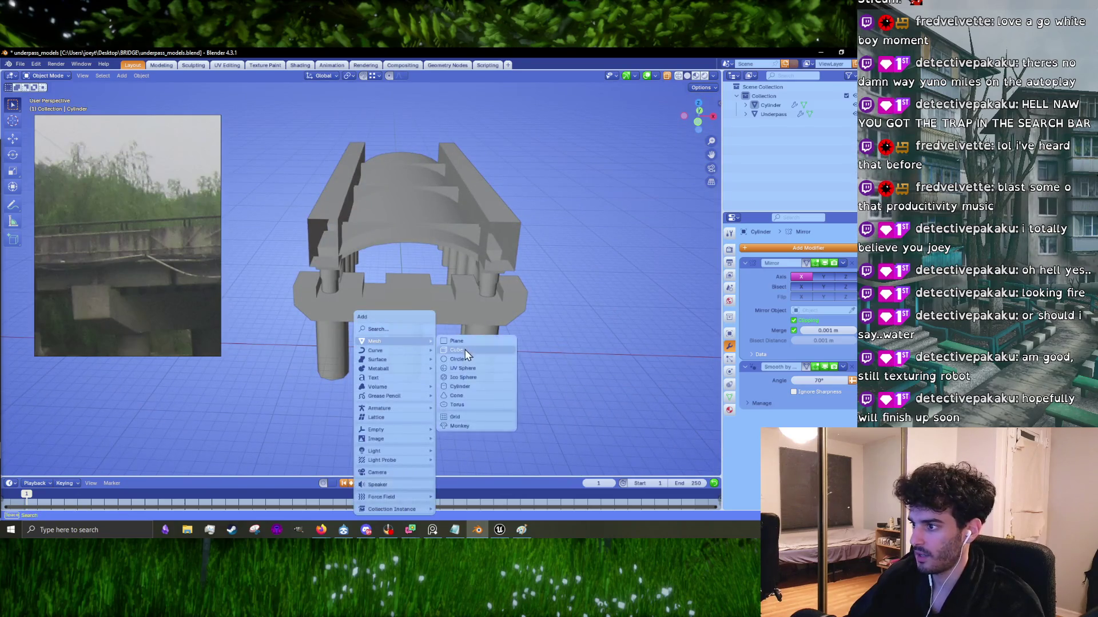
left_click(466, 355)
middle_click_drag(456, 389, 489, 352)
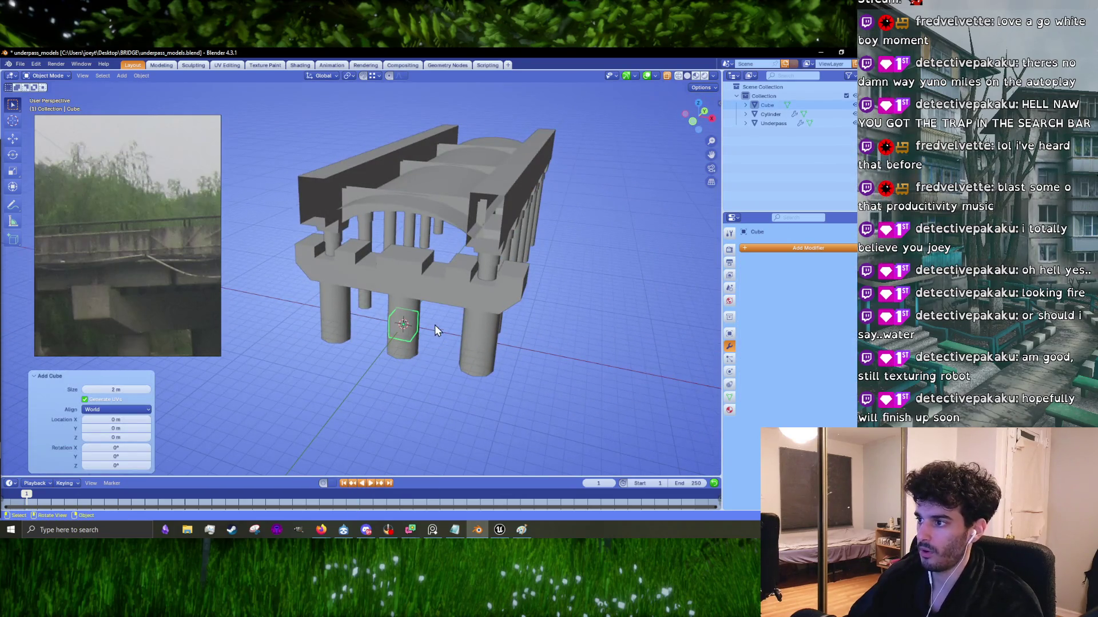
key("ctrl+z")
Step: In Edit Mode, add a cube to the cylinder mesh and raise it 7.5492 m
key("Tab")
key("shift+a")
left_click(426, 338)
scroll(518, 237, "up", 5)
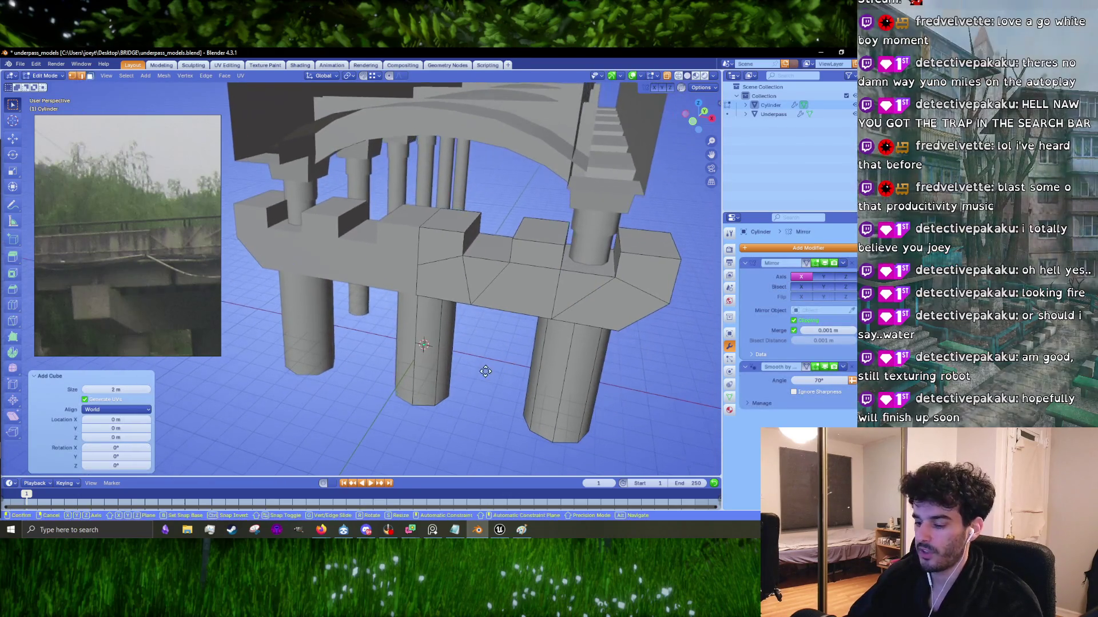
key("g")
key("z")
left_click(517, 236)
Step: In front view, shift the block 2.6084 m to the right along X
key("KP_1")
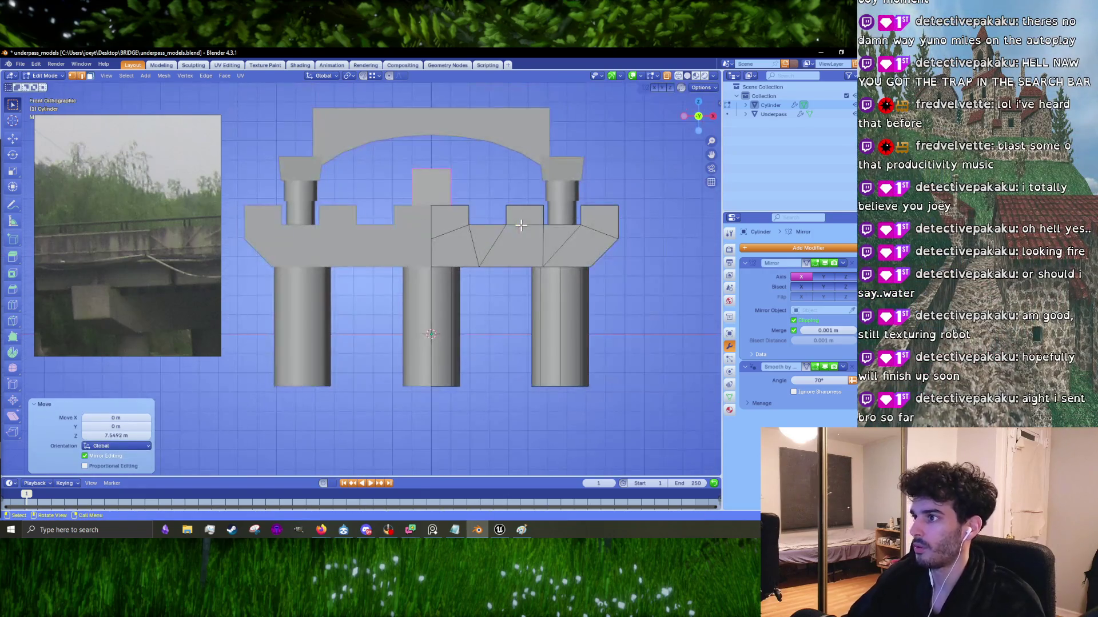
scroll(486, 200, "up", 5)
middle_click_drag(485, 199, 412, 280, "shift")
key("g")
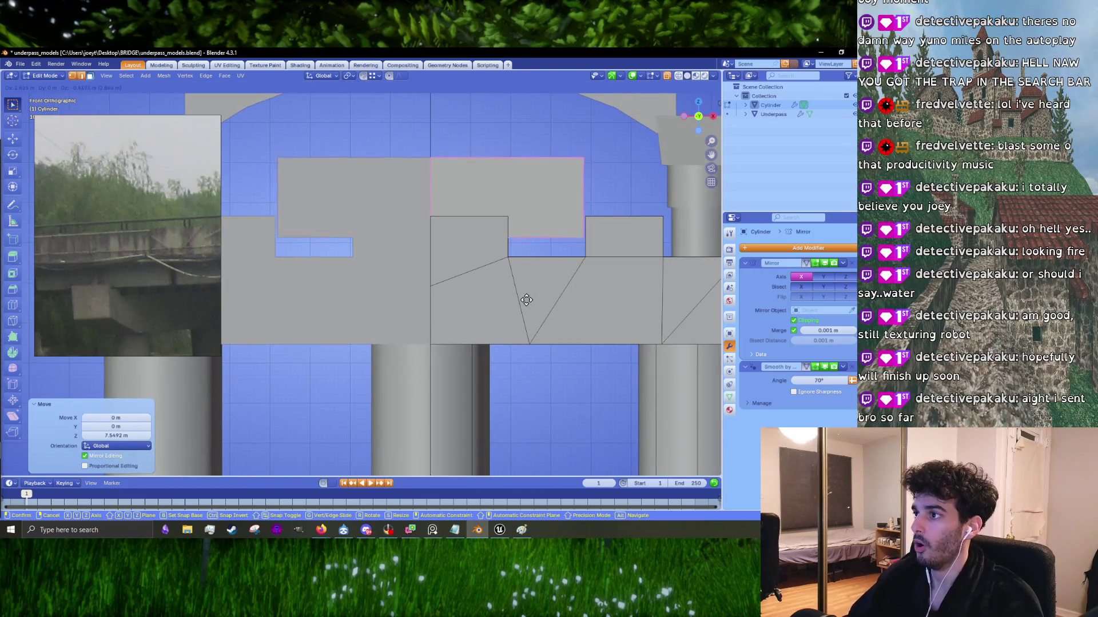
key("Escape")
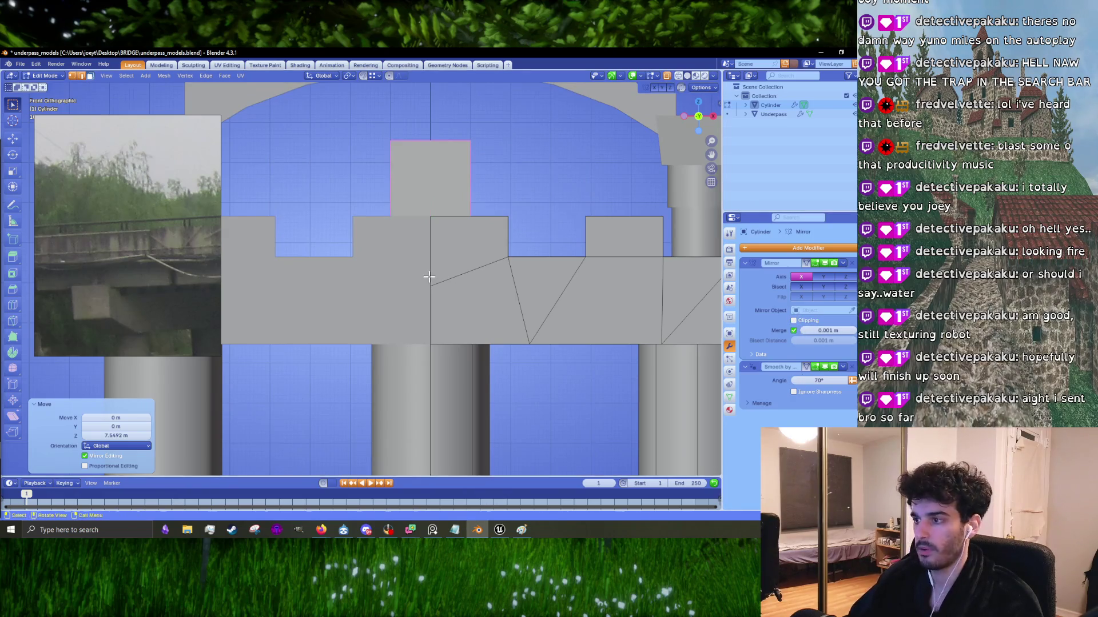
key("g")
left_click(545, 248)
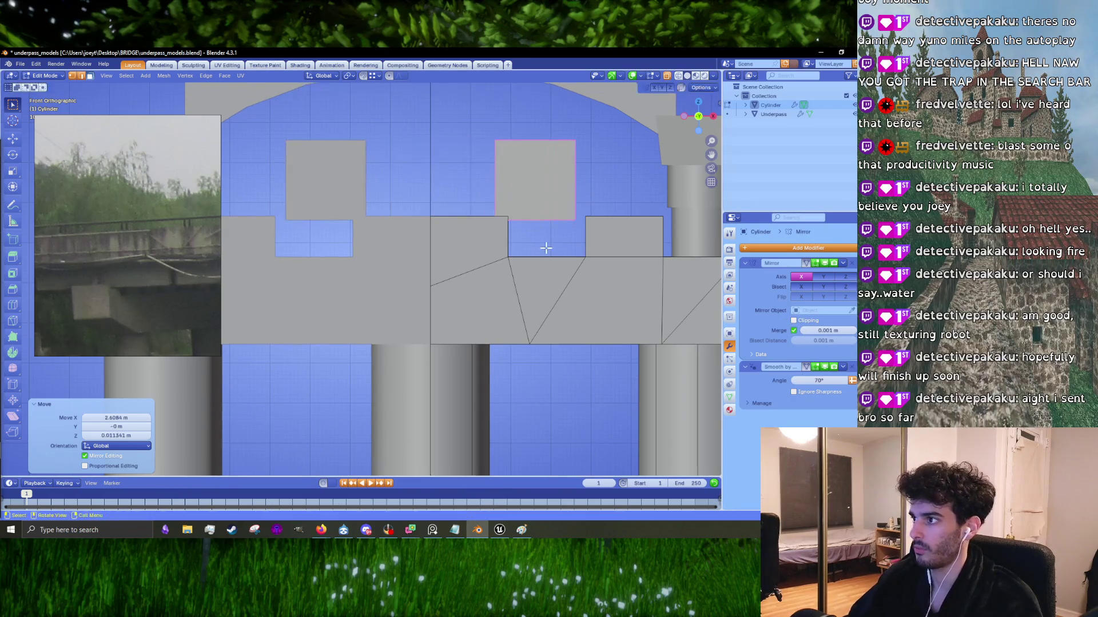
Step: Enable Mirror modifier clipping, then bring the Discord robot render over Blender
left_click(797, 323)
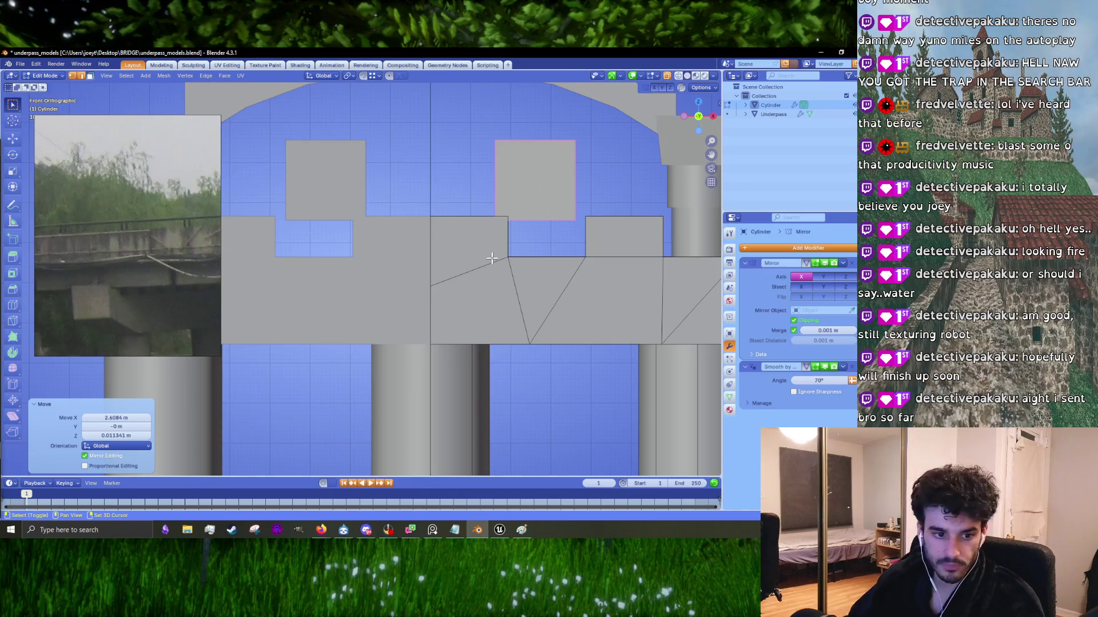
left_click(369, 533)
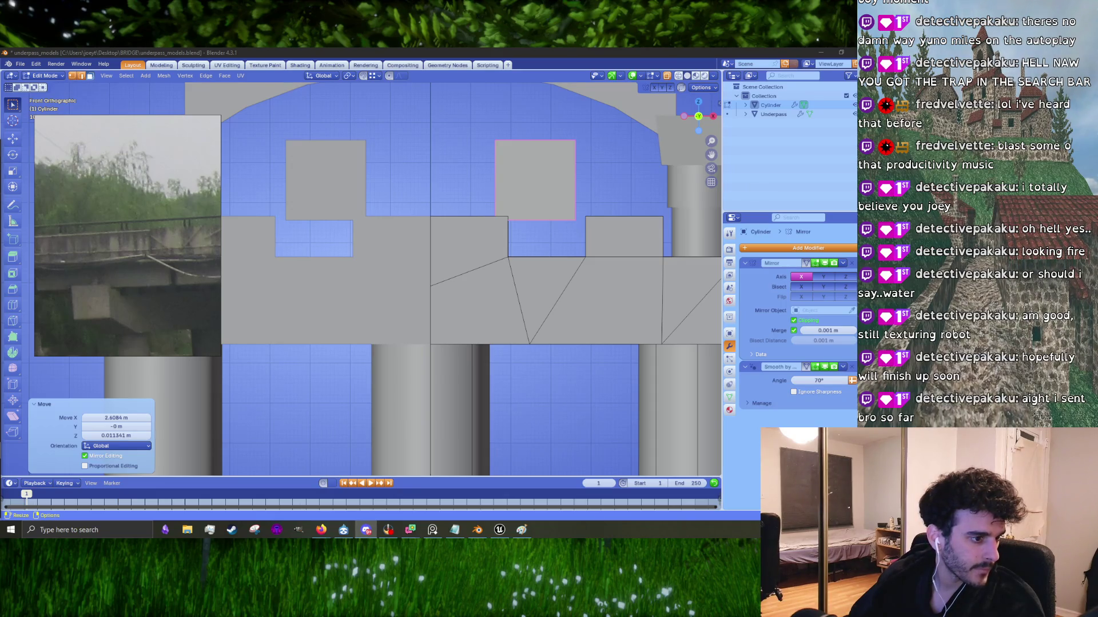
mouse_move(0, 214)
left_mouse_down()
mouse_move(288, 155)
mouse_move(328, 112)
left_mouse_up()
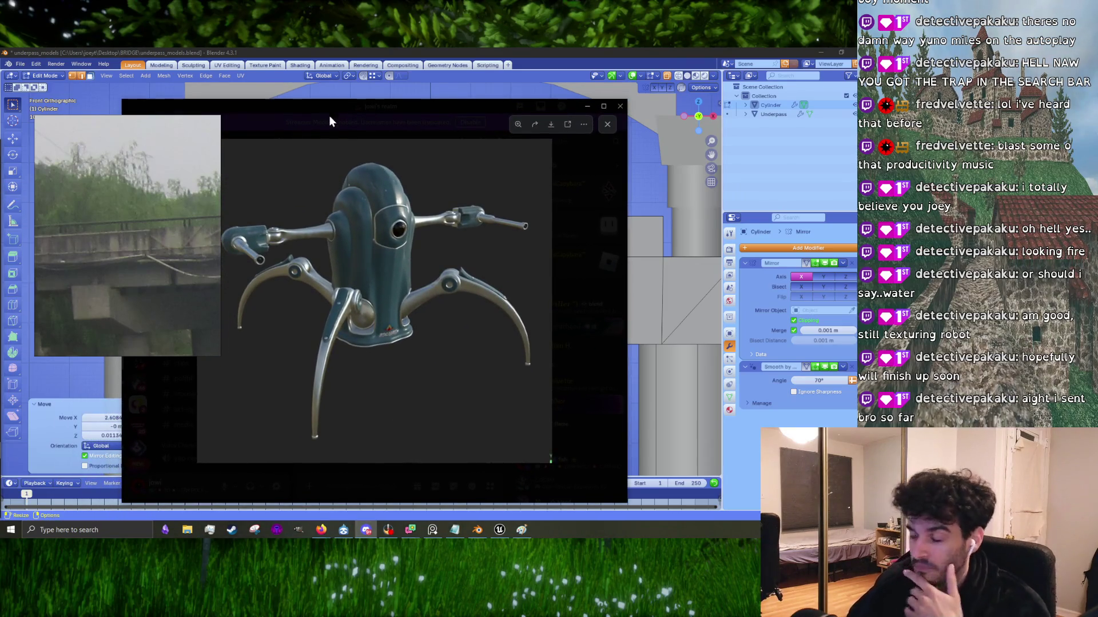
Step: Zoom in and out on the robot render, examining the arm, head and leg joint
left_click(391, 346)
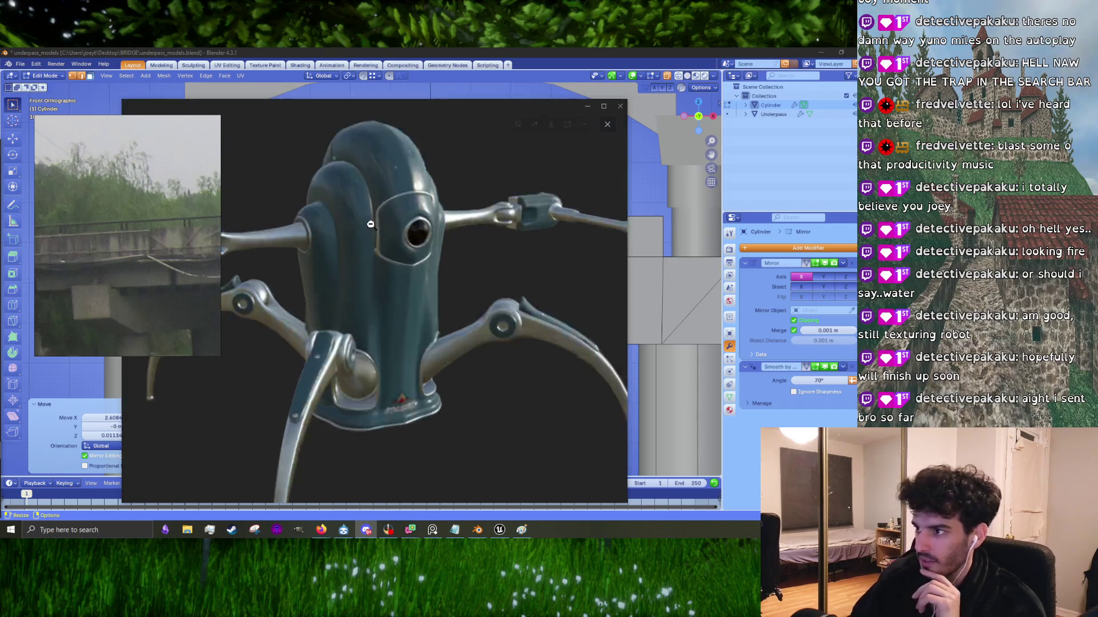
left_click(428, 306)
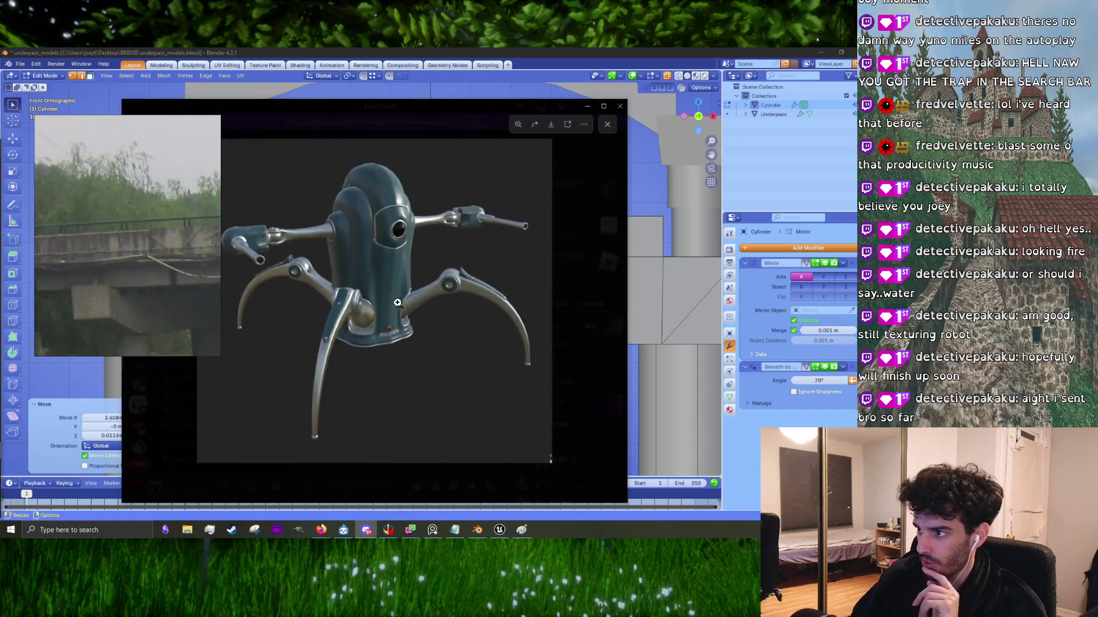
left_click(425, 221)
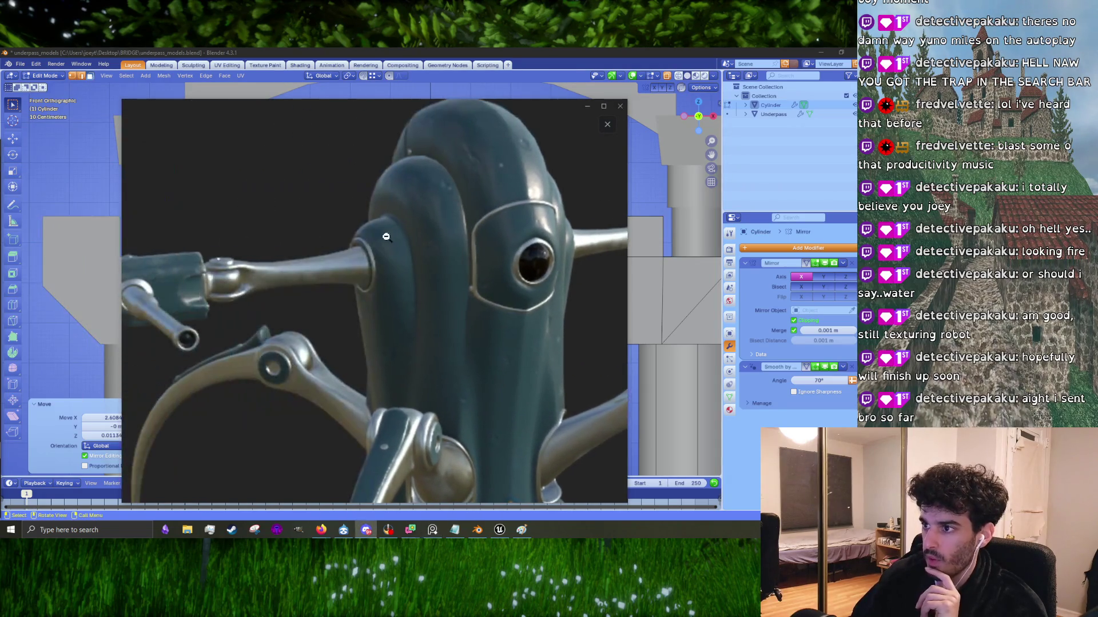
left_click(217, 235)
left_click(216, 234)
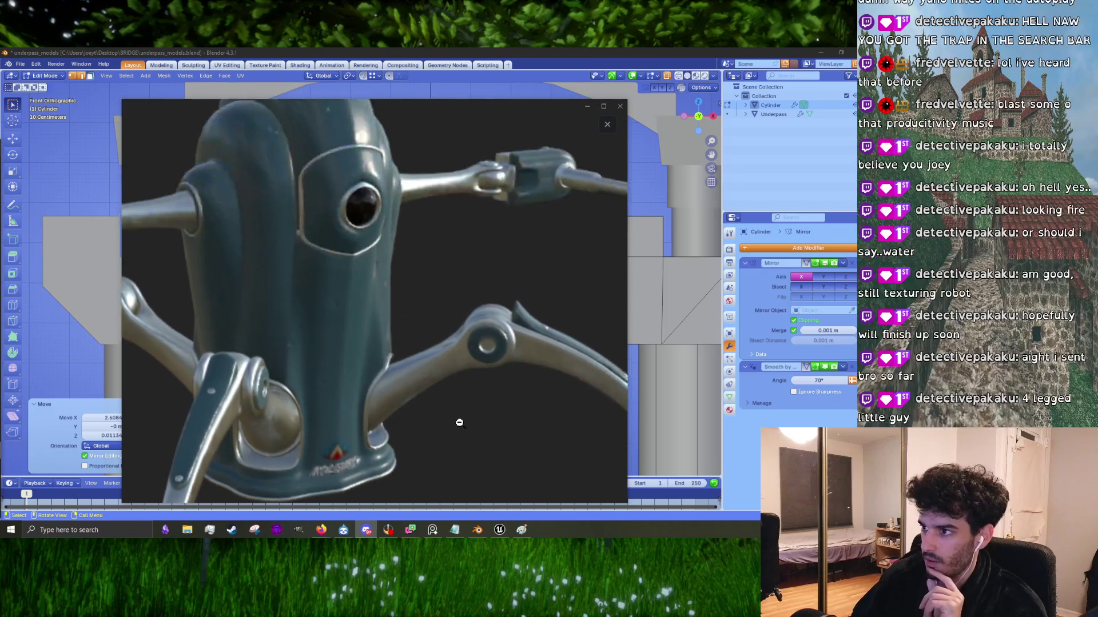
left_click(413, 326)
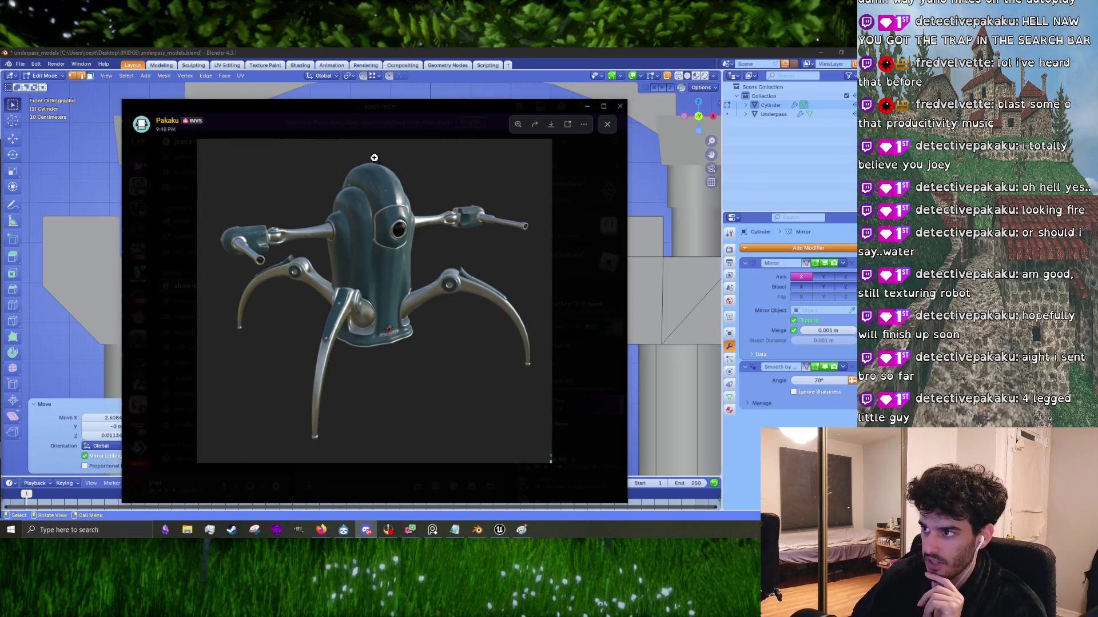
left_click(375, 160)
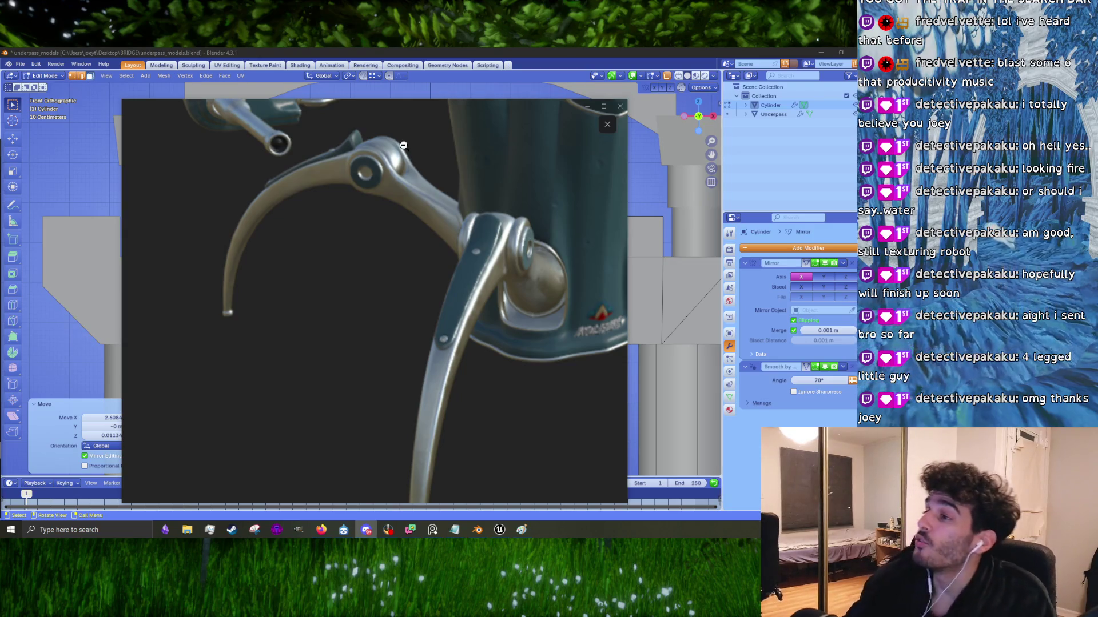
left_click(307, 303)
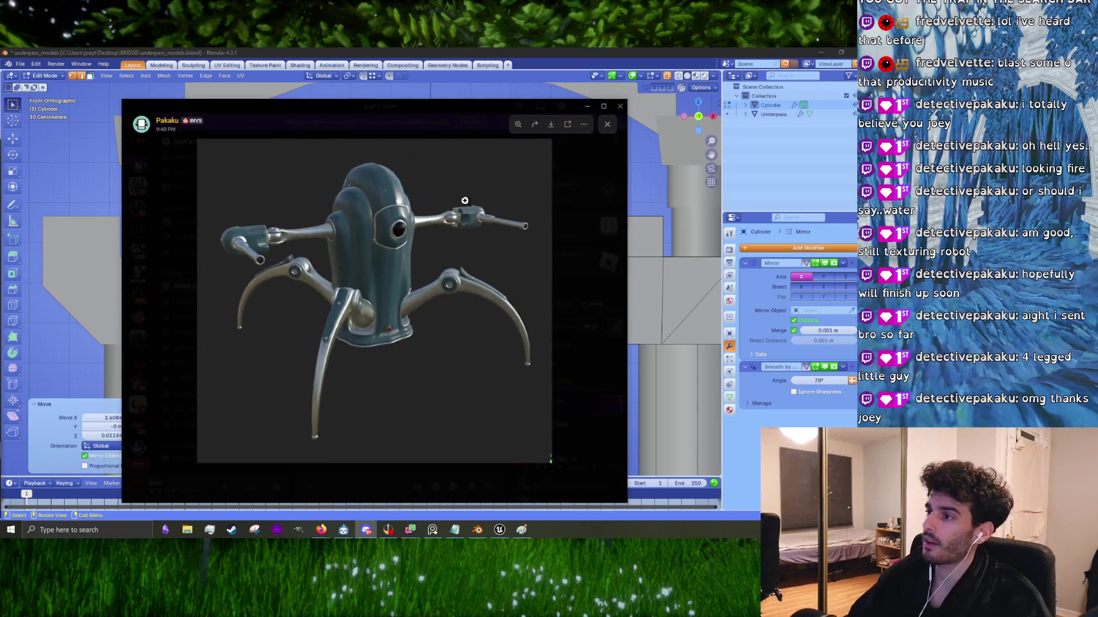
left_click(462, 204)
left_click_drag(290, 258, 510, 278)
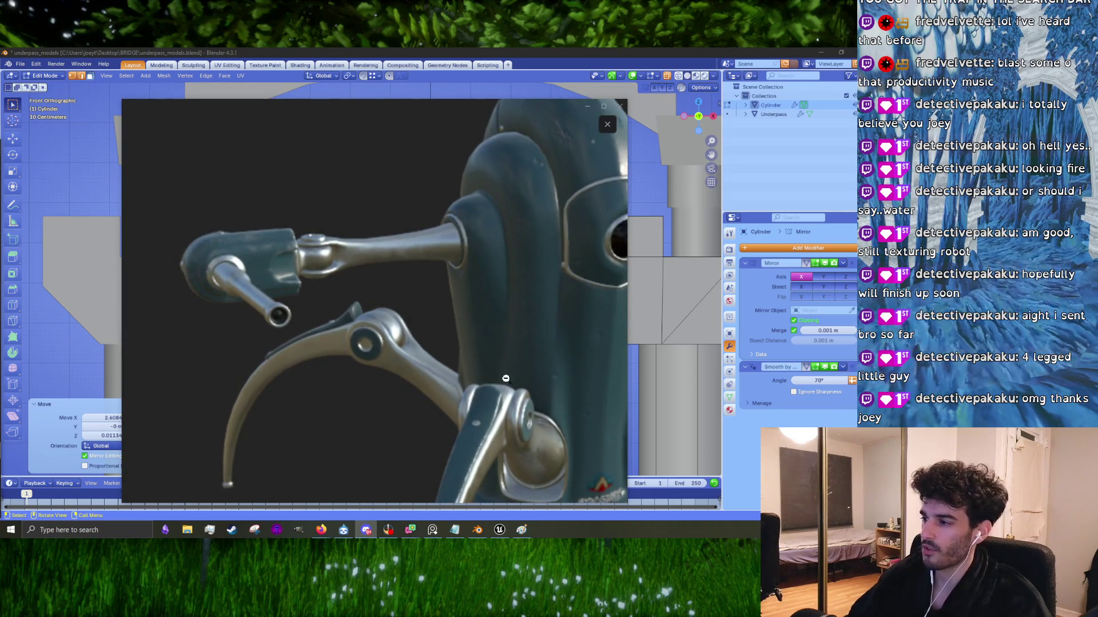
left_click_drag(497, 371, 378, 254)
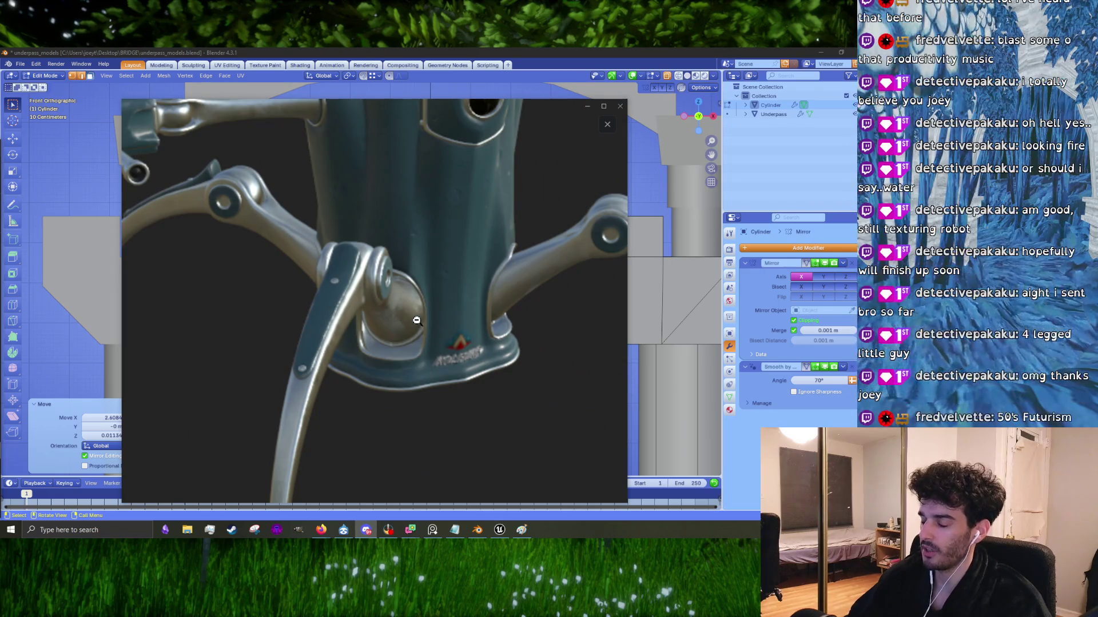
Step: Inspect the robot's lower body, upper body and arm close-up, then return to Blender
scroll(477, 318, "down", 5)
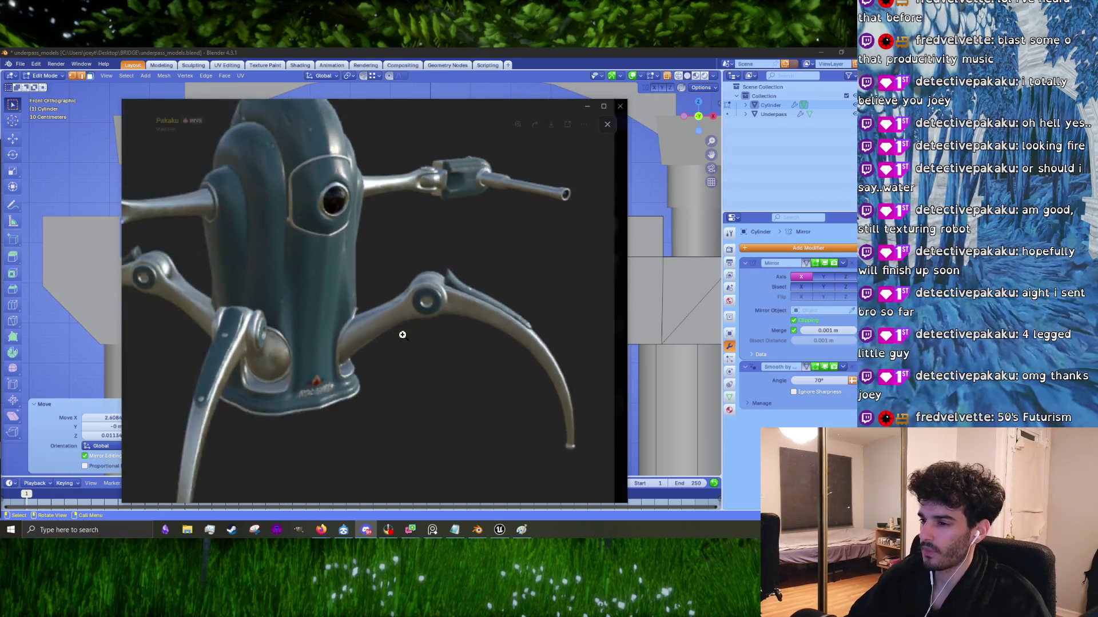
scroll(377, 210, "up", 6)
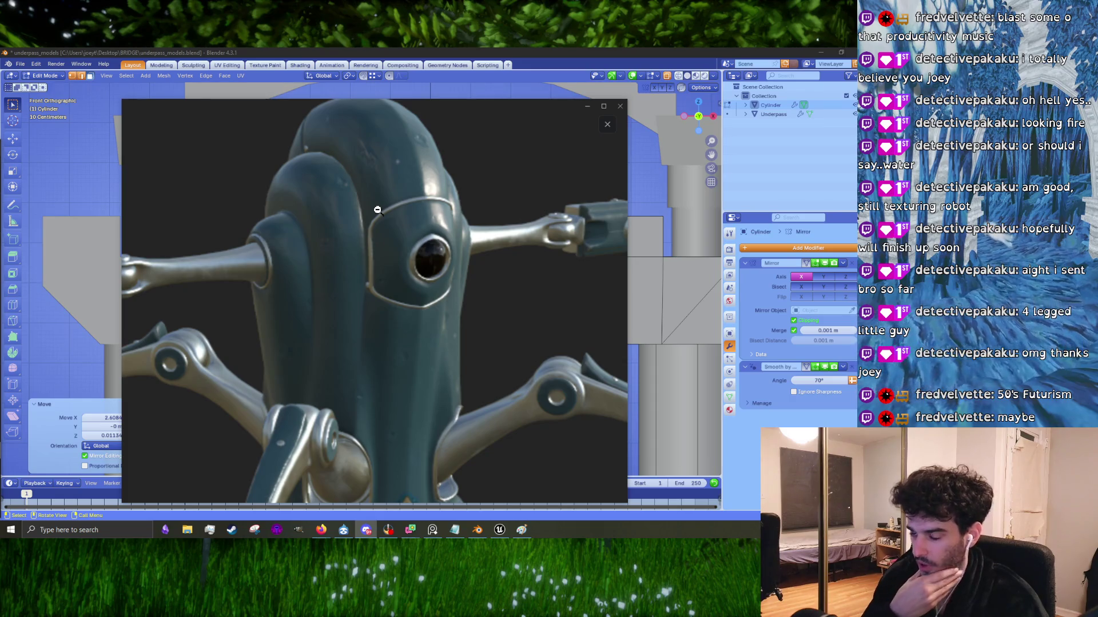
left_click(377, 210)
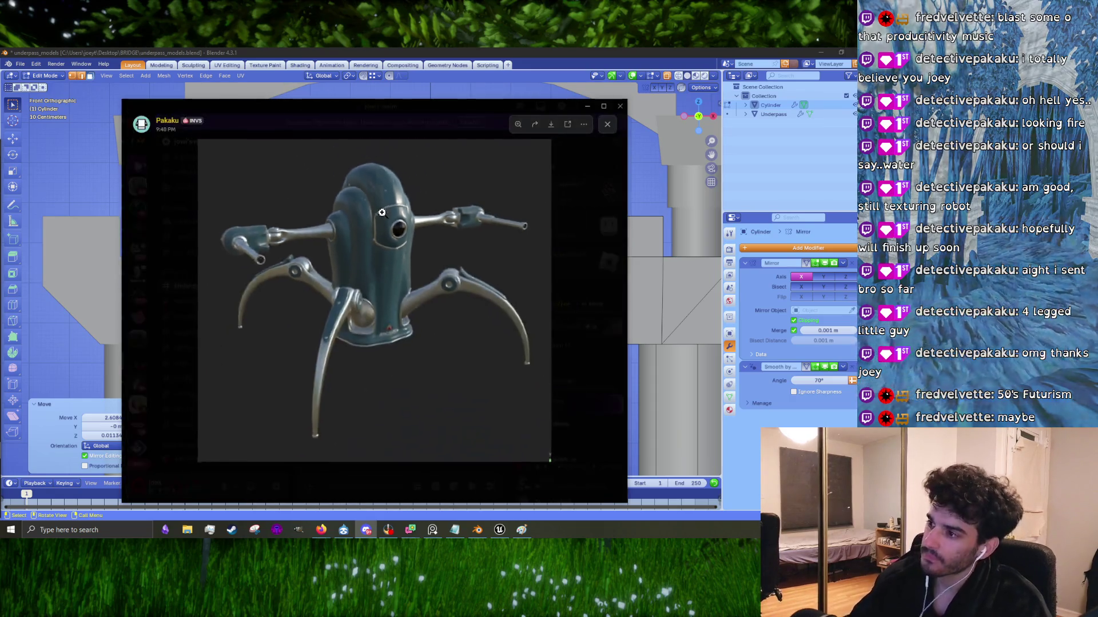
left_click(289, 190)
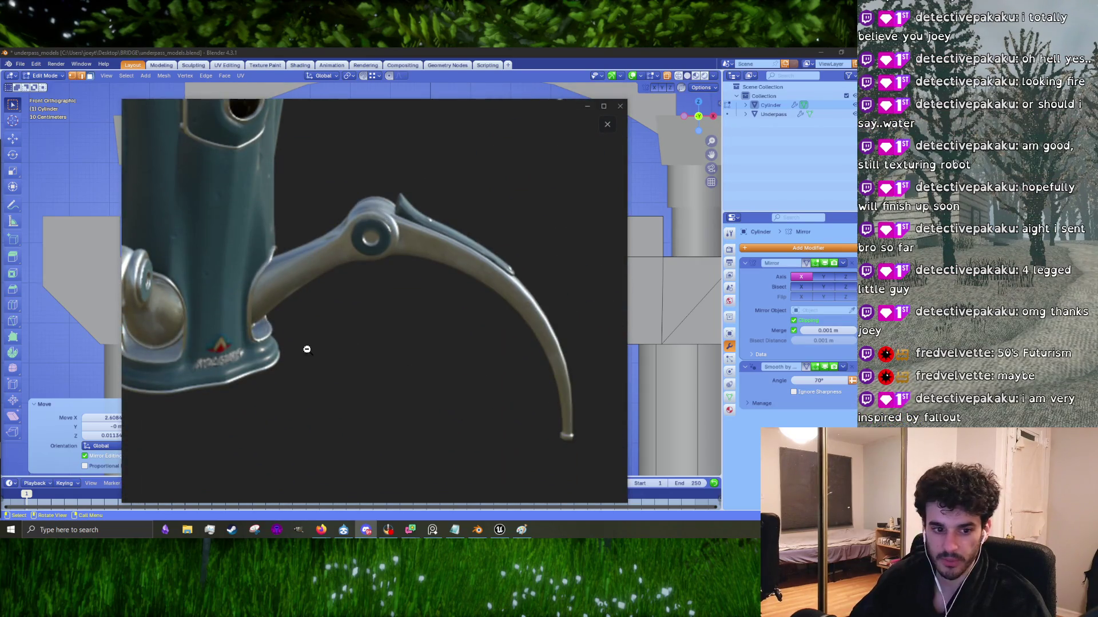
left_click(404, 350)
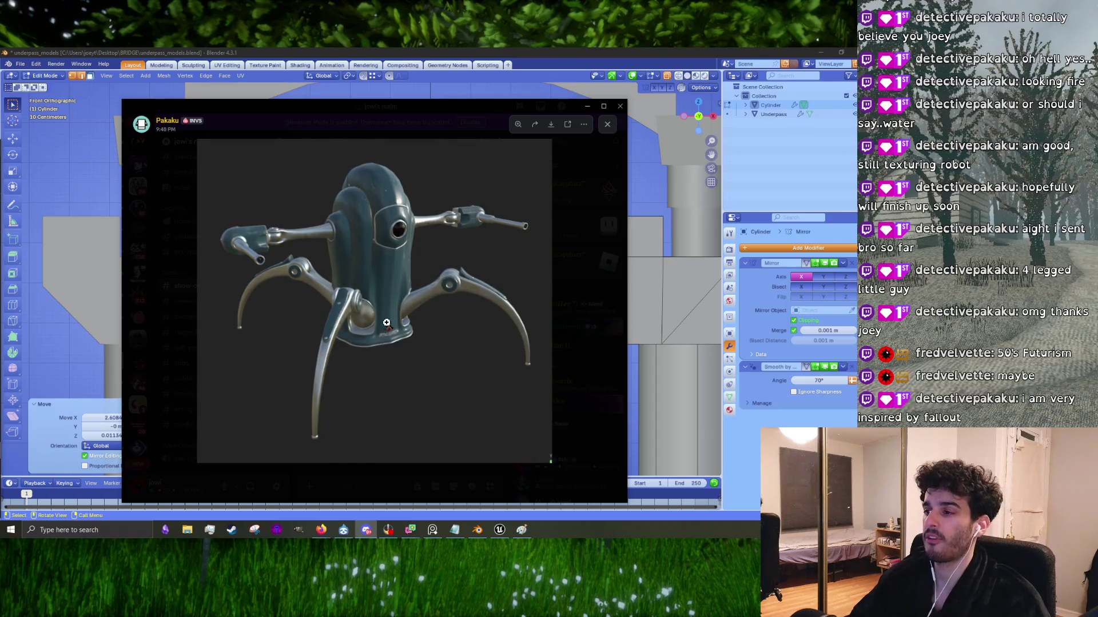
left_click(386, 322)
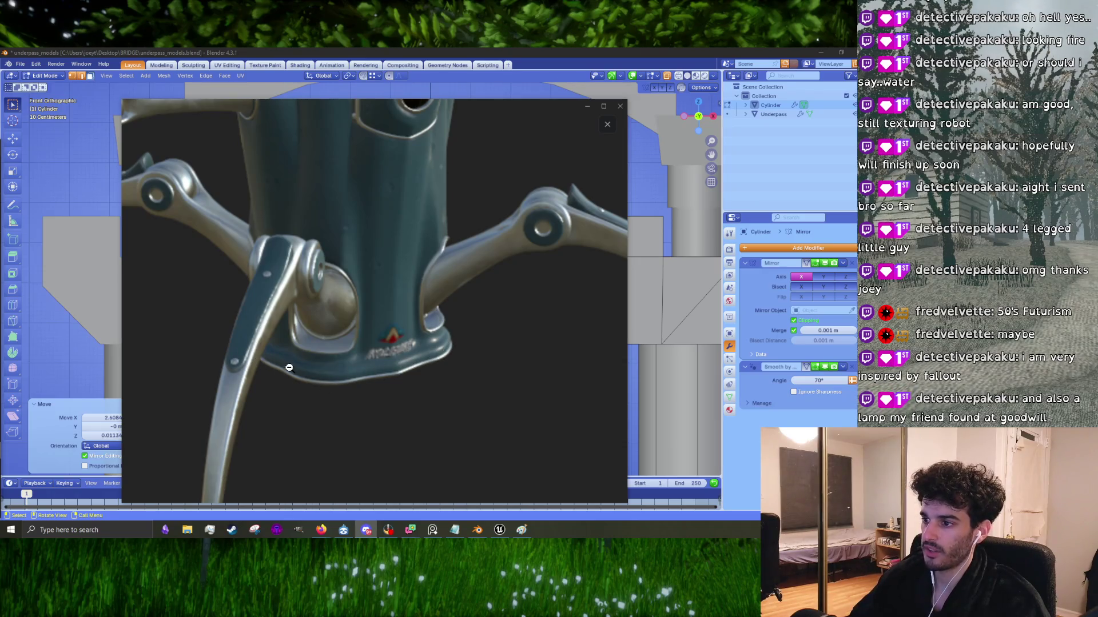
mouse_move(462, 238)
left_mouse_down()
mouse_move(490, 412)
mouse_move(437, 375)
mouse_move(473, 411)
left_mouse_up()
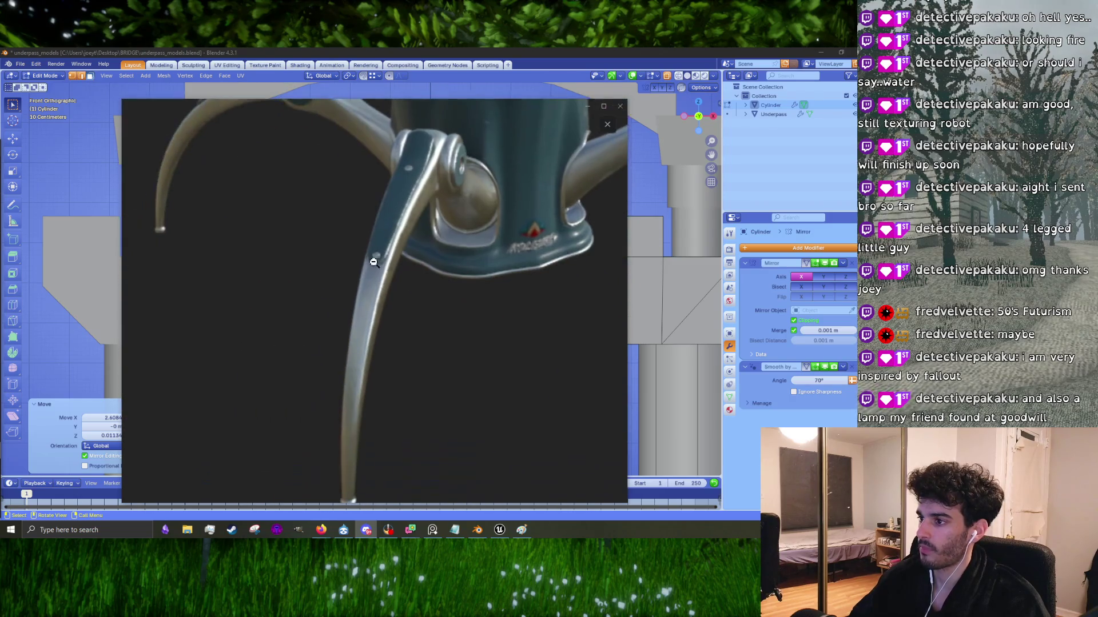
left_click(297, 371)
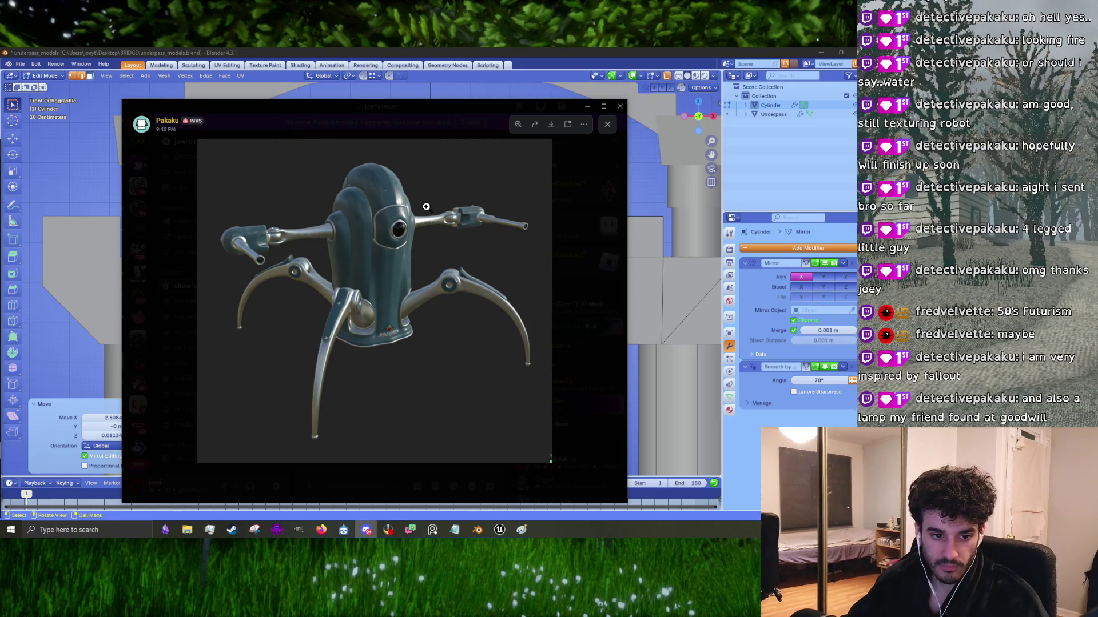
left_click(382, 156)
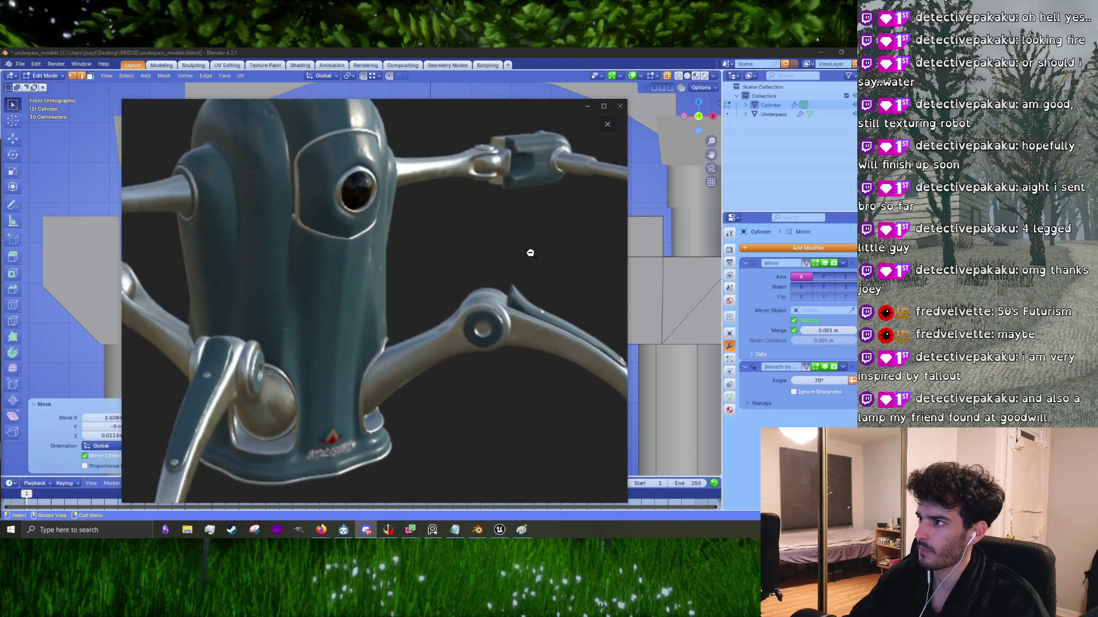
left_click(377, 229)
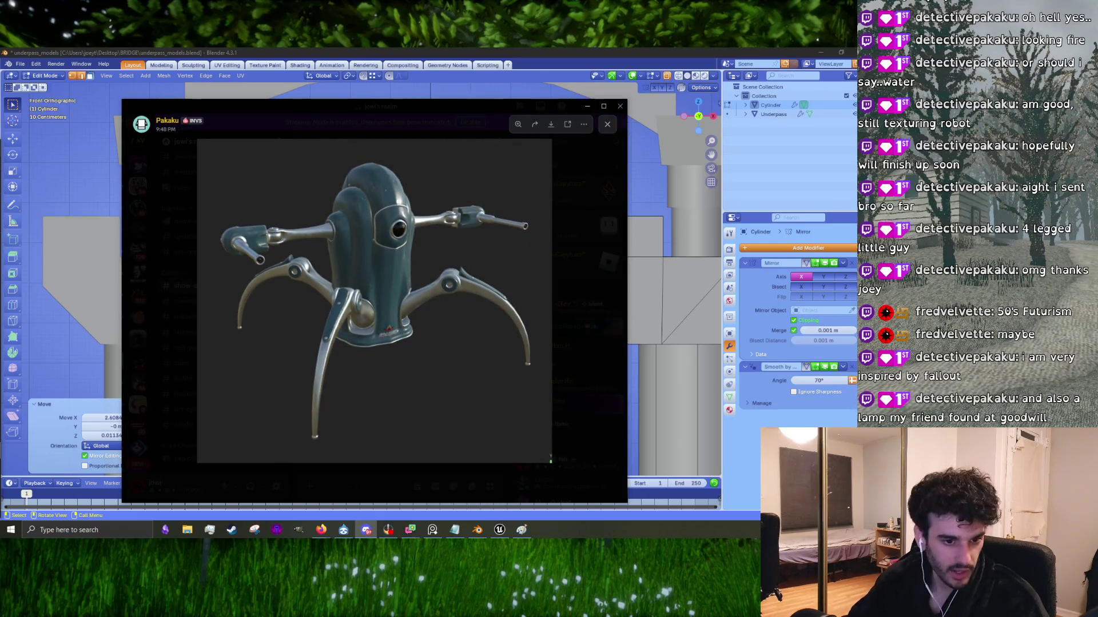
key("alt+Tab")
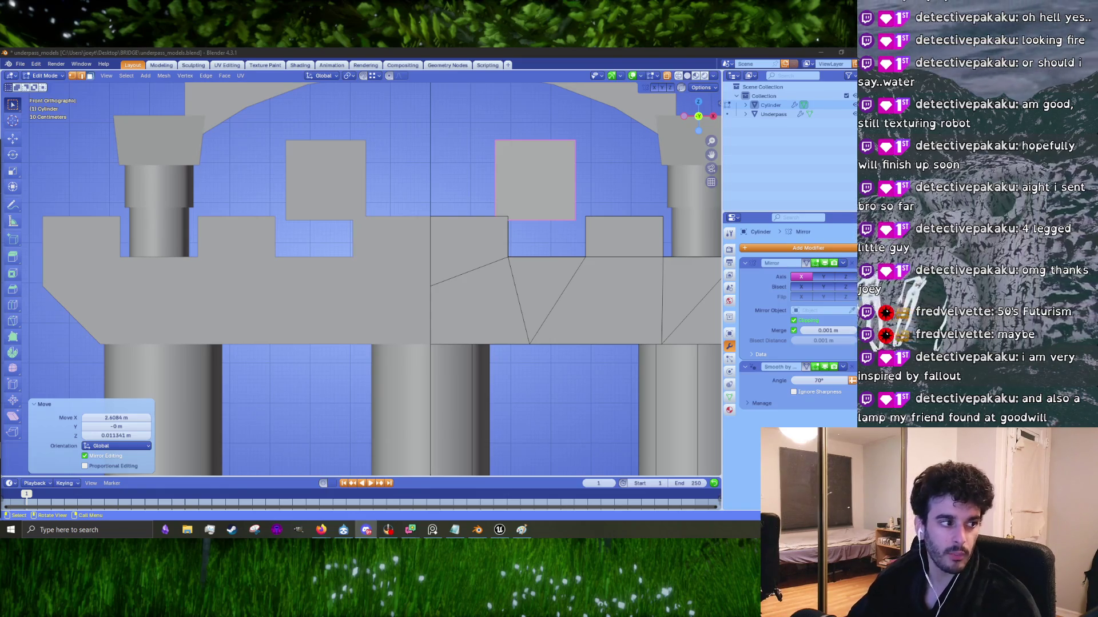
Step: Bring up the bridge reference photo and place it beside the model
key("alt+Tab")
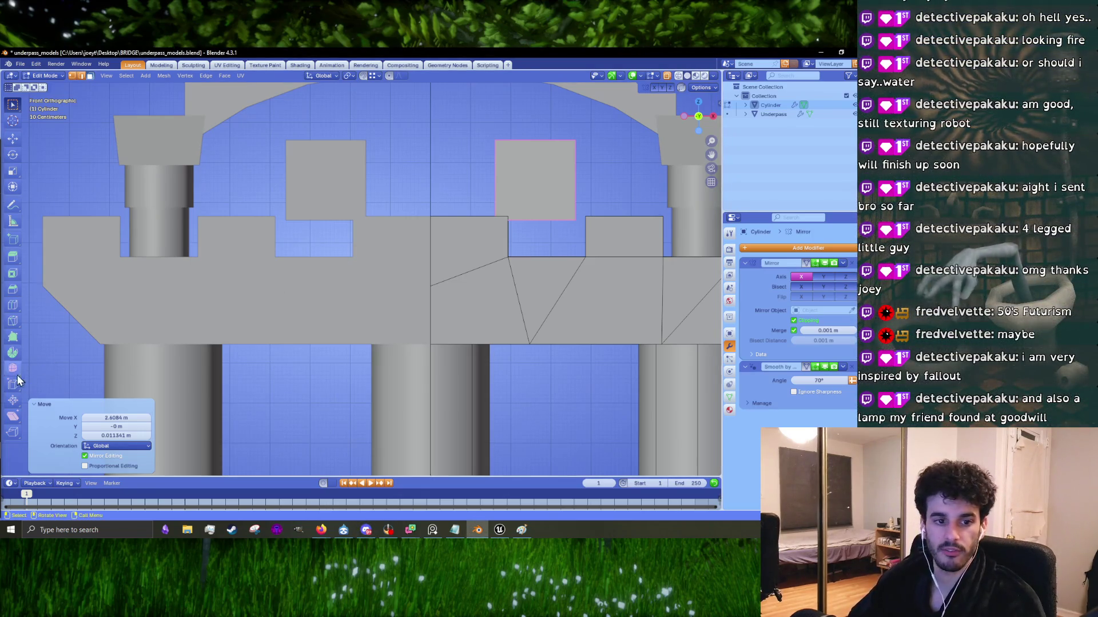
key("alt+Tab")
left_click_drag(139, 234, 149, 179)
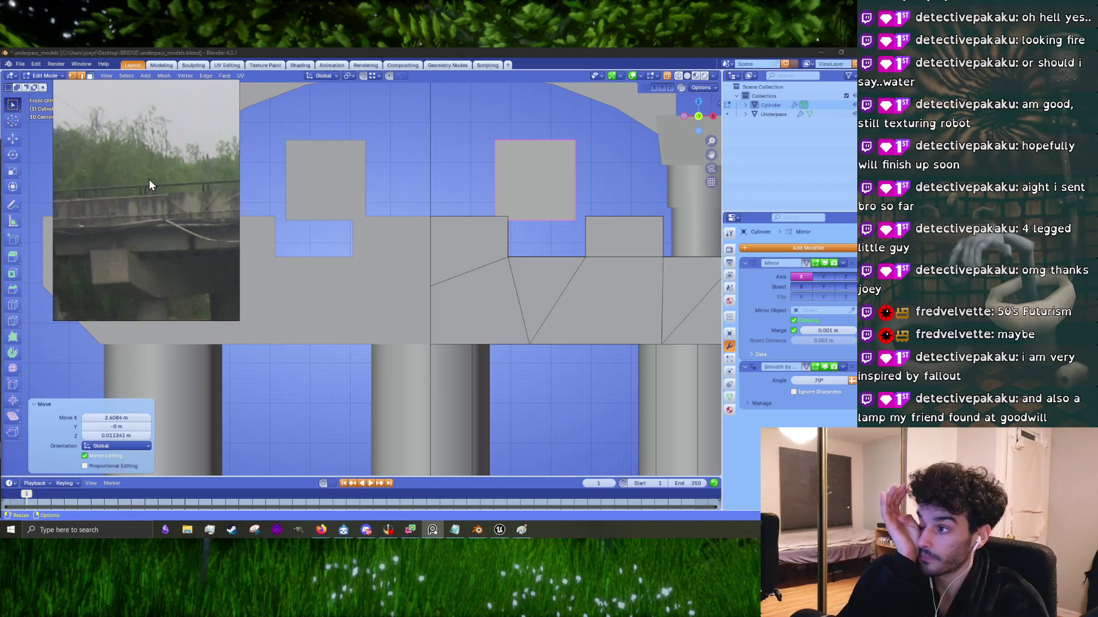
Step: Reposition the selected face with two moves
key("alt+Tab")
key("g")
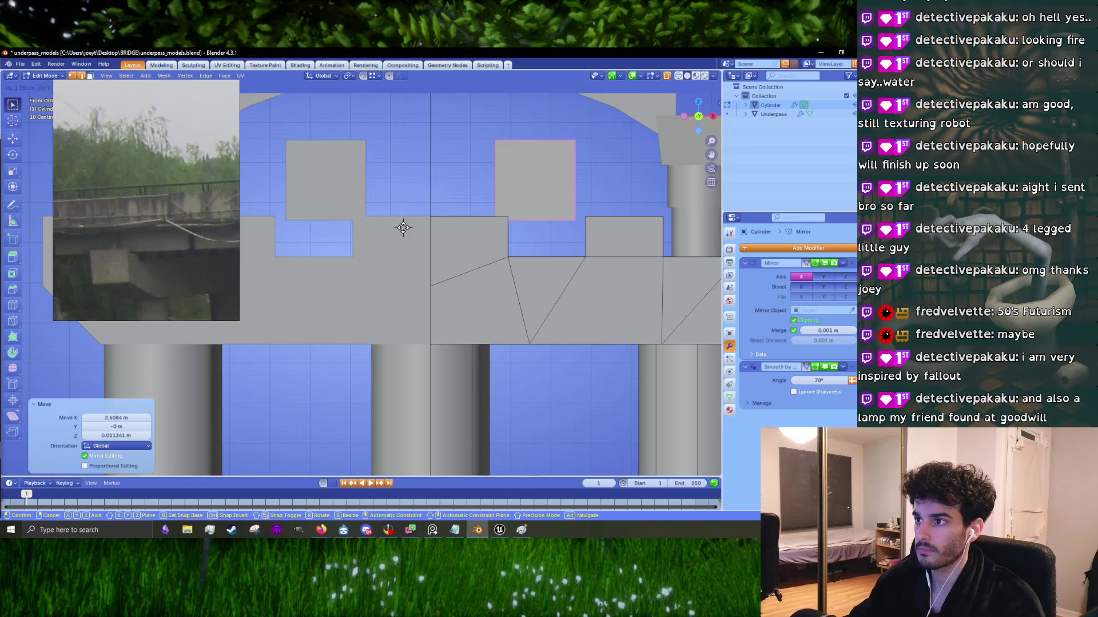
left_click(383, 206)
scroll(392, 229, "down", 3)
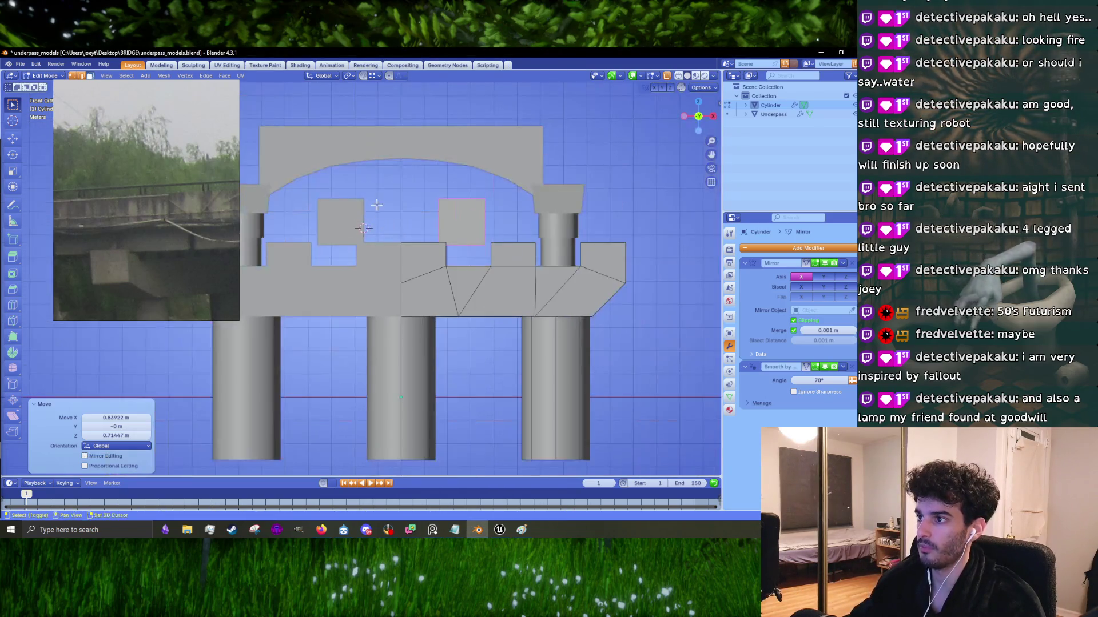
key("g")
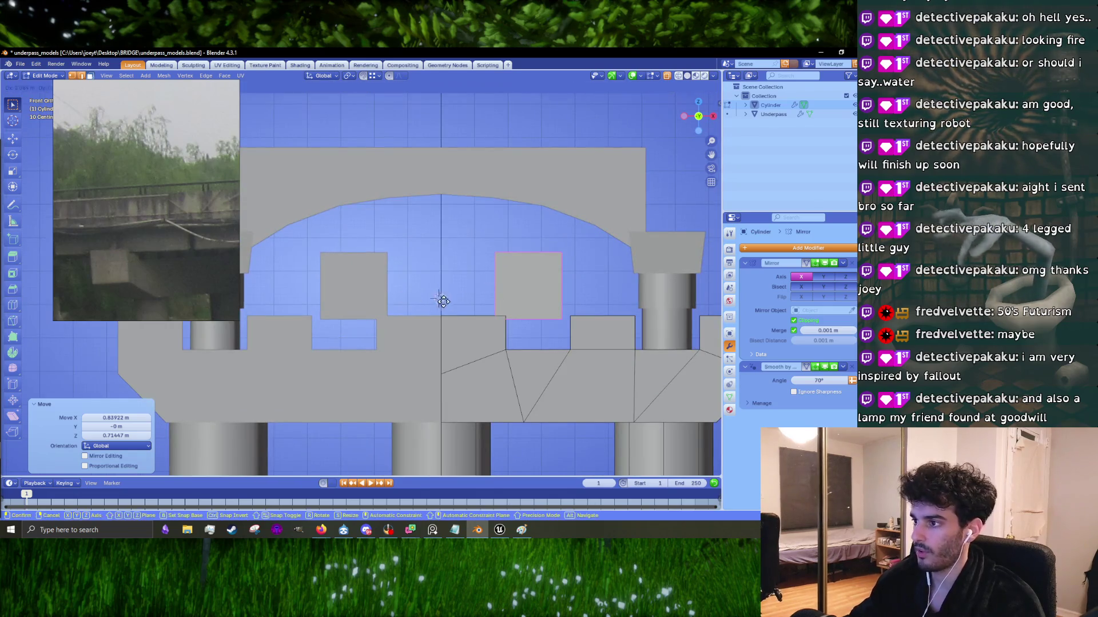
left_click(441, 317)
mouse_move(528, 280)
middle_mouse_down("shift")
mouse_move(436, 272)
mouse_move(469, 303)
mouse_move(463, 315)
middle_mouse_up("shift")
Step: Narrow the small block's face along X, then shrink the whole block
left_click(436, 272)
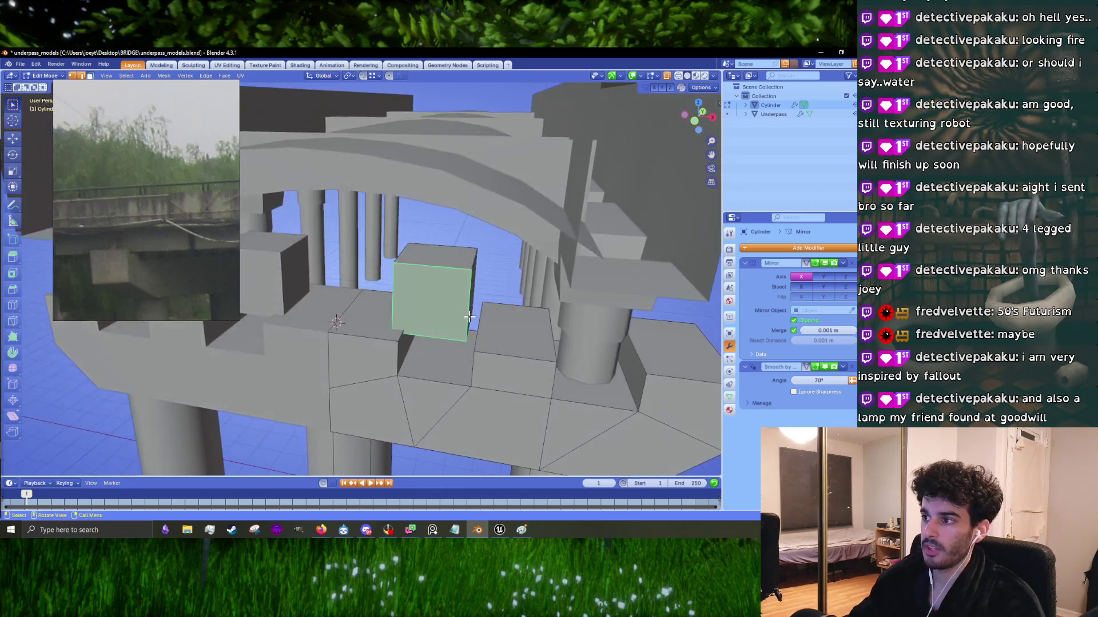
key("s")
key("x")
left_click(454, 296)
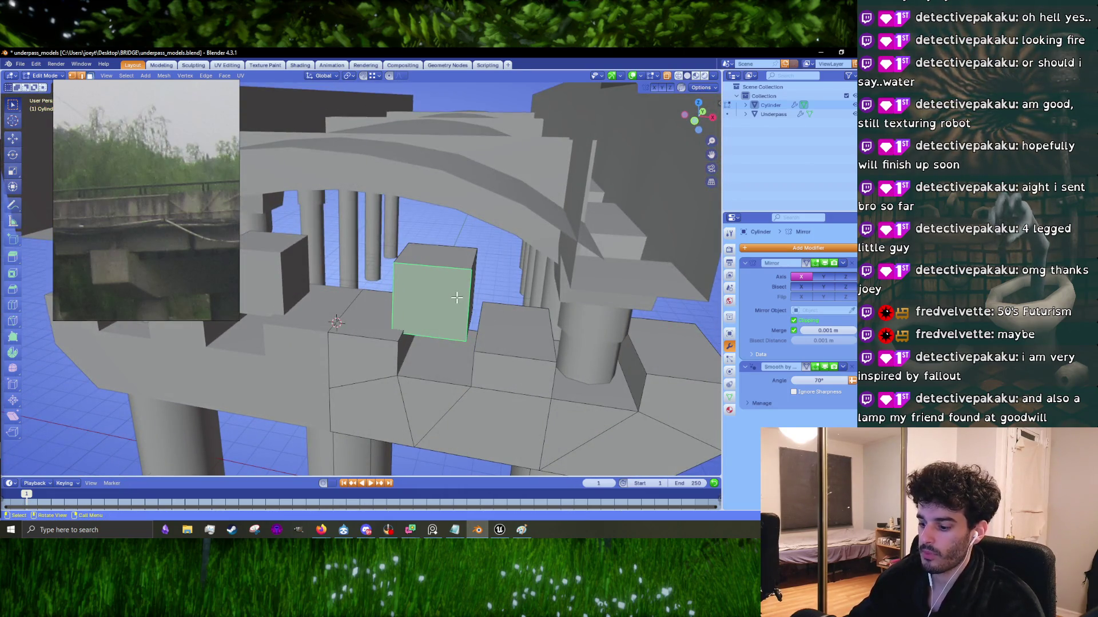
key("ctrl+l")
key("s")
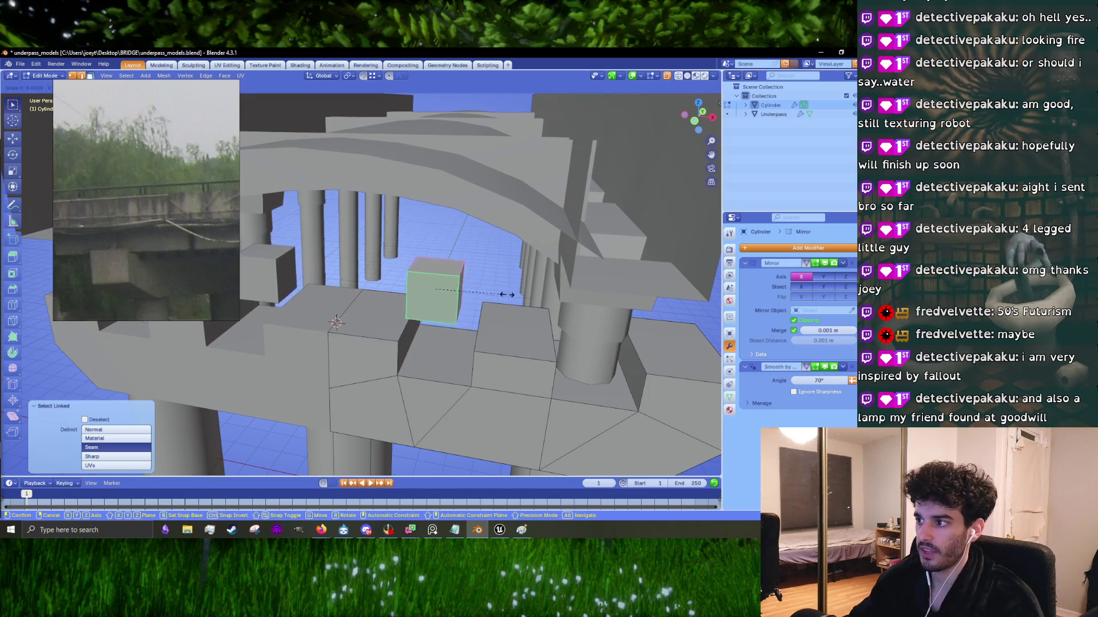
left_click(497, 300)
Step: Scale the block taller along Z and stretch it along Y
mouse_move(483, 311)
middle_mouse_down("shift")
mouse_move(482, 265)
mouse_move(453, 269)
middle_mouse_up("shift")
key("s")
key("z")
left_click(505, 272)
key("s")
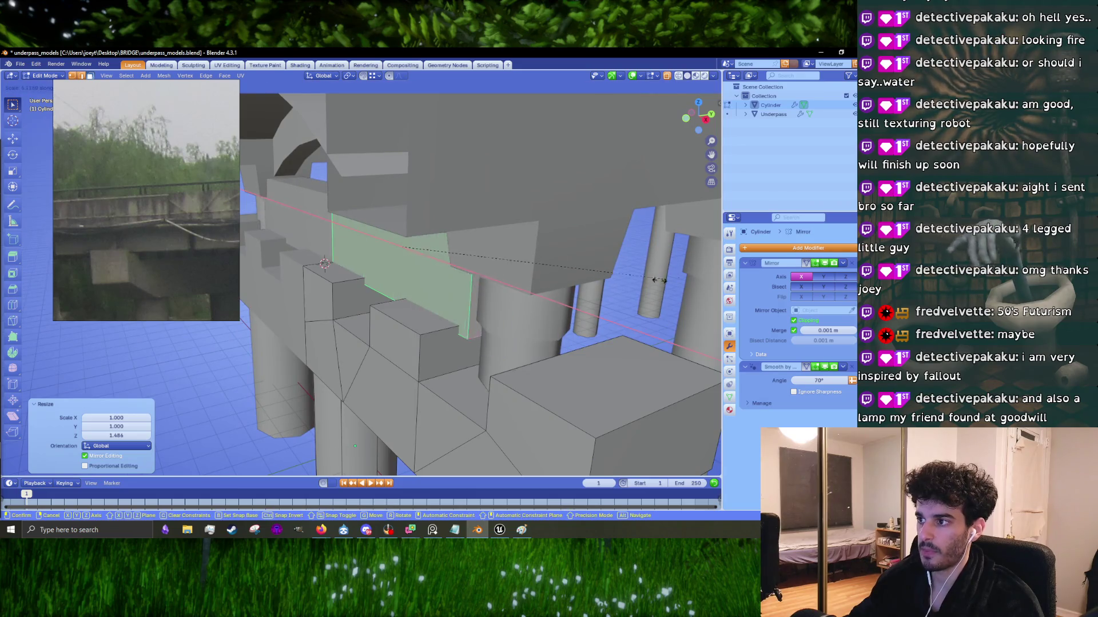
key("y")
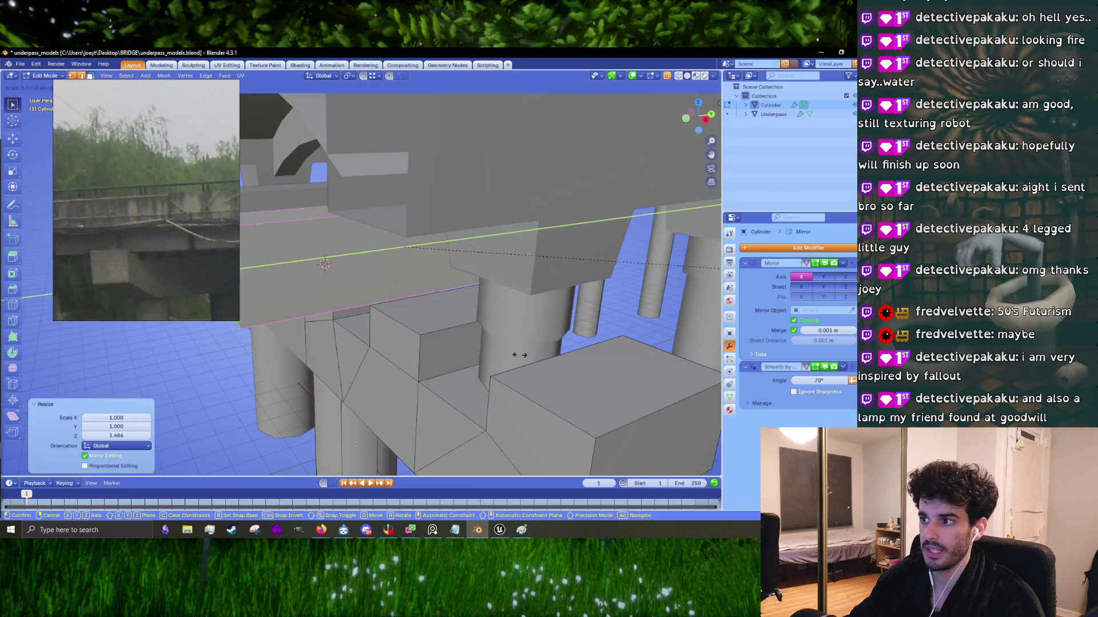
left_click(28, 380)
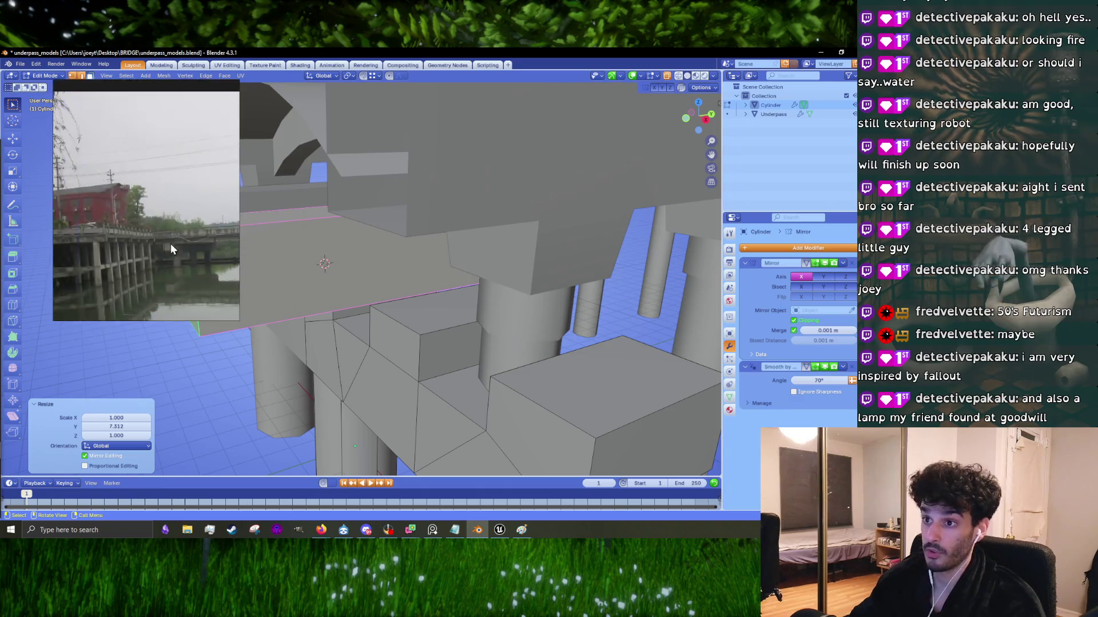
Step: Lower the selected face vertically, then shift it right and down in front view
middle_click_drag(437, 291, 469, 283)
key("g")
key("z")
left_click(469, 285)
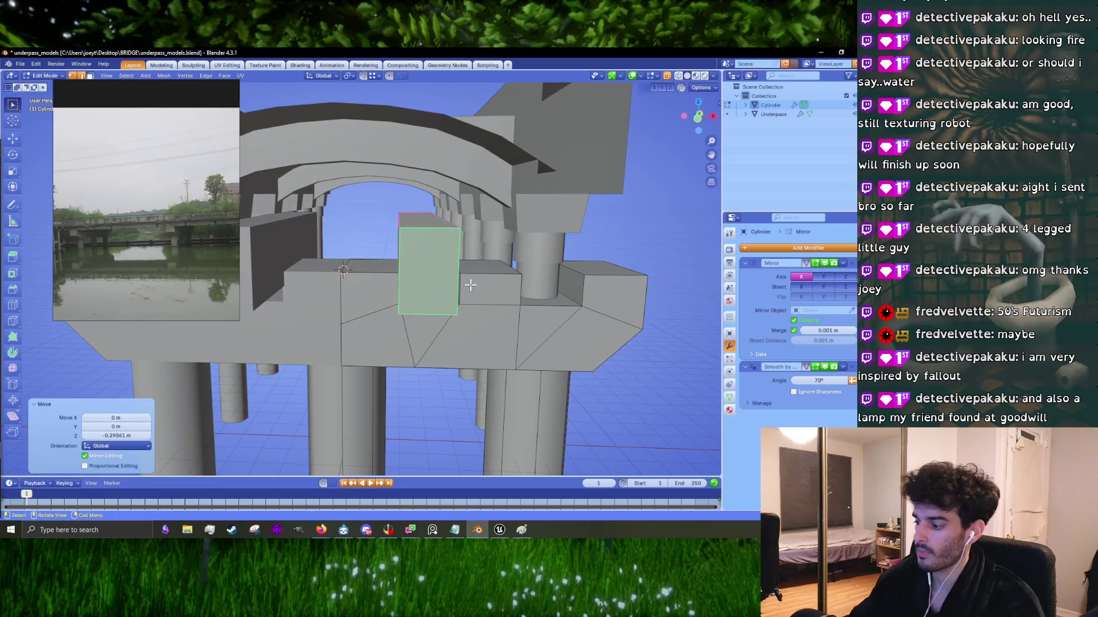
key("KP_1")
key("g")
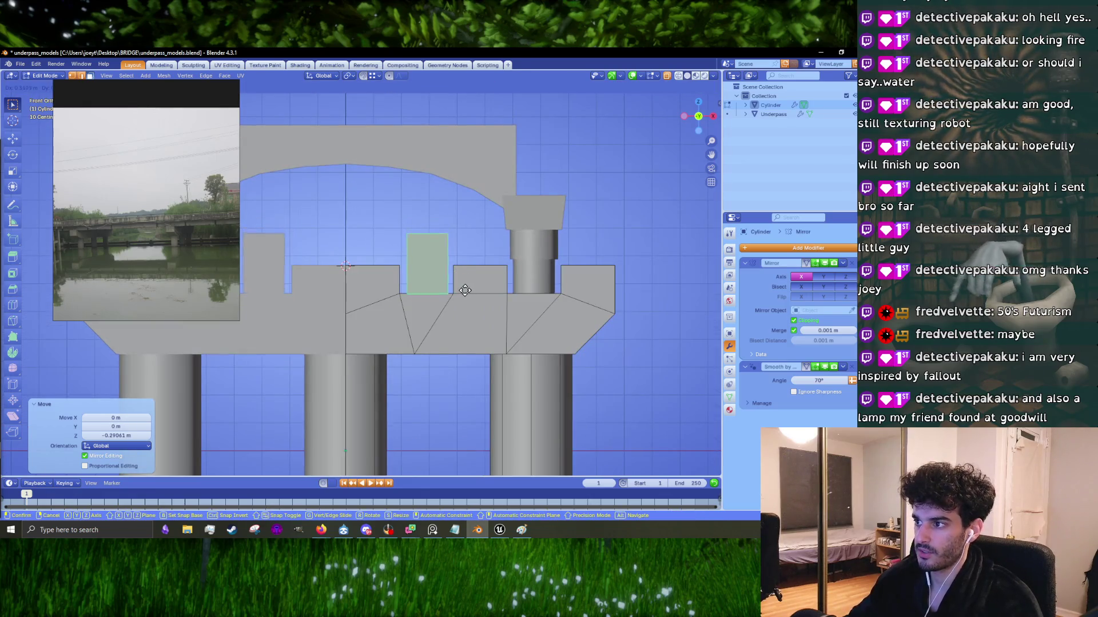
left_click(503, 286)
Step: Enlarge the block about 1.25 times, raise it, and enlarge it slightly more
scroll(507, 285, "up", 2)
middle_click_drag(507, 285, 483, 299, "shift")
key("s")
left_click(510, 291)
key("g")
key("z")
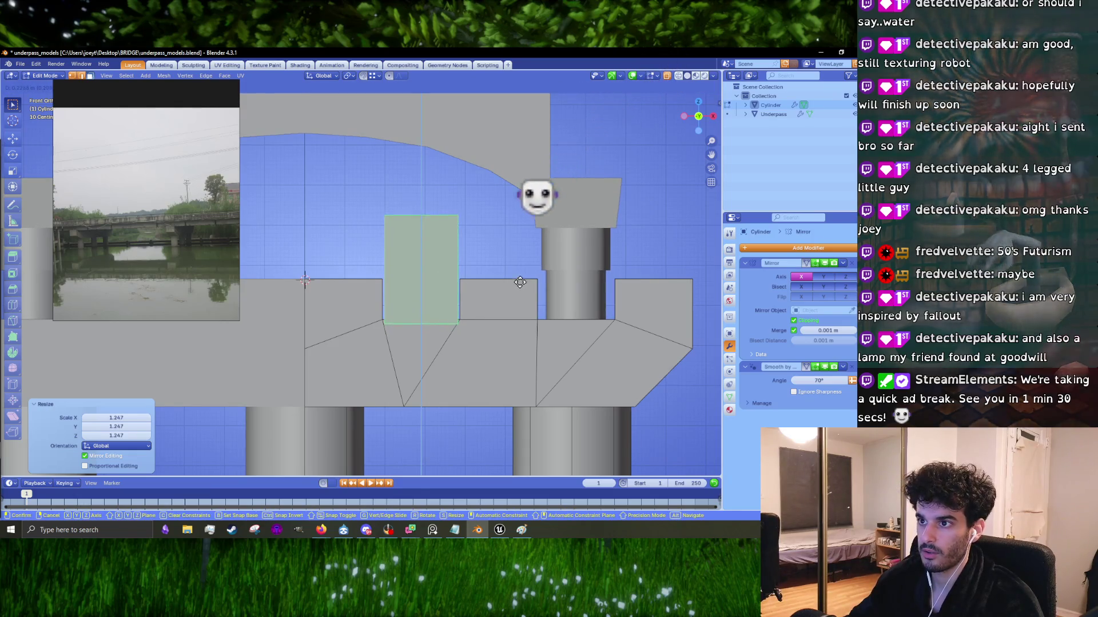
left_click(523, 274)
key("s")
left_click(535, 274)
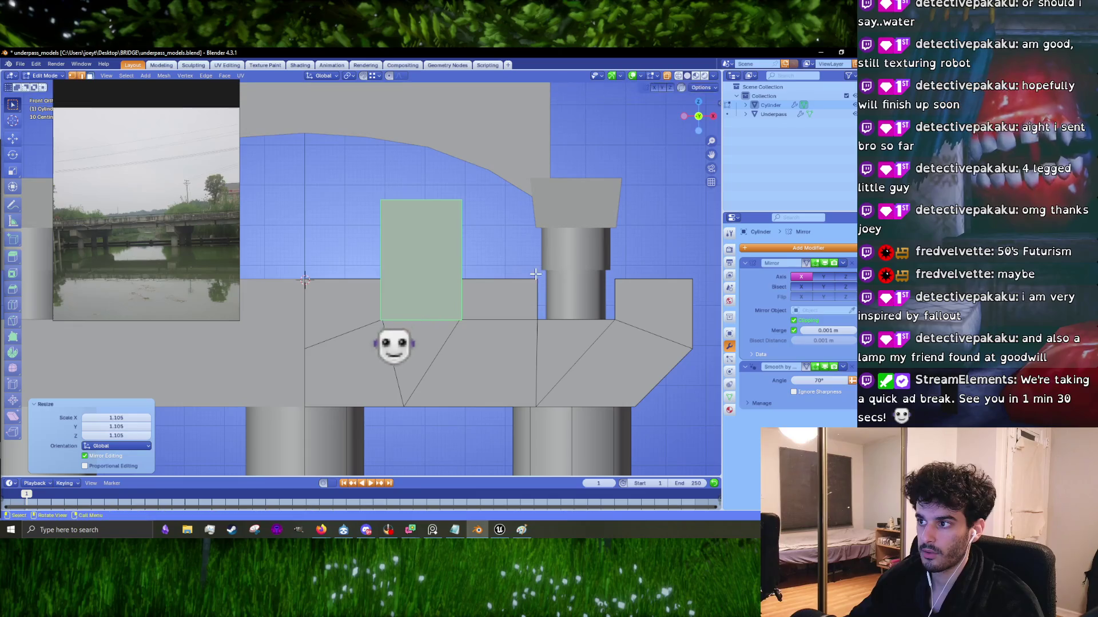
Step: Fine-tune the block's height, checking it in perspective and front views
scroll(114, 228, "up", 3)
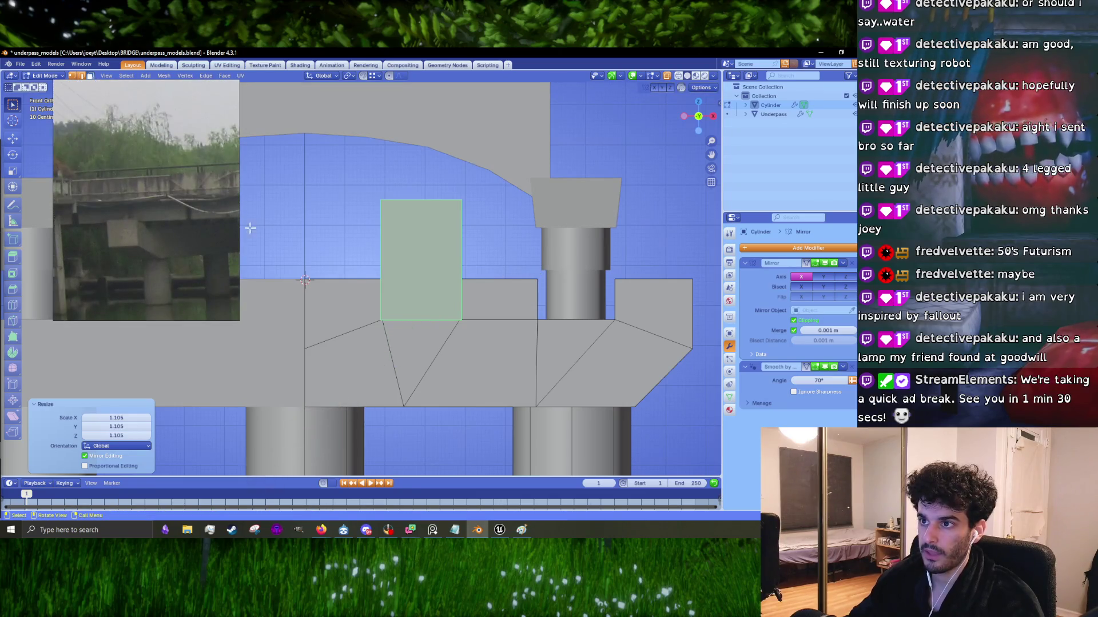
scroll(410, 259, "down", 3)
mouse_move(411, 259)
middle_mouse_down()
mouse_move(462, 282)
mouse_move(415, 310)
mouse_move(417, 293)
mouse_move(445, 290)
middle_mouse_up()
key("g")
key("z")
left_click(460, 282)
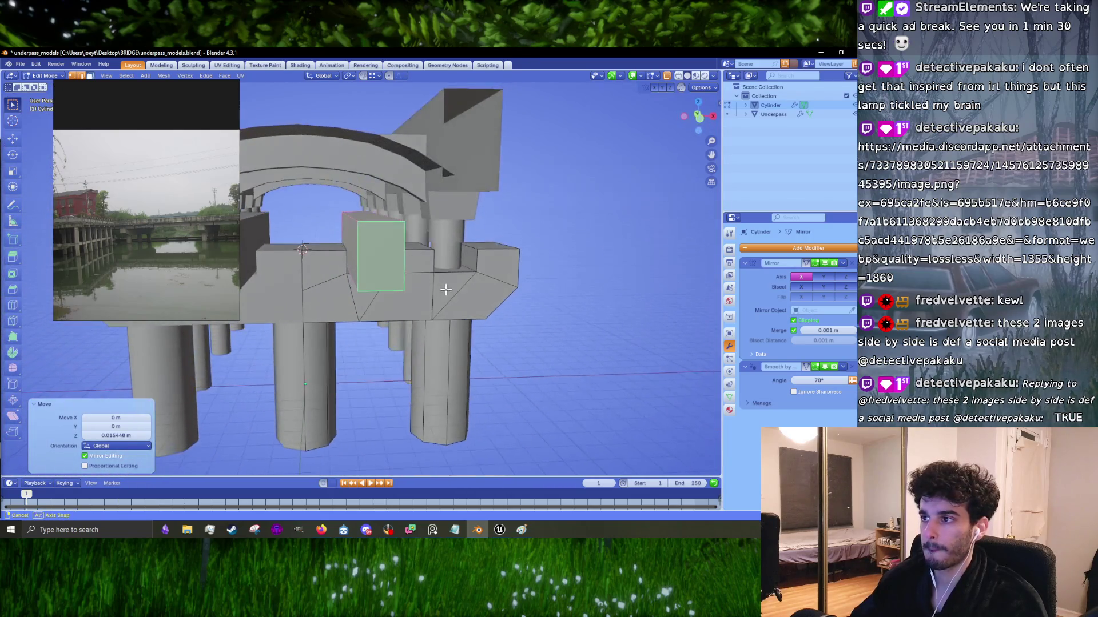
key("KP_1")
scroll(445, 290, "up", 3)
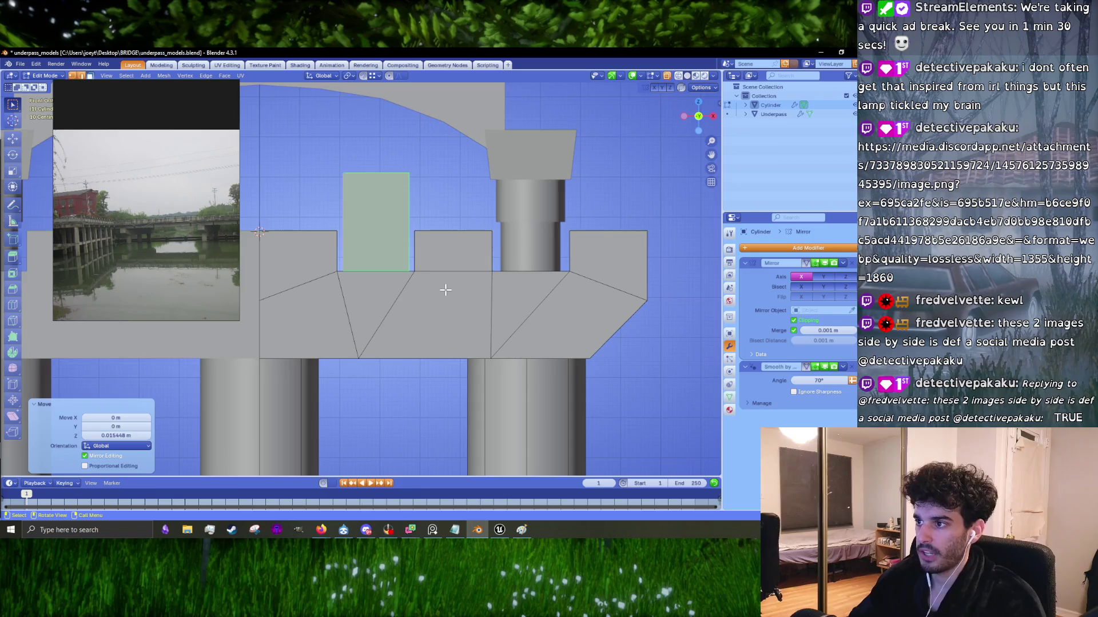
key("g")
key("x")
left_click(447, 289)
Step: Duplicate the block and place the copy 3.9012 m along X beside the right-hand column
middle_click_drag(448, 289, 417, 318, "shift")
key("g")
key("x")
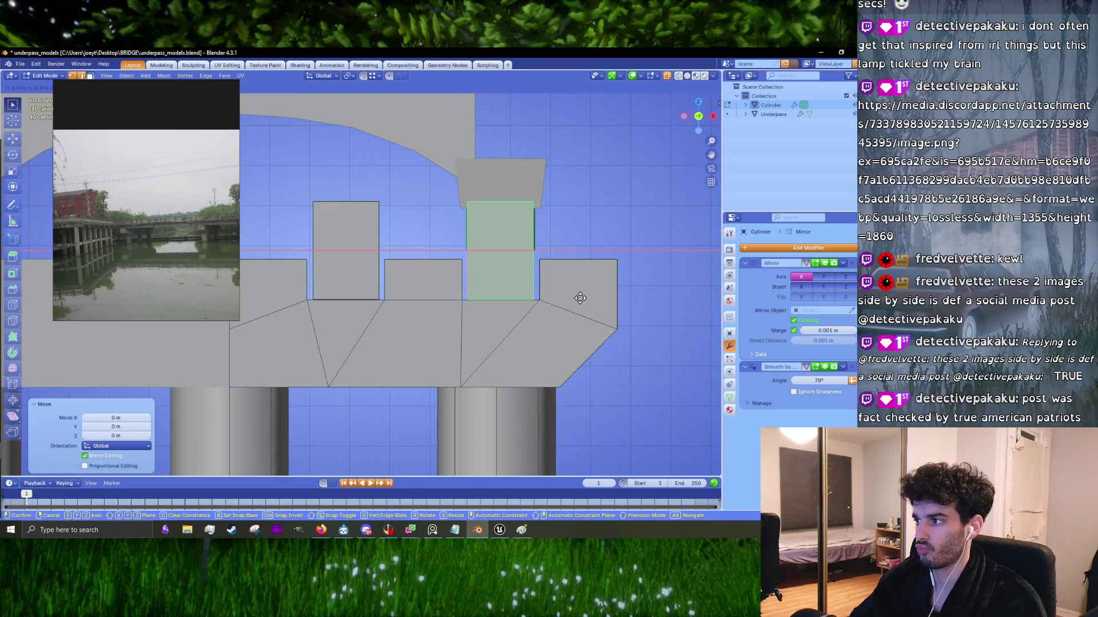
left_click(582, 299)
scroll(563, 305, "down", 3)
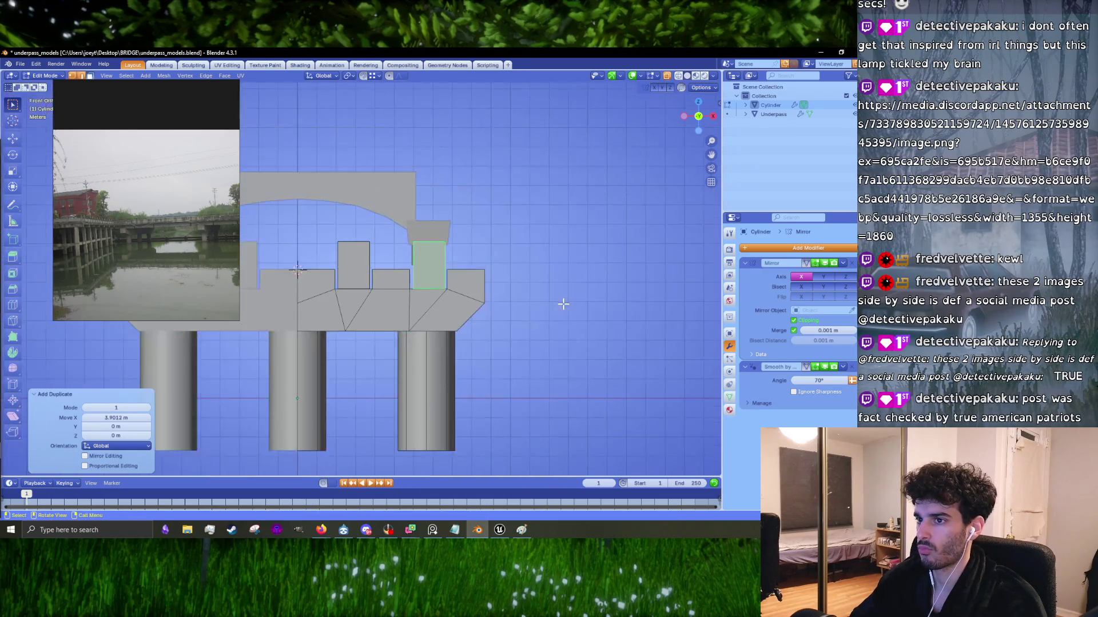
Step: Orbit and zoom around the bridge to inspect under the deck and the pier cap
scroll(222, 235, "up", 2)
scroll(378, 268, "down", 3)
mouse_move(378, 269)
middle_mouse_down()
mouse_move(401, 263)
mouse_move(380, 268)
middle_mouse_up()
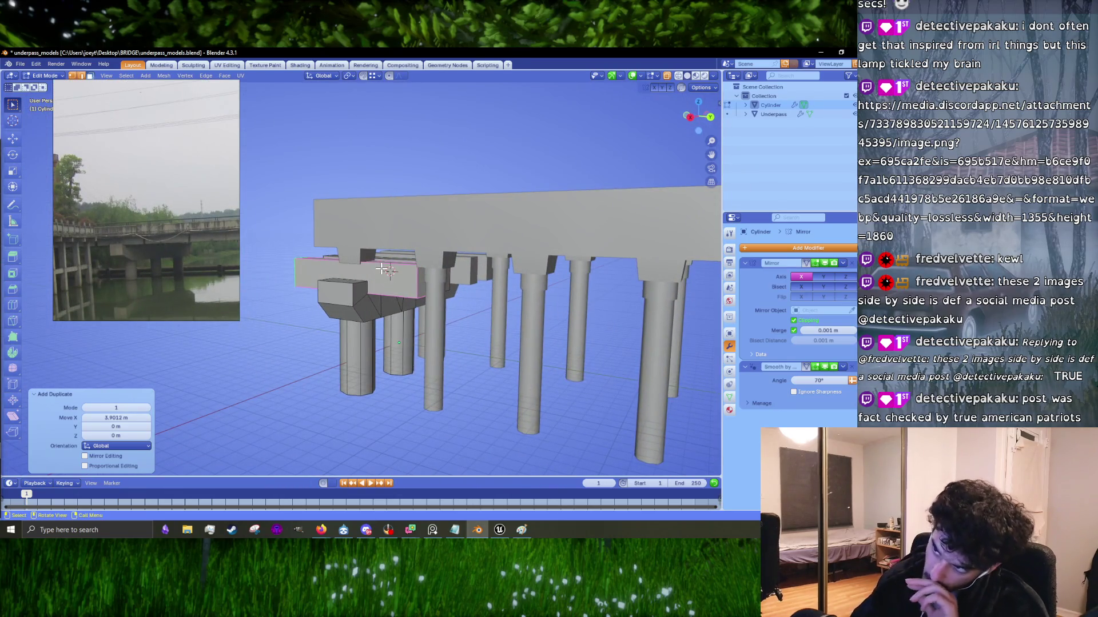
scroll(138, 238, "up", 2)
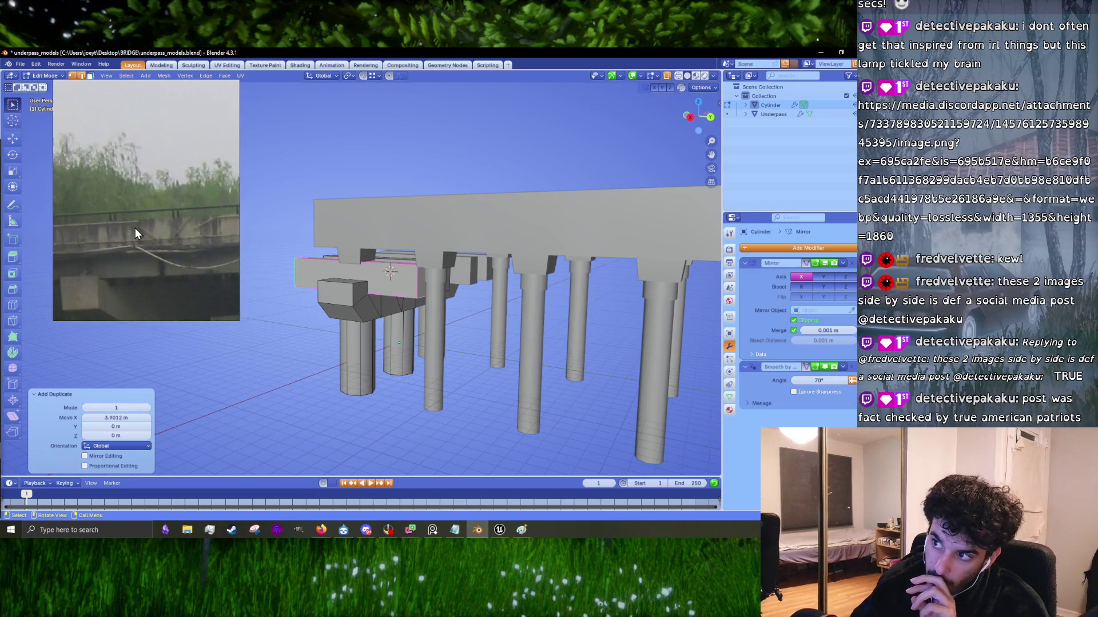
mouse_move(389, 275)
middle_mouse_down()
mouse_move(472, 292)
mouse_move(659, 296)
middle_mouse_up()
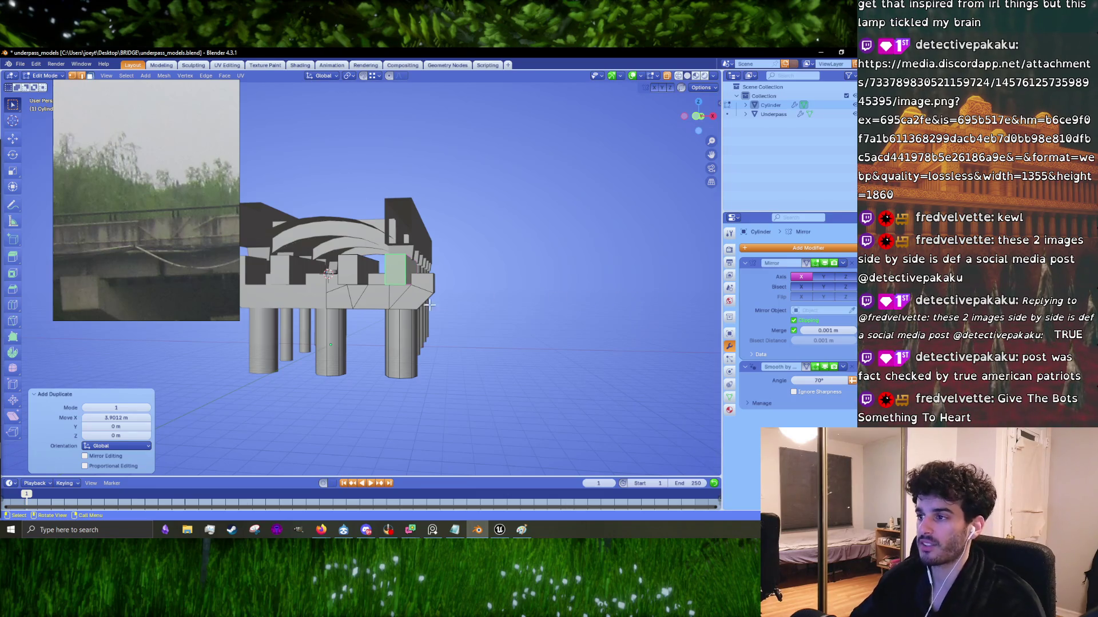
scroll(446, 304, "up", 5)
middle_click_drag(455, 261, 482, 290)
scroll(465, 270, "down", 3)
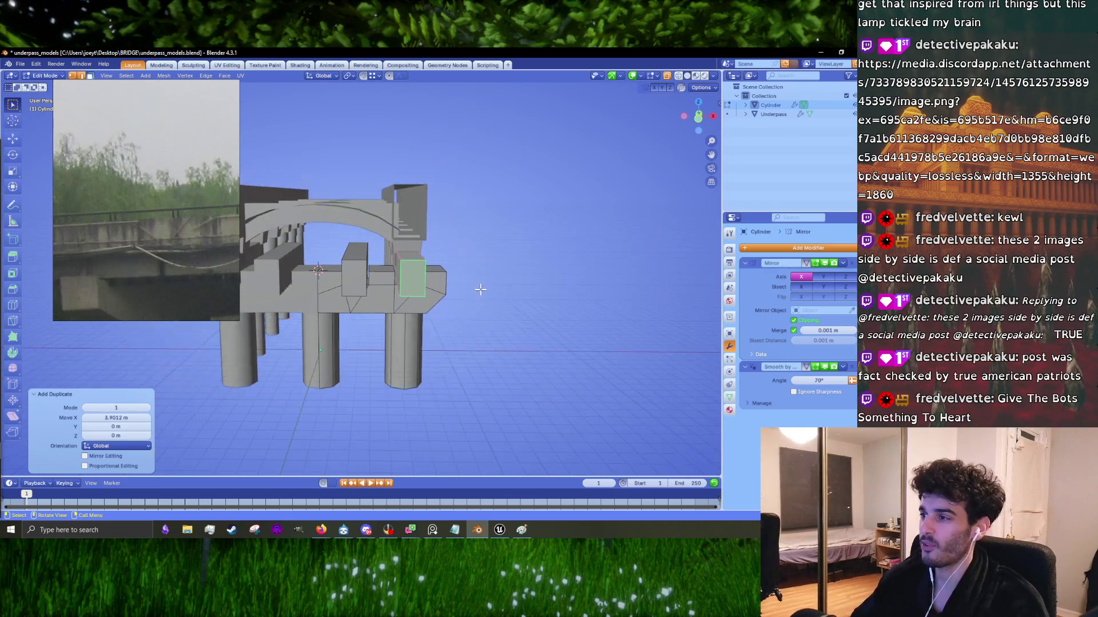
scroll(431, 266, "up", 4)
Step: Duplicate the pier block's small top face, raise the copy 1.4586 m, and view from top
left_click(361, 229)
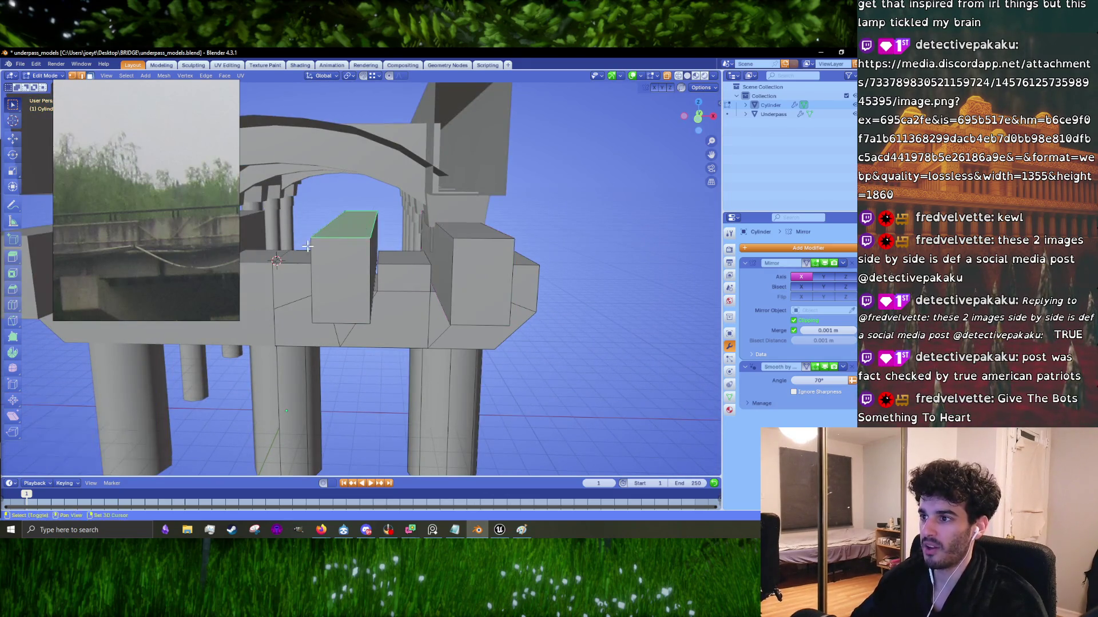
middle_click_drag(361, 229, 380, 270)
left_click(382, 272)
key("shift+d")
key("Escape")
key("g")
key("z")
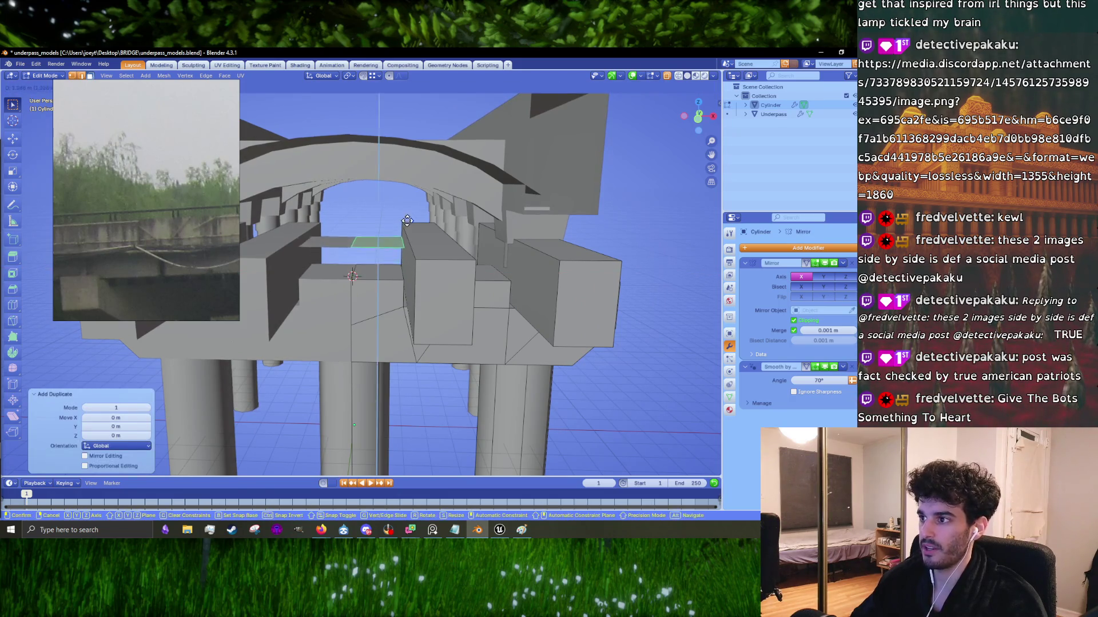
left_click(407, 215)
scroll(335, 252, "down", 3)
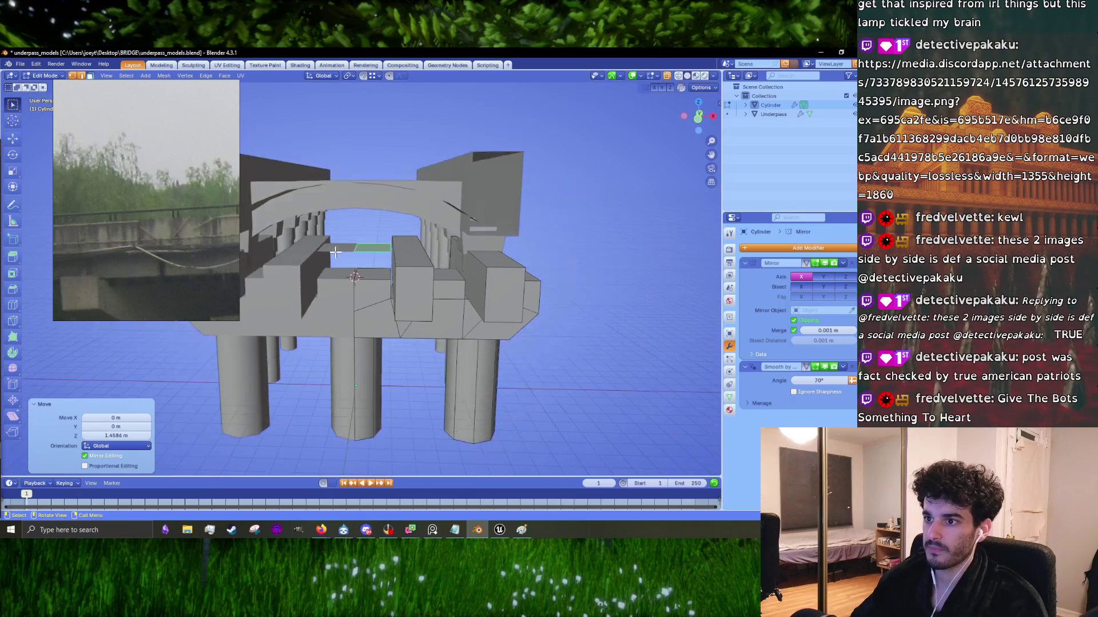
mouse_move(450, 275)
middle_mouse_down()
mouse_move(414, 274)
mouse_move(487, 278)
mouse_move(481, 296)
middle_mouse_up()
key("KP_7")
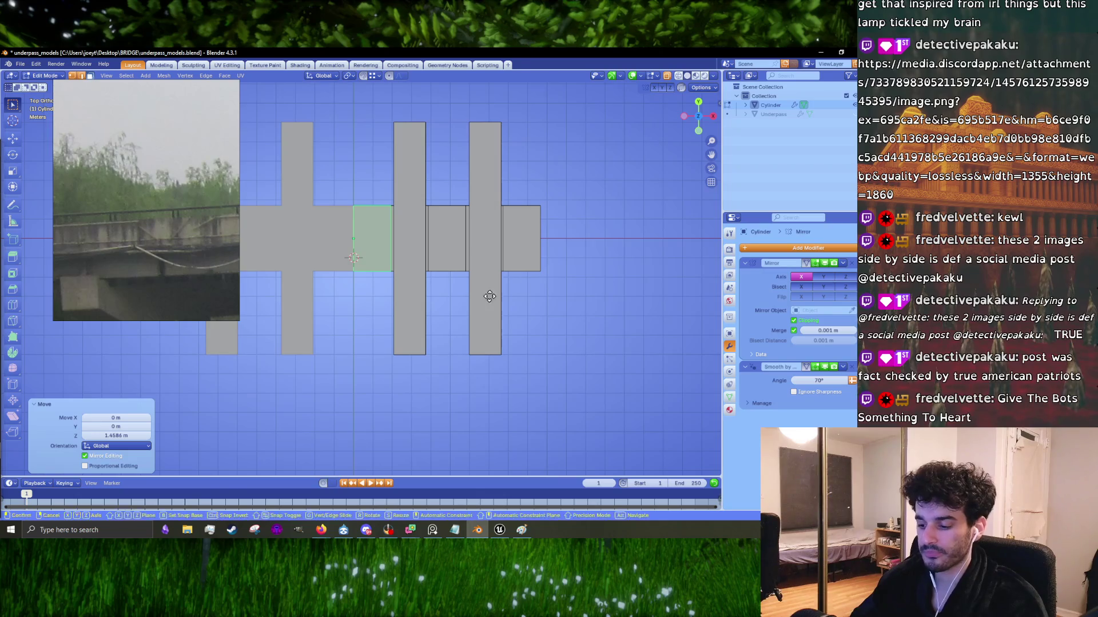
Step: Move the face 7.03 m along X, scale it 3.336 times, then shift it -10.912 m over the piers
key("g")
left_click(621, 294)
key("s")
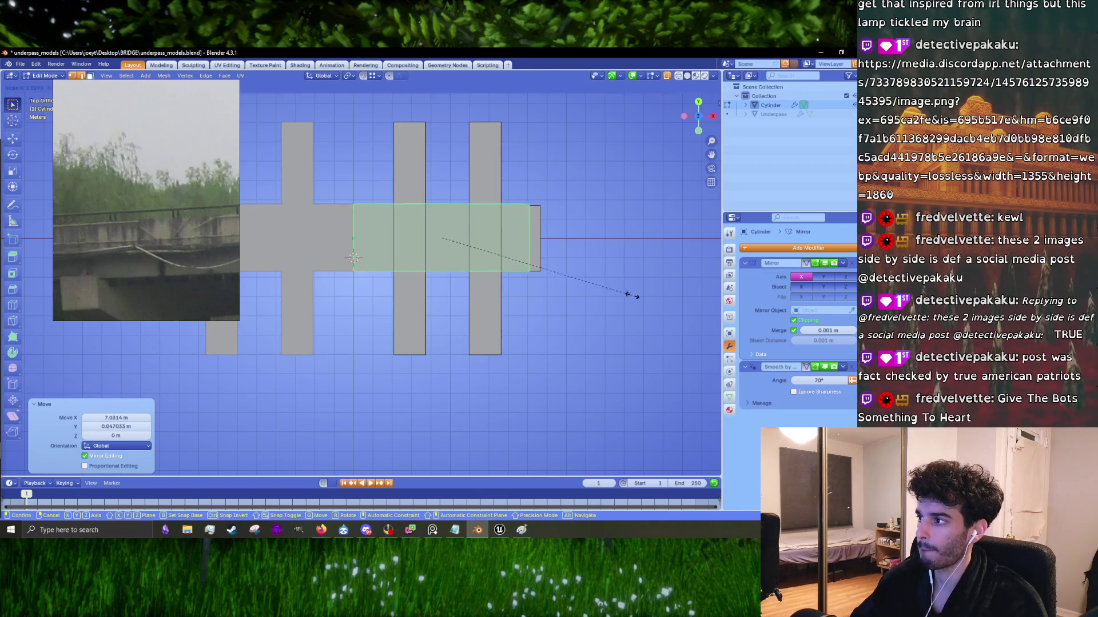
left_click(350, 345)
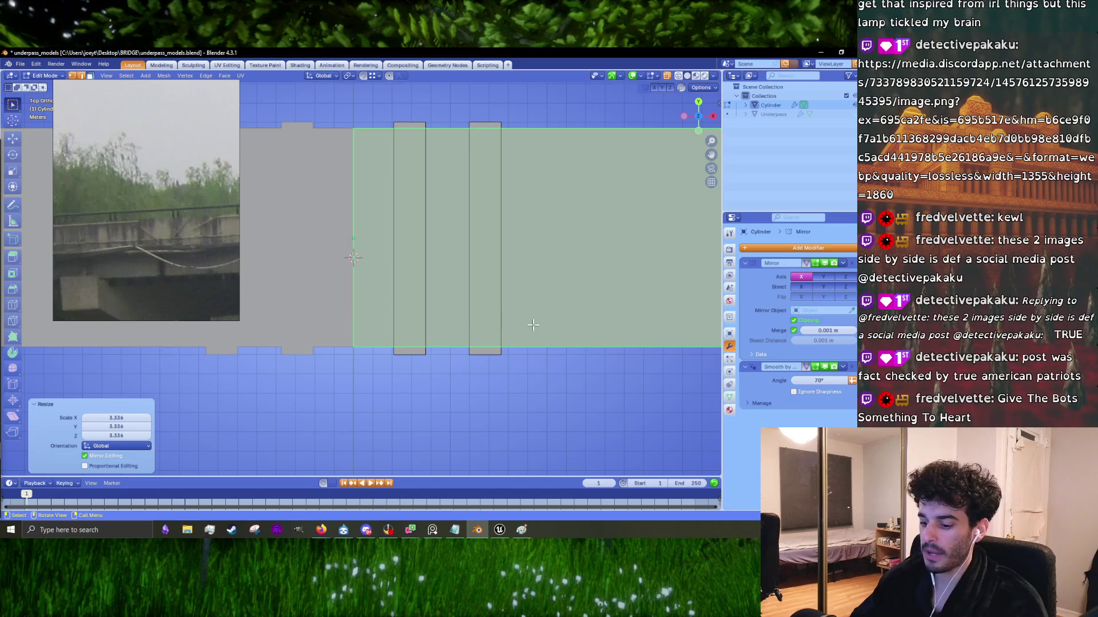
key("g")
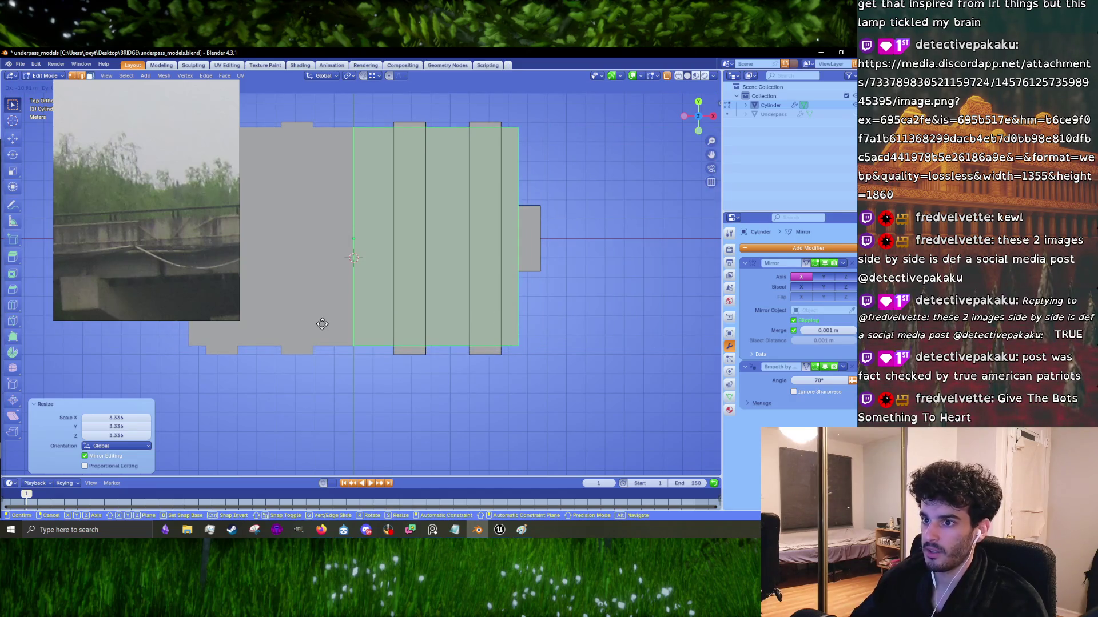
left_click(321, 324)
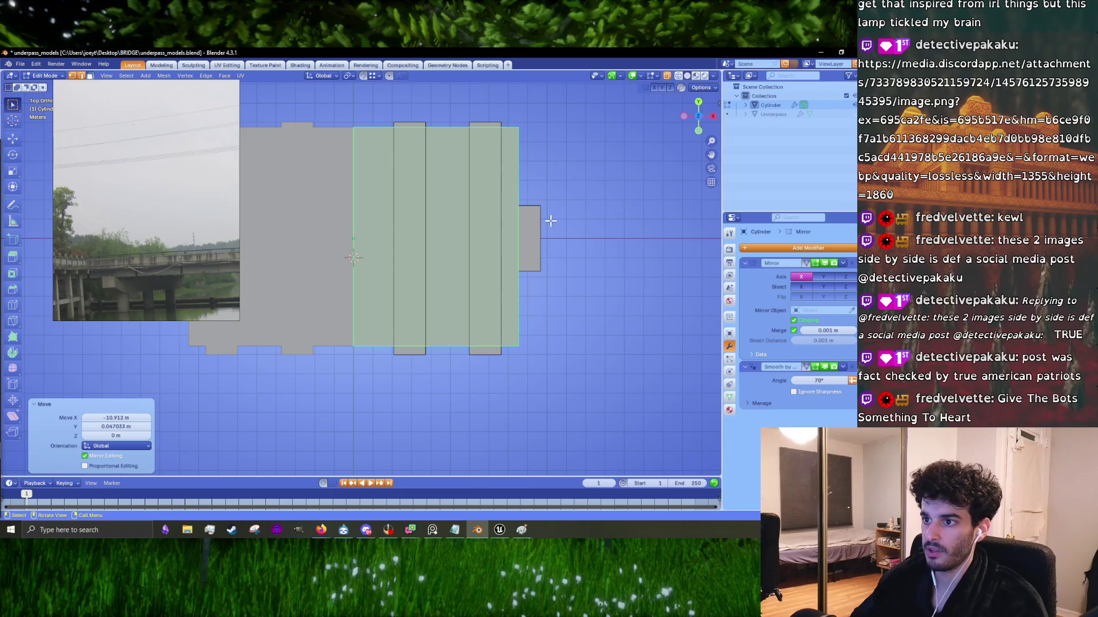
middle_click_drag(575, 302, 462, 230)
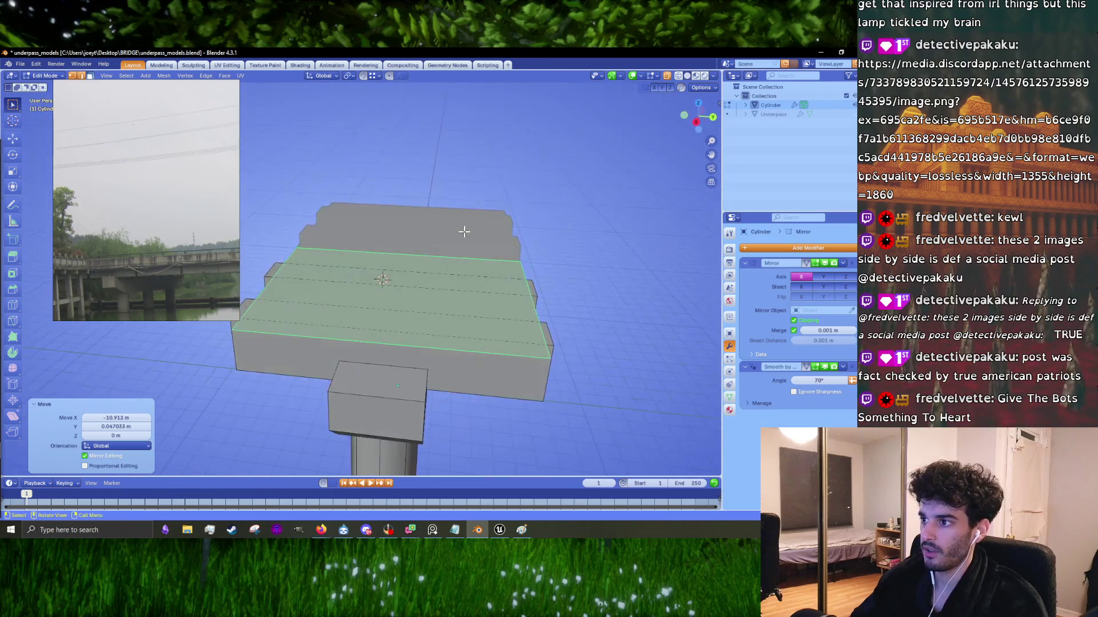
mouse_move(543, 342)
middle_mouse_down()
mouse_move(541, 320)
mouse_move(546, 356)
mouse_move(595, 356)
mouse_move(593, 412)
mouse_move(544, 289)
mouse_move(555, 273)
mouse_move(554, 287)
mouse_move(473, 303)
mouse_move(513, 304)
mouse_move(437, 294)
mouse_move(499, 289)
mouse_move(475, 315)
middle_mouse_up()
key("KP_7")
Step: Lower the slab vertically so it rests just above the pier caps
scroll(560, 287, "up", 4)
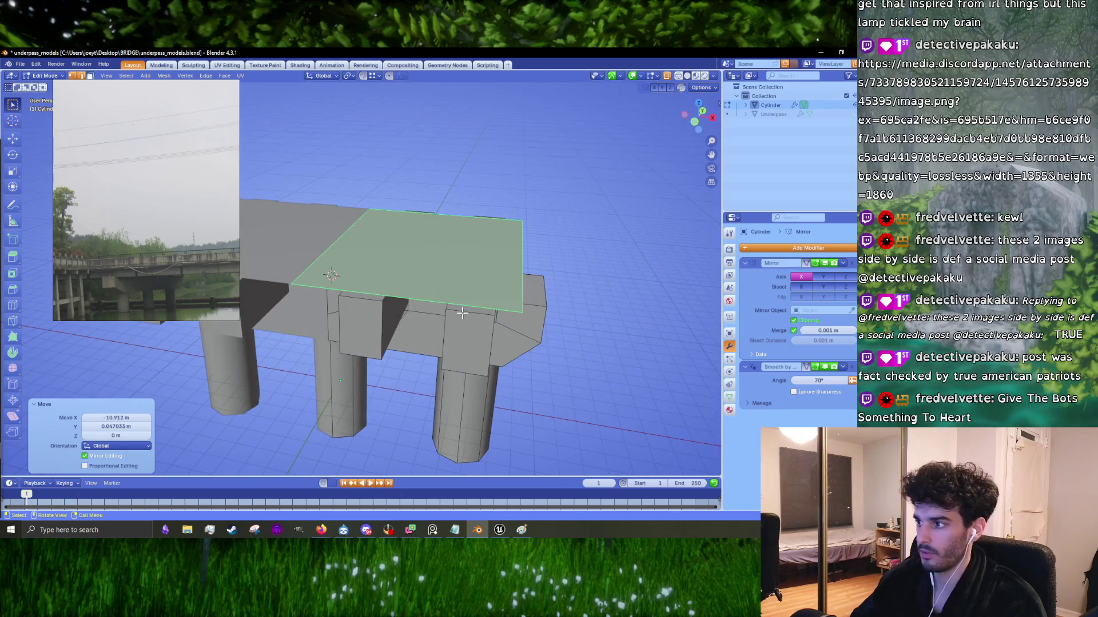
left_click(464, 311)
key("g")
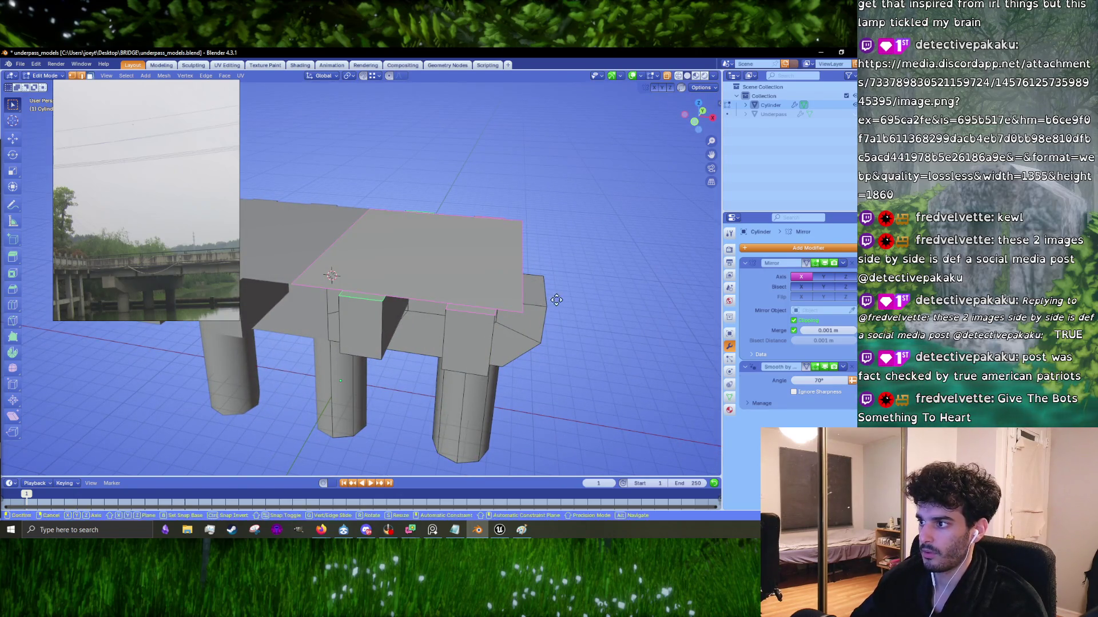
key("z")
left_click(556, 302)
mouse_move(556, 302)
middle_mouse_down()
mouse_move(578, 311)
mouse_move(534, 297)
mouse_move(593, 291)
middle_mouse_up()
key("g")
key("z")
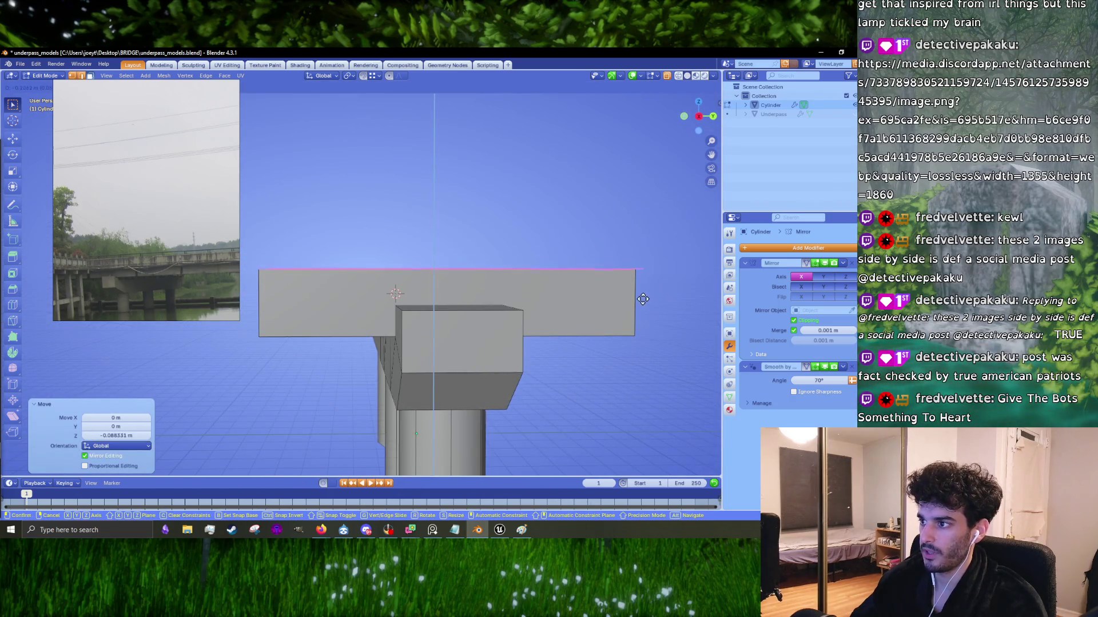
left_click(645, 299)
Step: Fine-tune the deck faces' height along Z and inspect it from a high angle
mouse_move(645, 299)
middle_mouse_down()
mouse_move(469, 309)
mouse_move(405, 299)
mouse_move(463, 294)
mouse_move(507, 252)
mouse_move(441, 264)
mouse_move(497, 296)
middle_mouse_up()
scroll(497, 296, "up", 3)
key("g")
key("z")
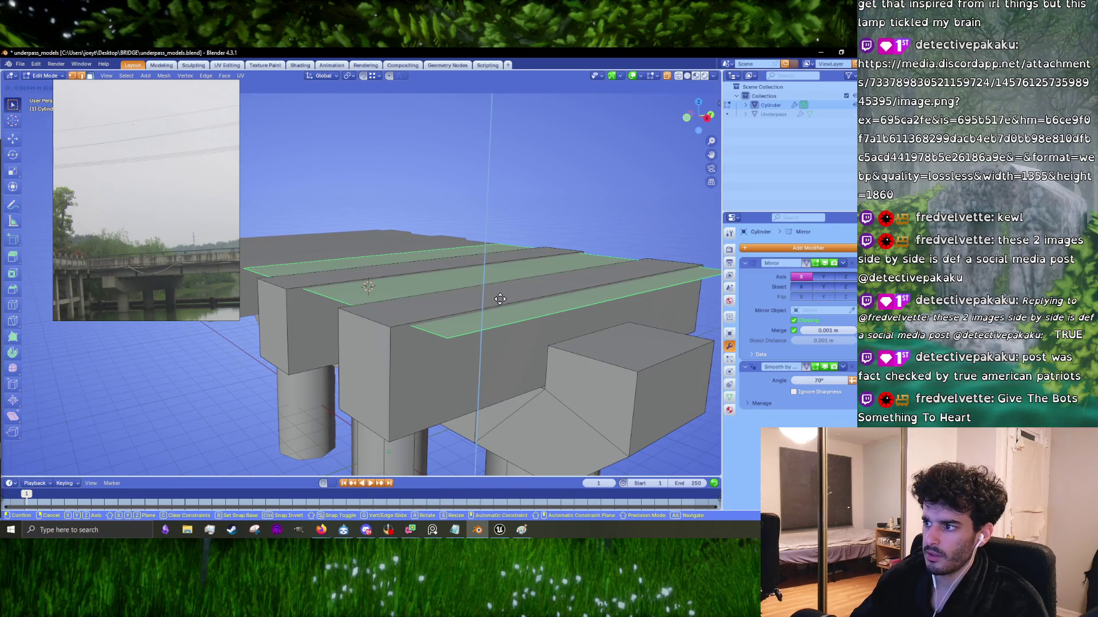
left_click(503, 297)
scroll(502, 298, "down", 2)
middle_click_drag(502, 297, 227, 323)
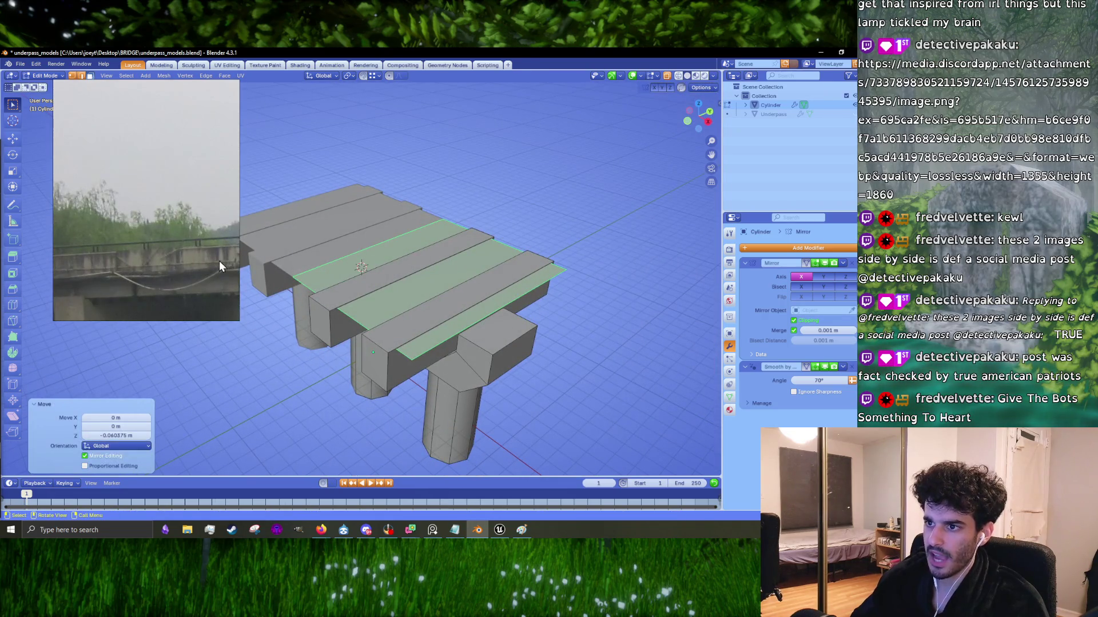
middle_click_drag(291, 279, 296, 297)
middle_click_drag(394, 305, 381, 312)
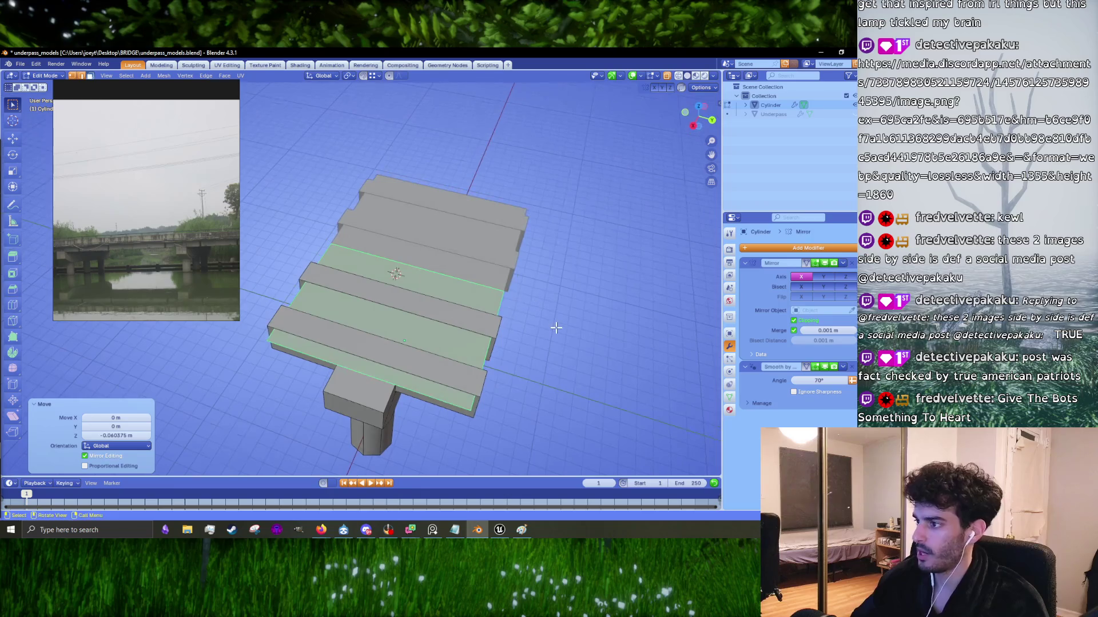
Step: In top view, widen the deck's top edge outward by 0.2644 m
key("KP_7")
scroll(485, 257, "up", 3)
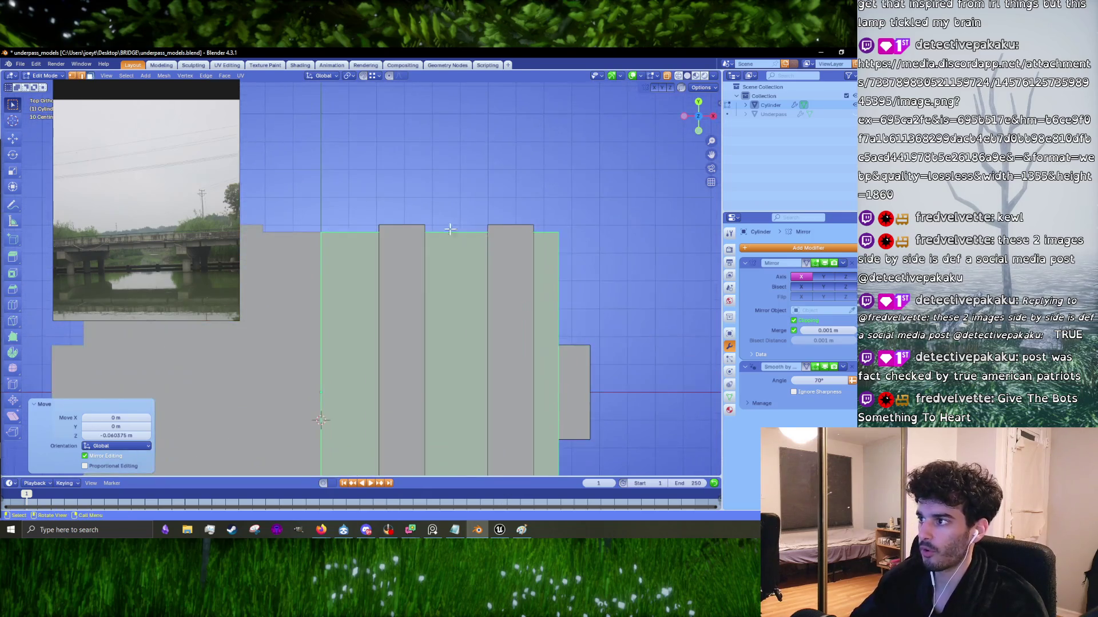
key("2")
left_click(551, 234)
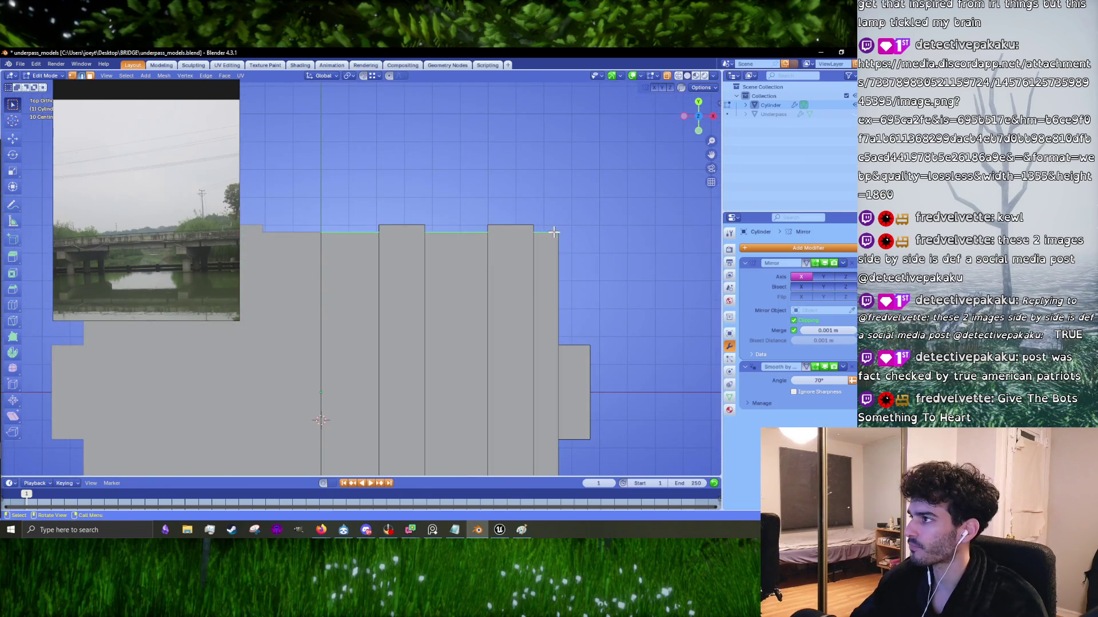
key("g")
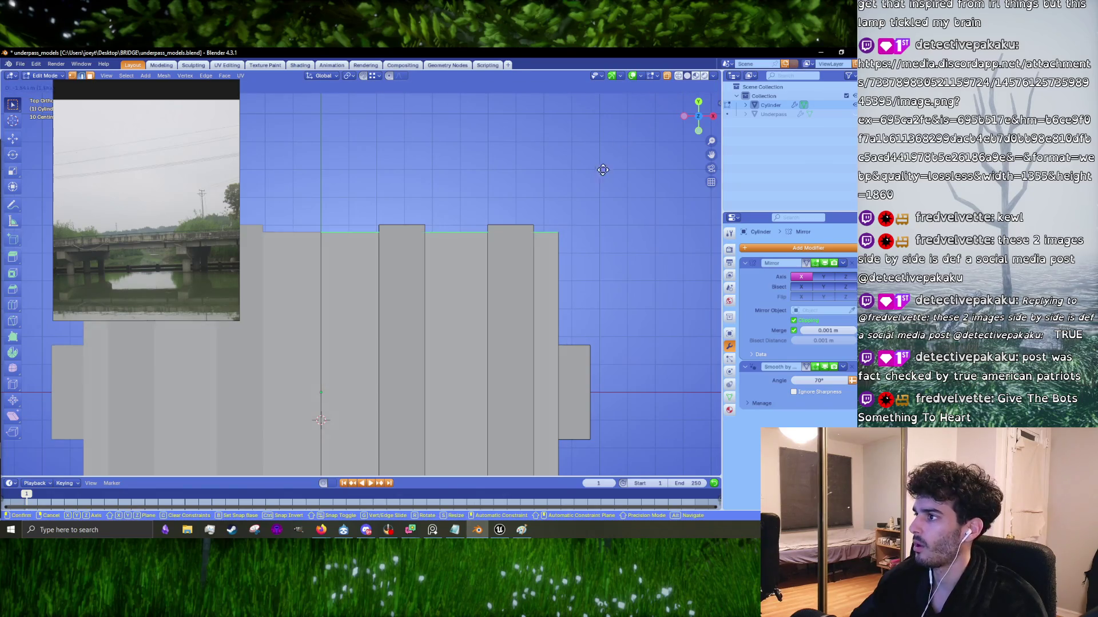
key("Escape")
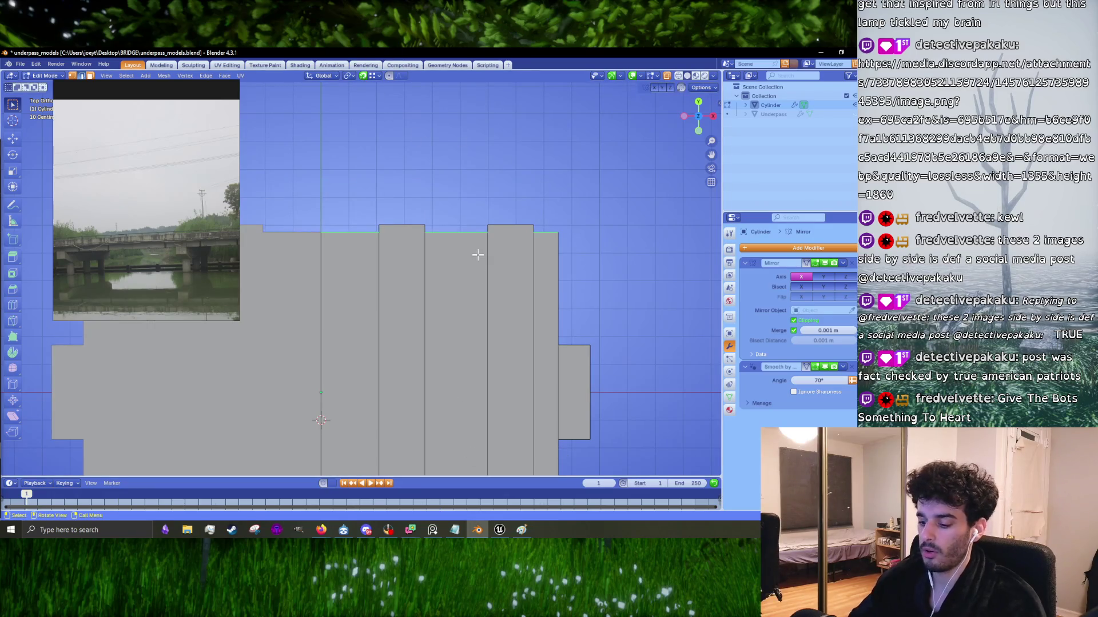
key("g")
left_click(534, 286)
Step: Push the deck's bottom edge outward along Y by 0.45254 m
scroll(517, 292, "down", 2)
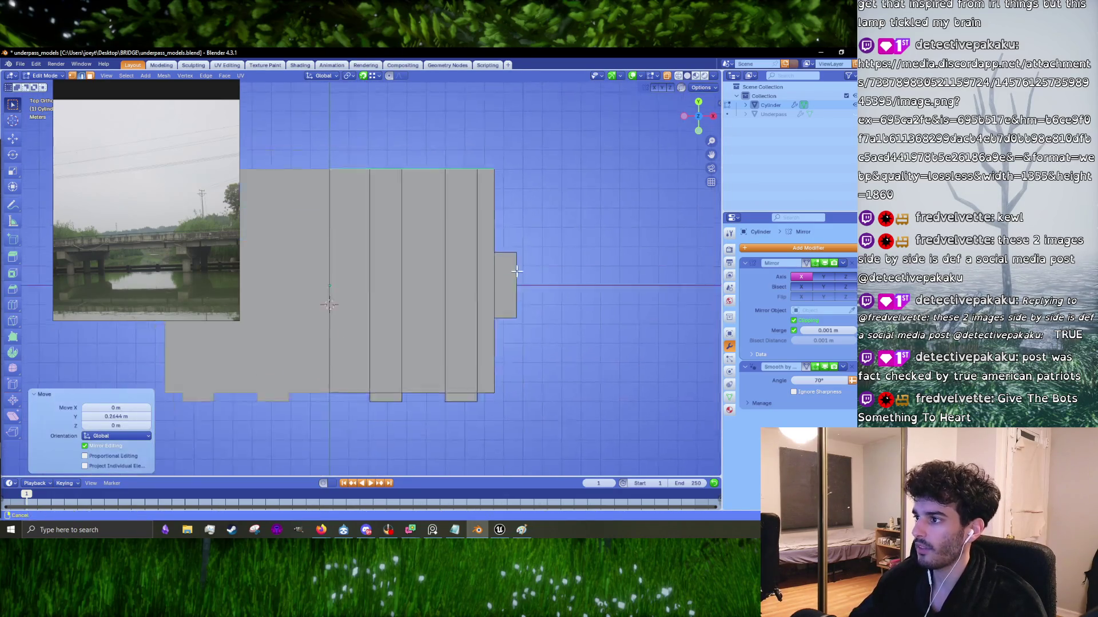
scroll(415, 380, "up", 2)
left_click(469, 396)
middle_click_drag(468, 396, 452, 367, "shift")
key("g")
key("y")
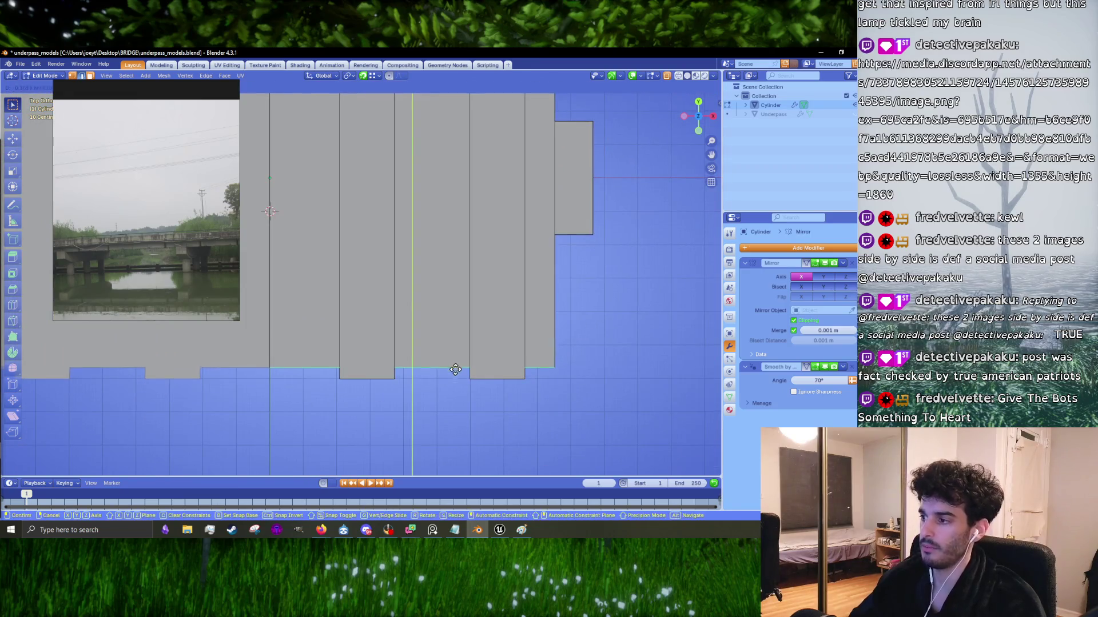
left_click(478, 384)
scroll(478, 385, "down", 2)
scroll(417, 338, "up", 1)
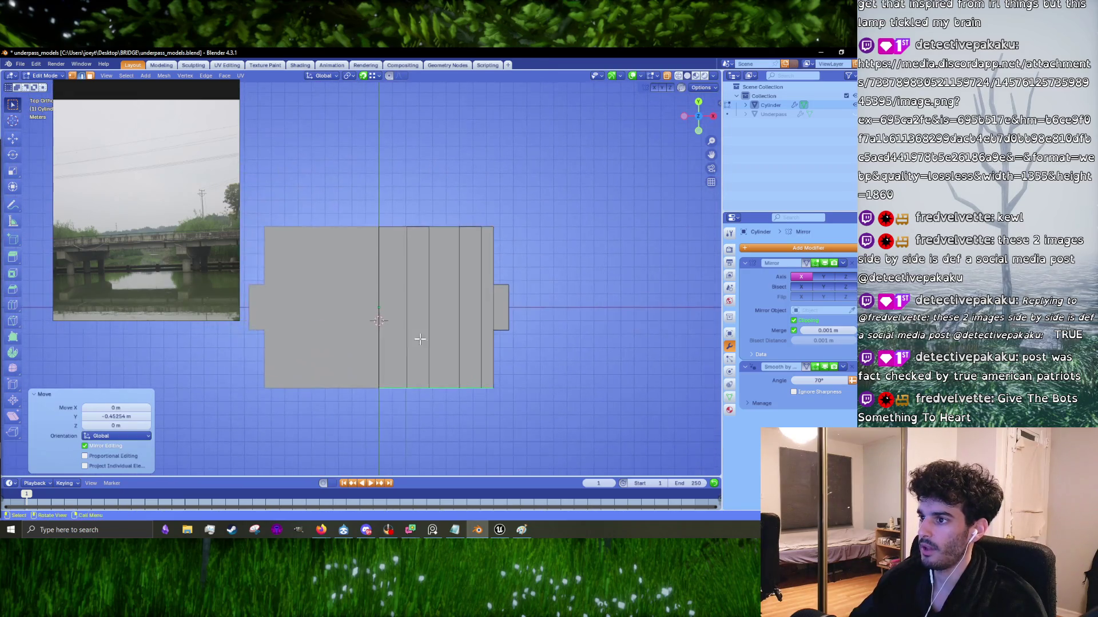
Step: Select the deck-top face strips in face mode
middle_click_drag(534, 380, 434, 338)
scroll(427, 334, "up", 4)
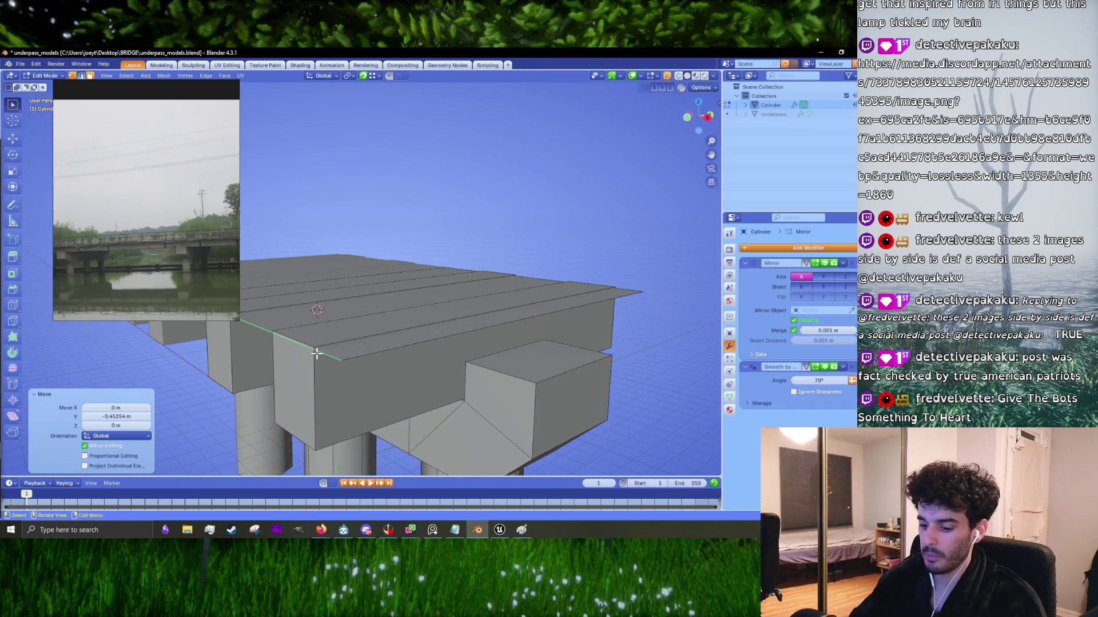
left_click(298, 365)
left_click(319, 309)
key("3")
left_click(320, 310, "alt")
scroll(170, 248, "up", 3)
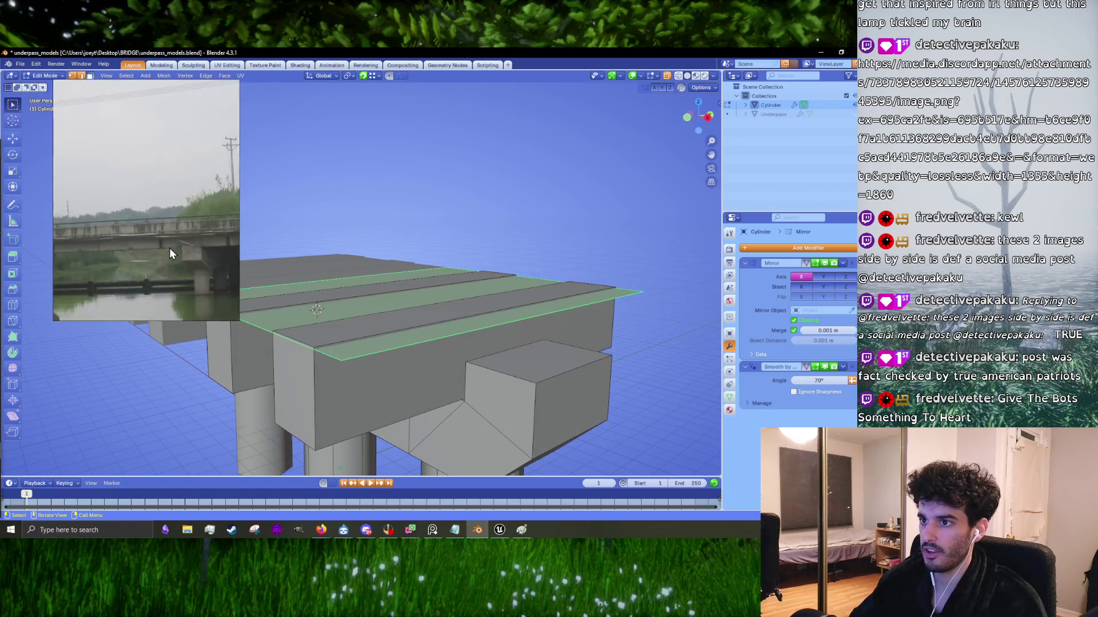
mouse_move(347, 310)
middle_mouse_down()
mouse_move(489, 306)
mouse_move(466, 315)
middle_mouse_up()
Step: Extrude the selected deck faces upward into a thicker slab
key("e")
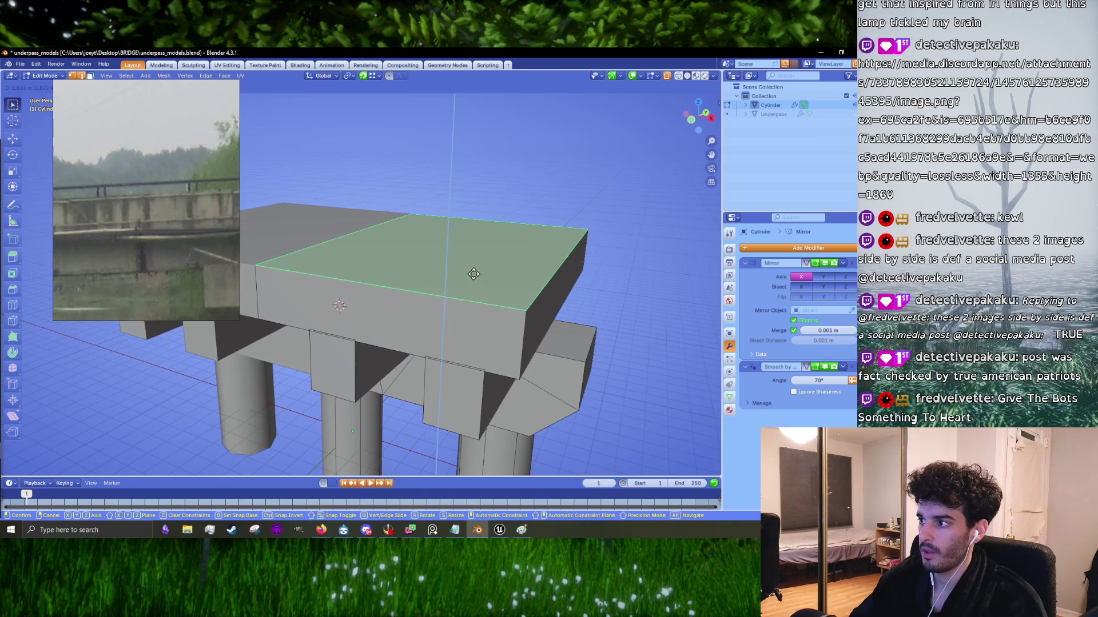
left_click(467, 286)
mouse_move(566, 286)
middle_mouse_down()
mouse_move(544, 282)
mouse_move(443, 328)
middle_mouse_up()
scroll(471, 294, "up", 4)
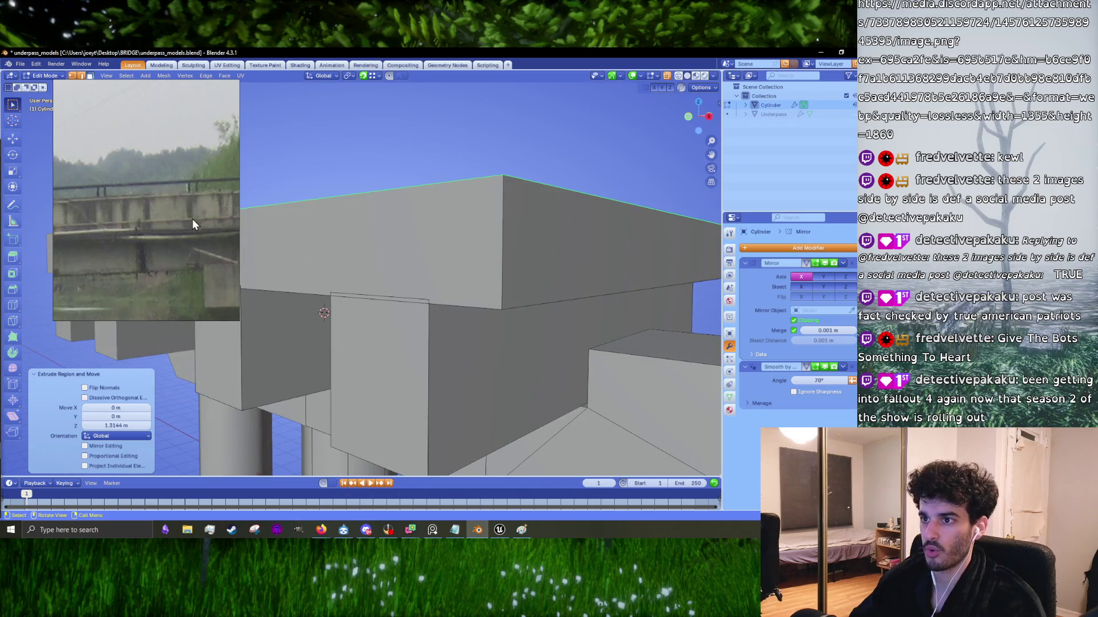
scroll(188, 223, "down", 2)
Step: Bevel the deck's front edge and review the result in Object Mode
left_click(523, 304)
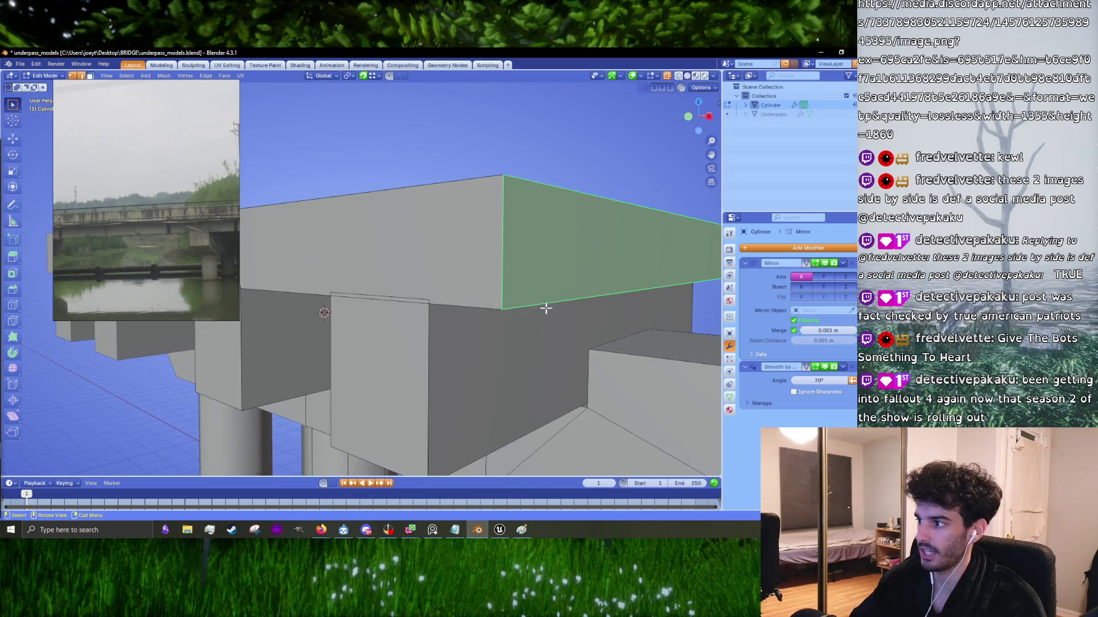
middle_click_drag(552, 312, 490, 311)
left_click(487, 294)
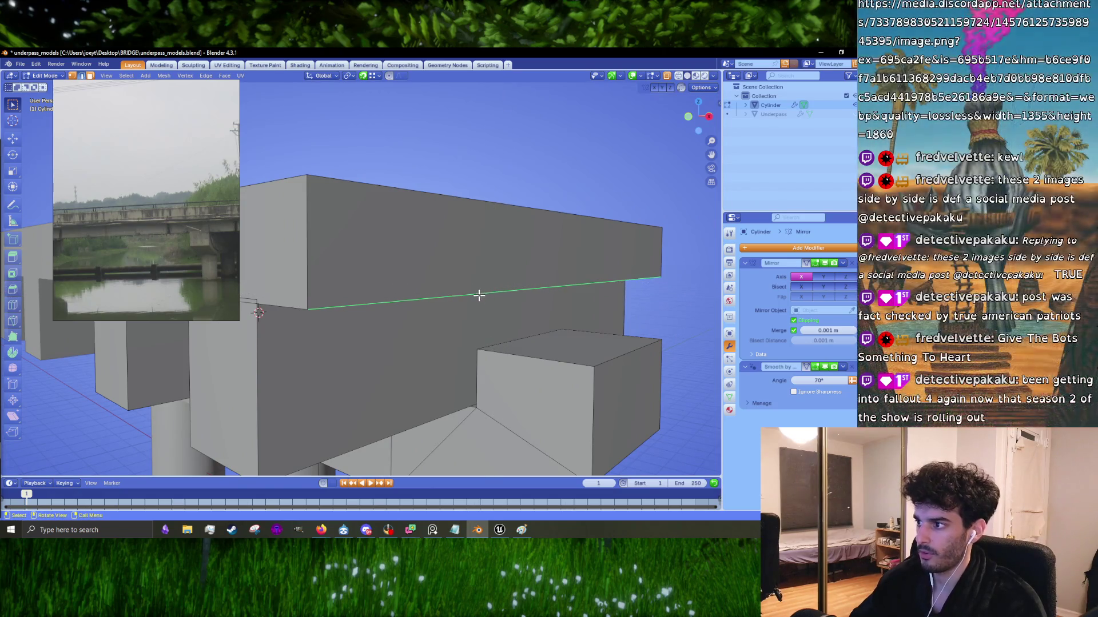
right_click(480, 295)
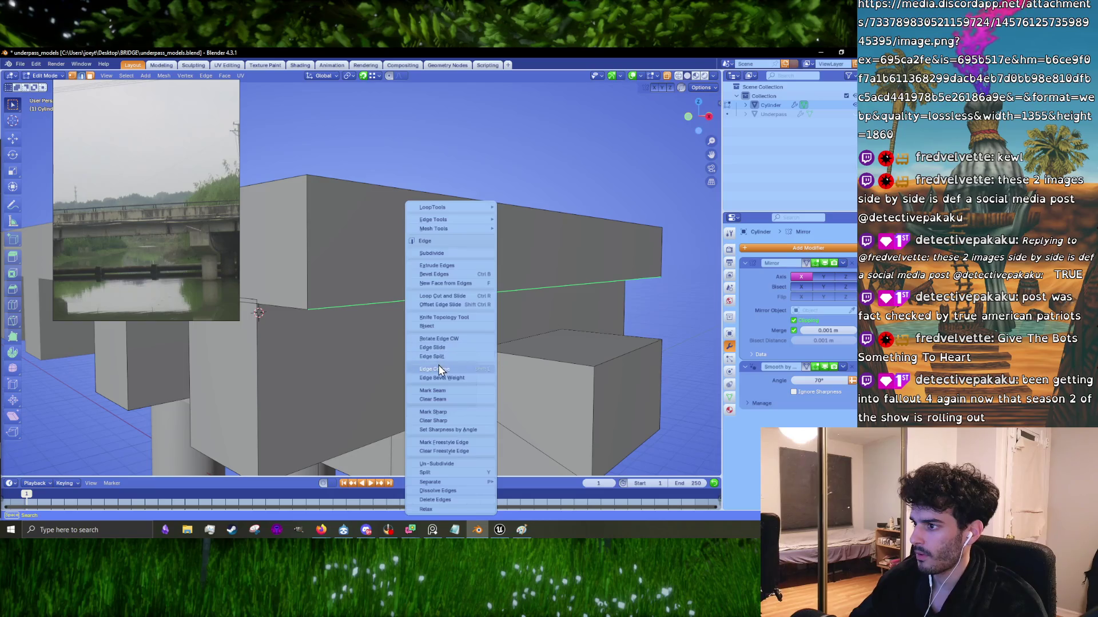
left_click(431, 276)
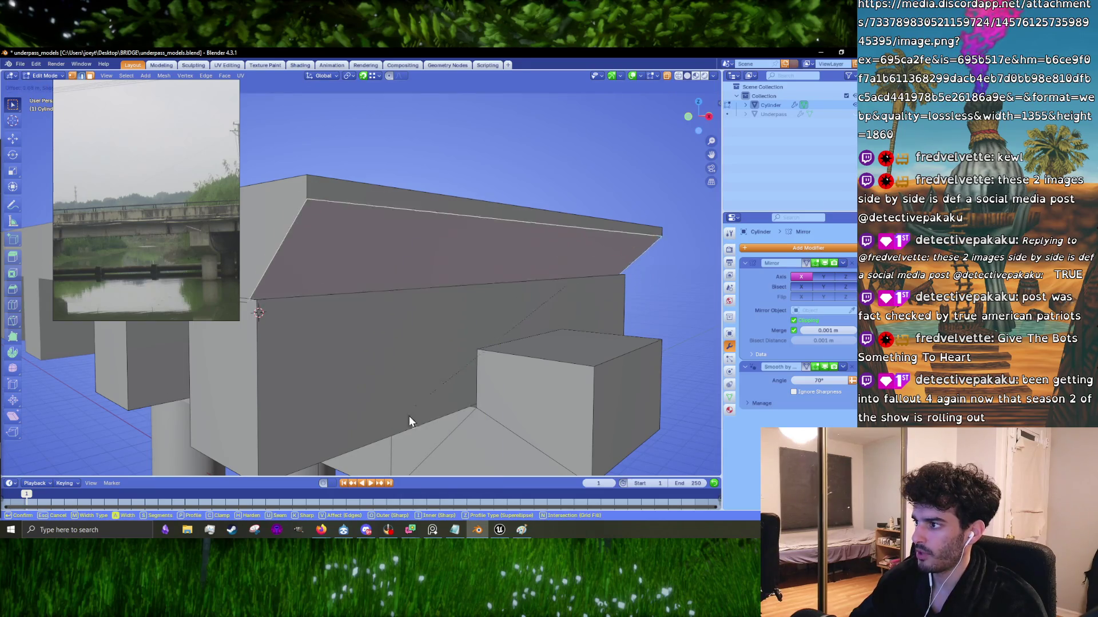
left_click(441, 378)
key("Tab")
scroll(477, 344, "down", 5)
mouse_move(478, 344)
middle_mouse_down()
mouse_move(418, 327)
mouse_move(517, 336)
mouse_move(384, 300)
mouse_move(345, 306)
mouse_move(371, 279)
mouse_move(409, 297)
middle_mouse_up()
scroll(433, 317, "up", 5)
Step: Bevel the pier cap's top edge to a 0.14 m single-segment chamfer, then return to Object Mode
key("Tab")
scroll(423, 303, "up", 4)
left_click(480, 297)
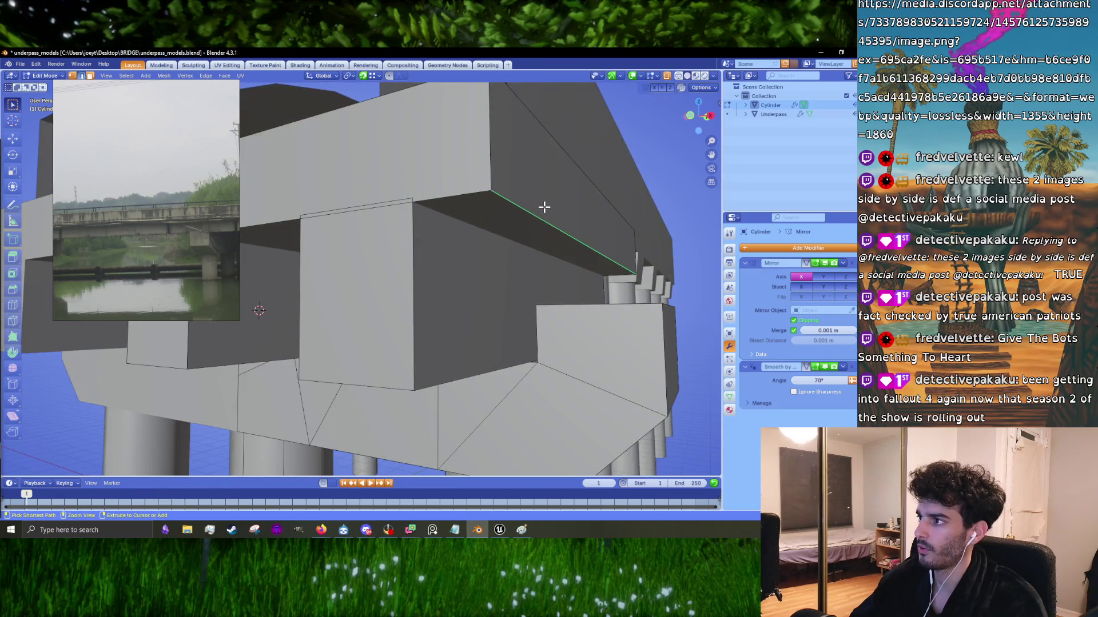
right_click(541, 215)
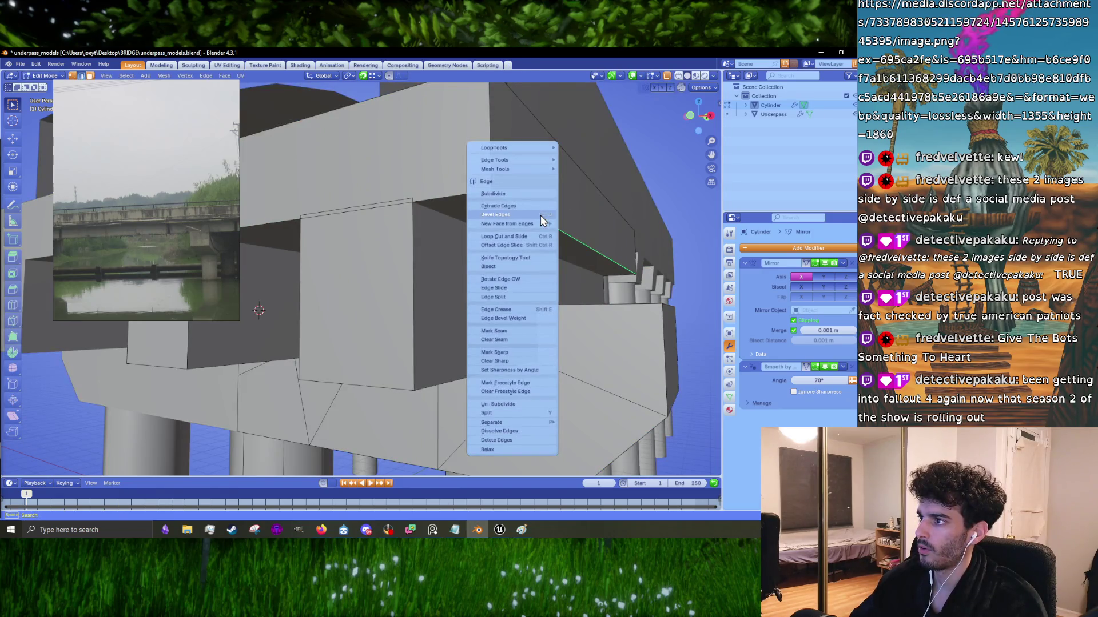
left_click(541, 215)
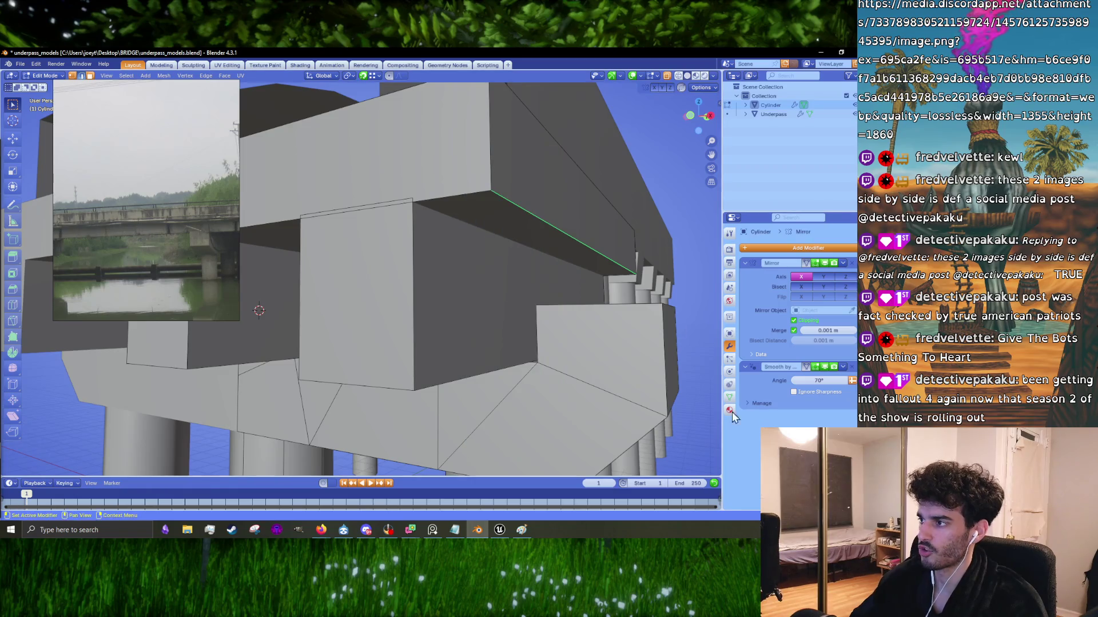
left_click(595, 222)
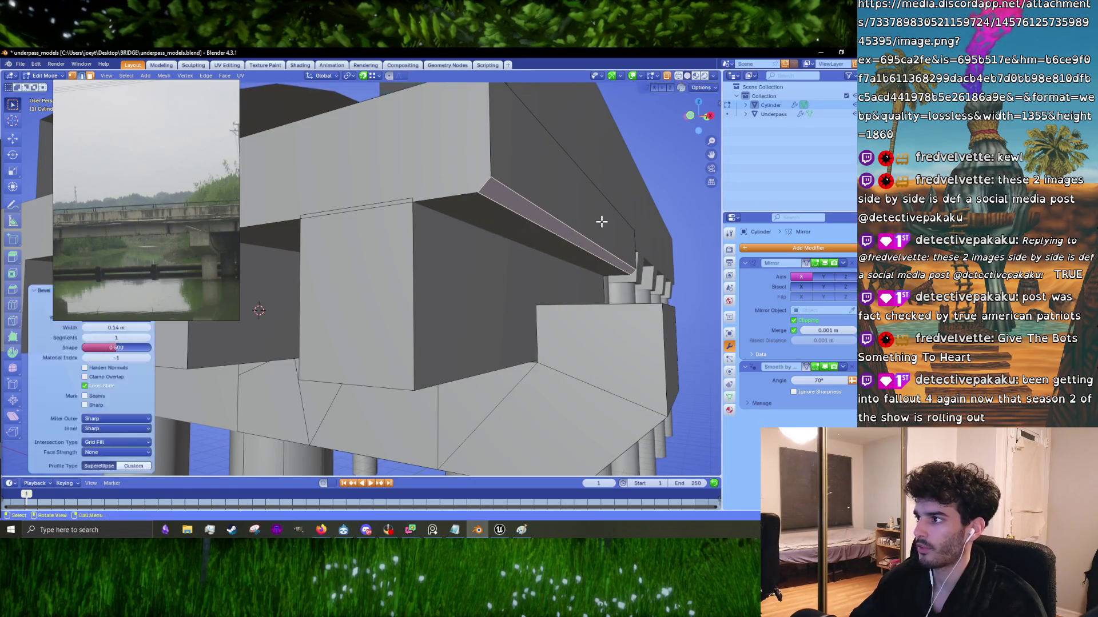
key("Tab")
key("KP_Decimal")
mouse_move(588, 304)
middle_mouse_down()
mouse_move(510, 310)
mouse_move(536, 308)
middle_mouse_up()
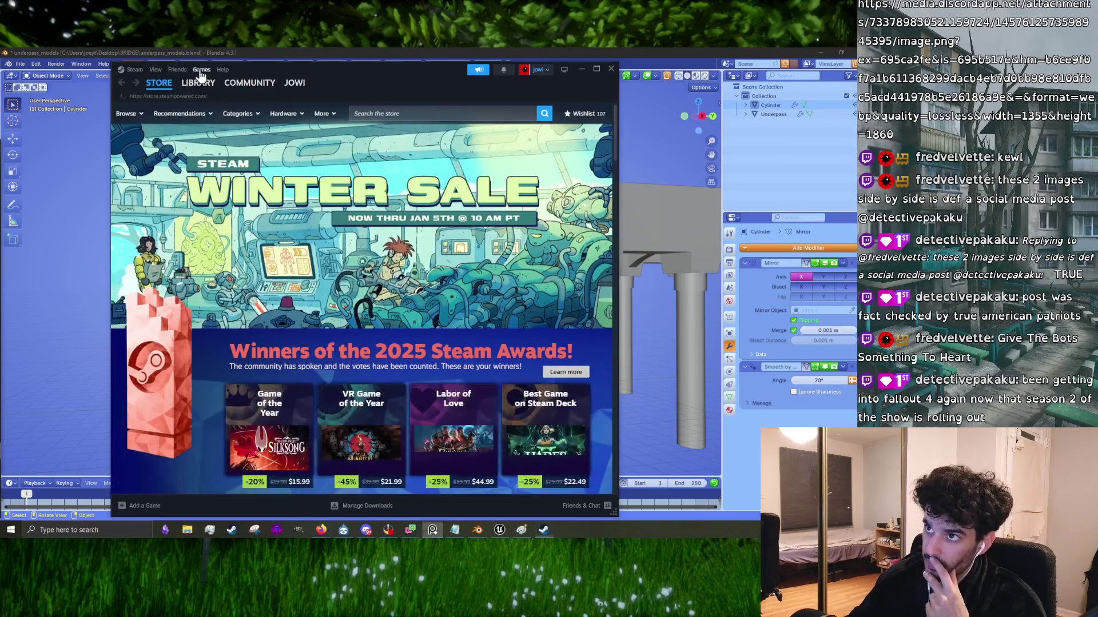
Step: Open the Steam games library and browse the Fallout 4 page
left_click(202, 69)
left_click(211, 87)
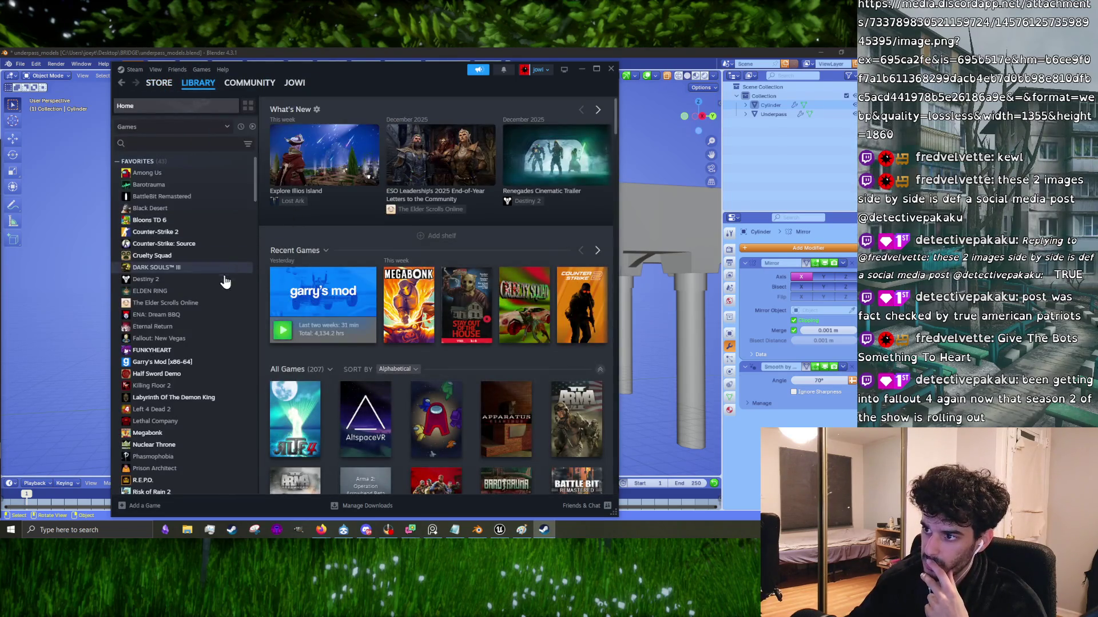
scroll(183, 358, "down", 15)
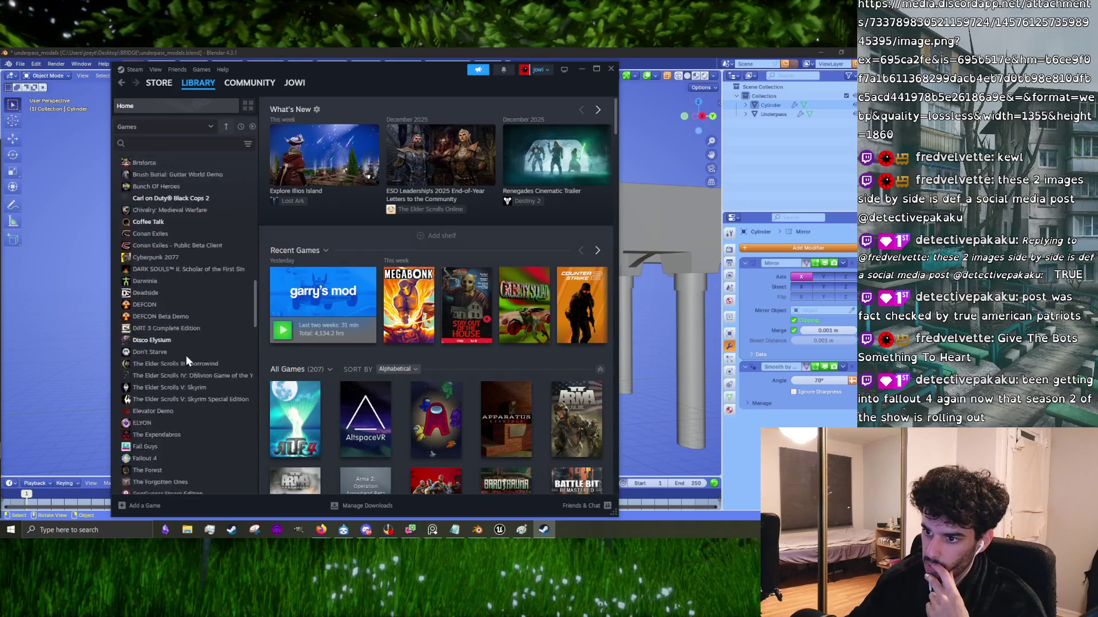
scroll(184, 352, "up", 5)
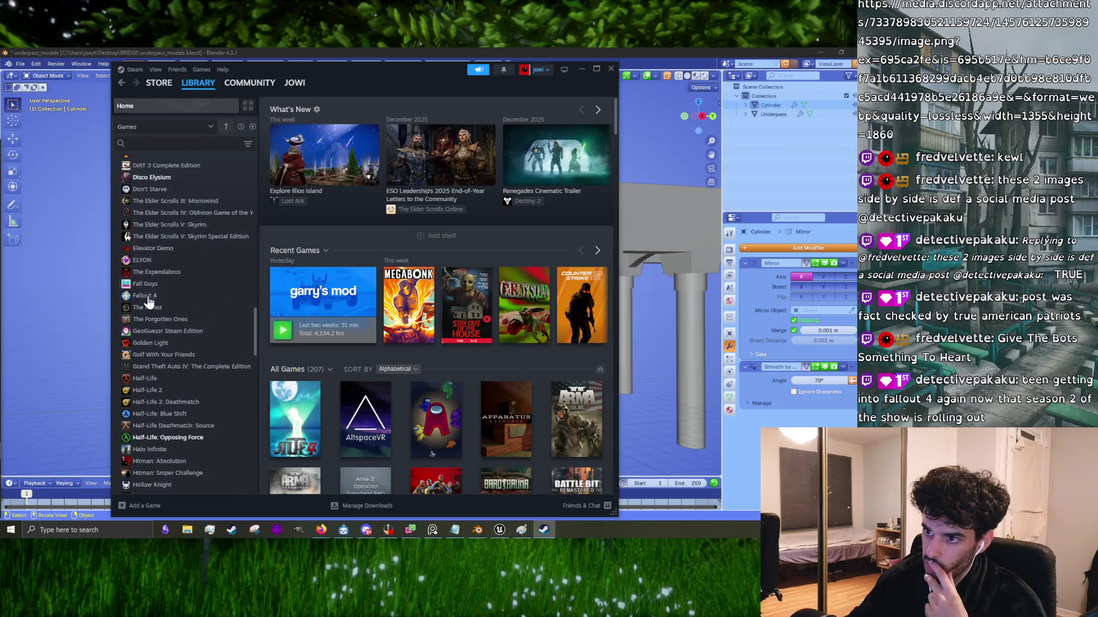
left_click(149, 295)
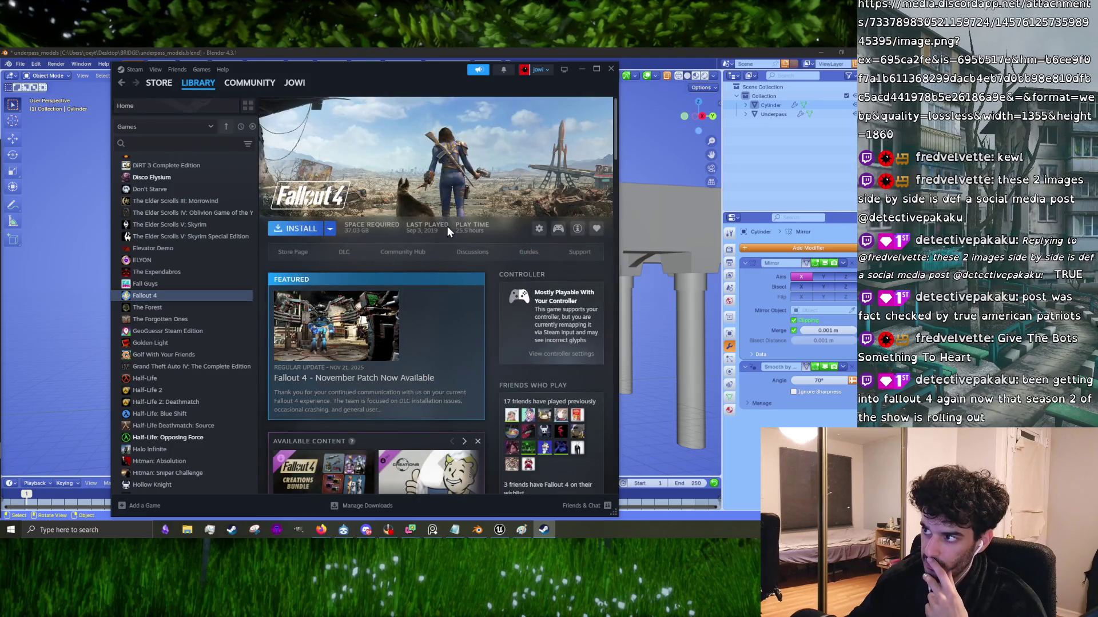
scroll(462, 330, "down", 10)
scroll(463, 332, "down", 10)
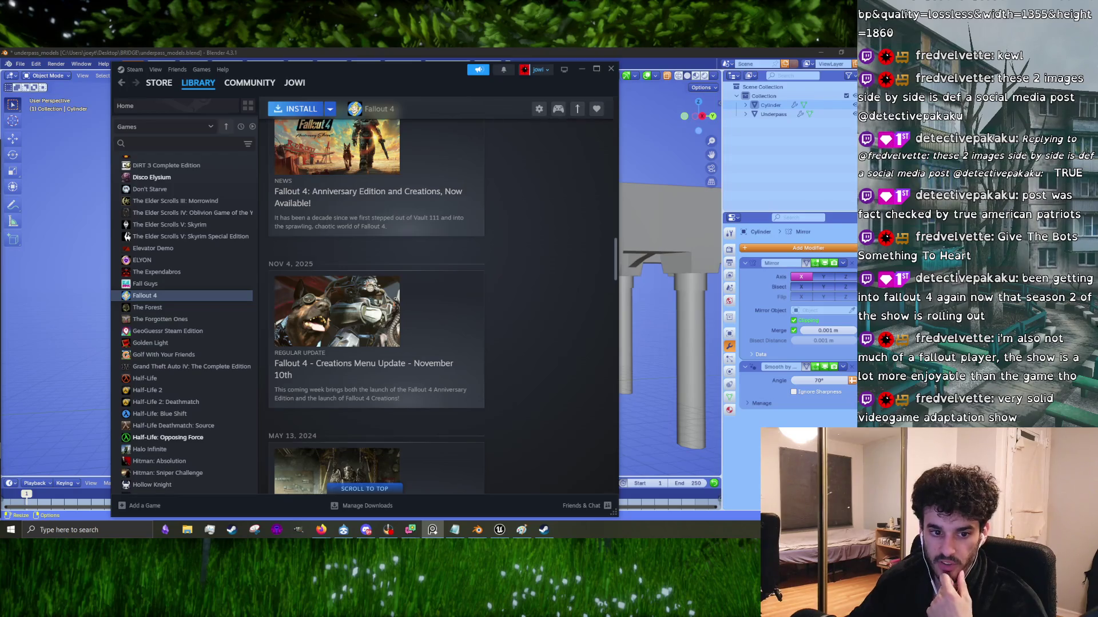
scroll(194, 354, "up", 15)
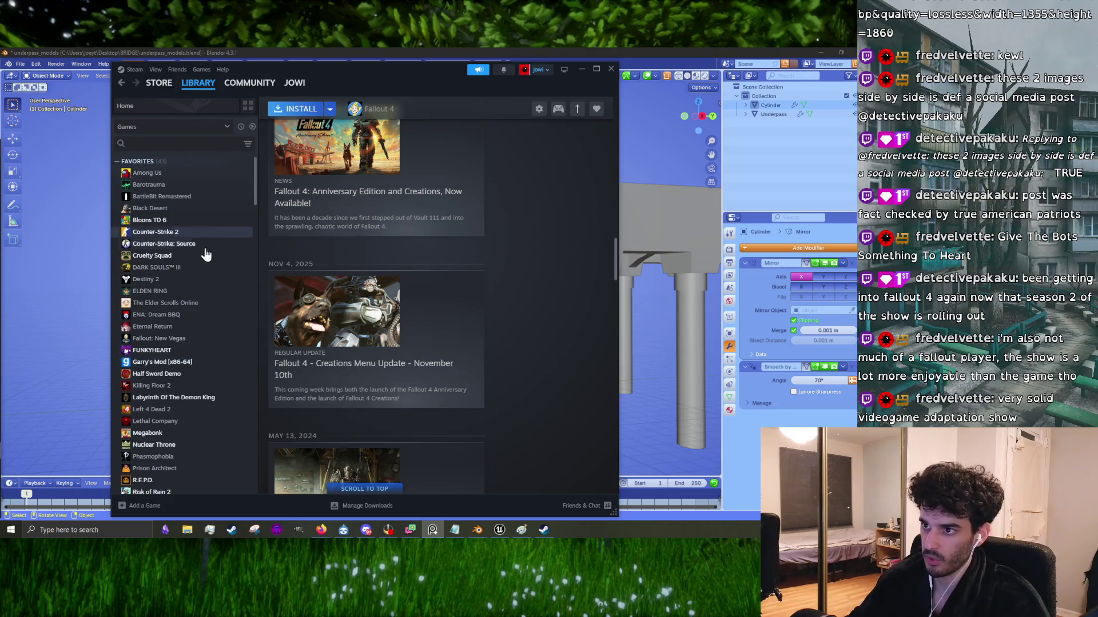
scroll(374, 337, "up", 10)
scroll(366, 358, "up", 5)
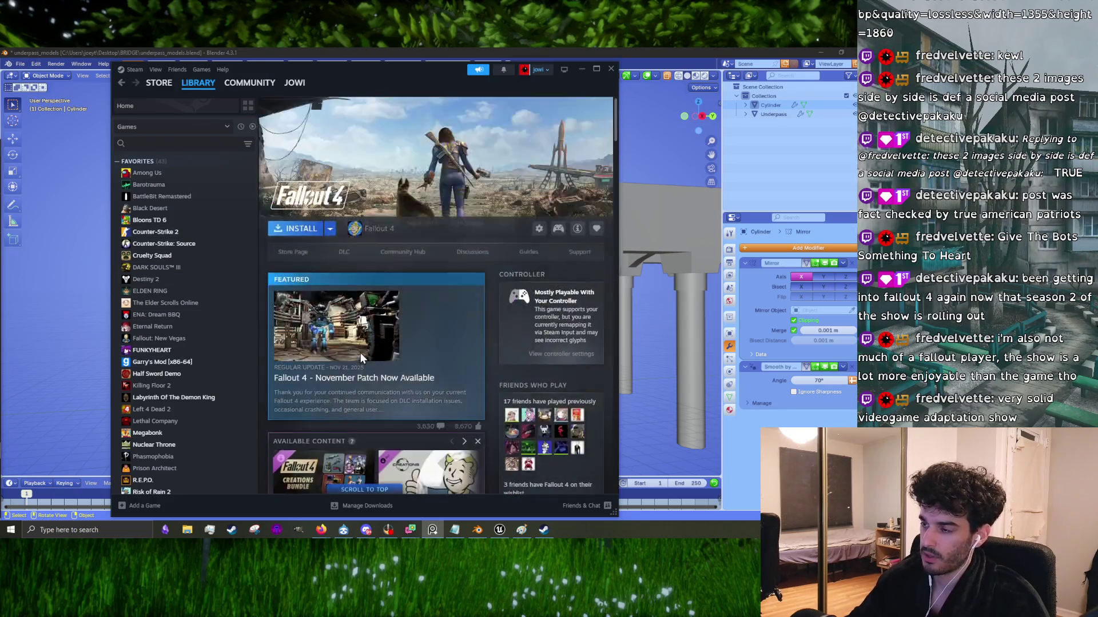
Step: Remove Cruelty Squad from Favorites and minimize Steam
right_click(158, 260)
left_click(200, 290)
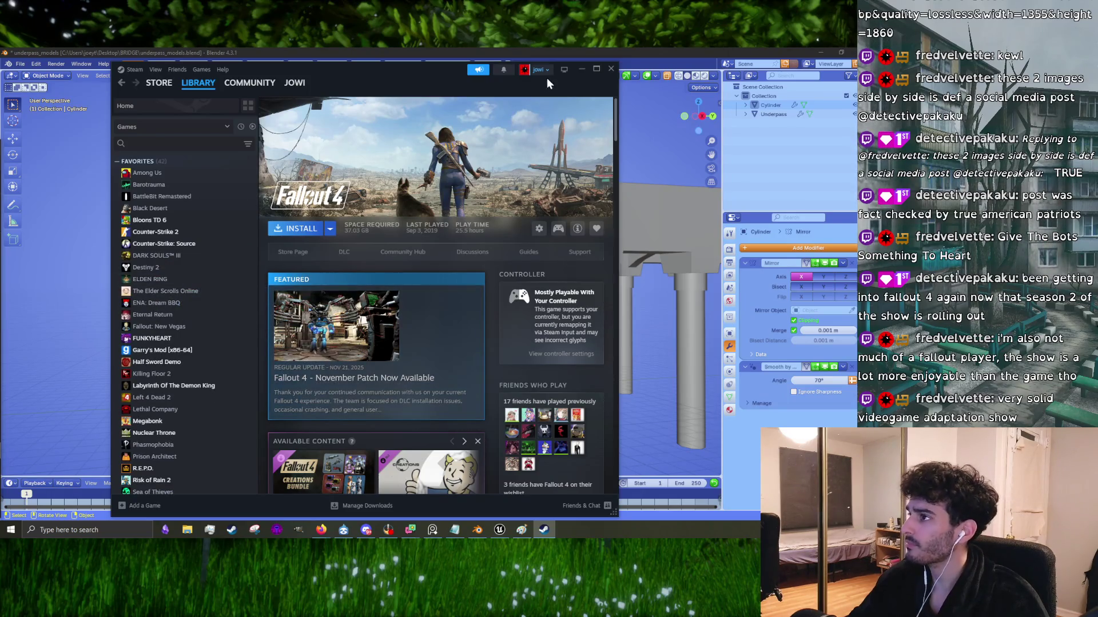
left_click(579, 69)
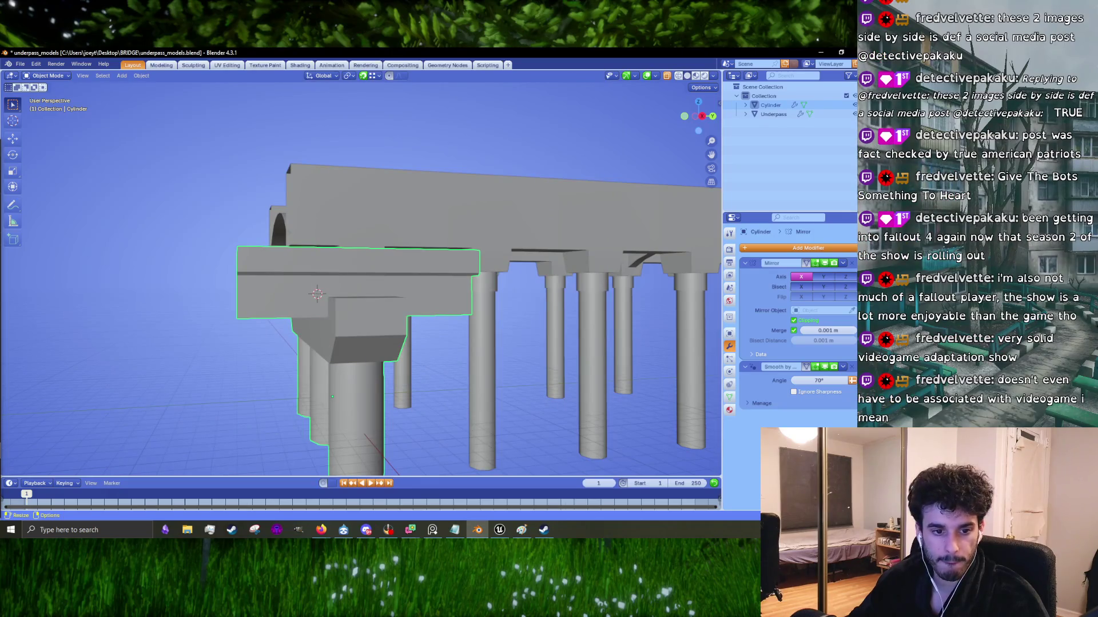
Step: Bring up the bridge reference photo beside the model and enter Edit Mode on the pier
left_click(432, 530)
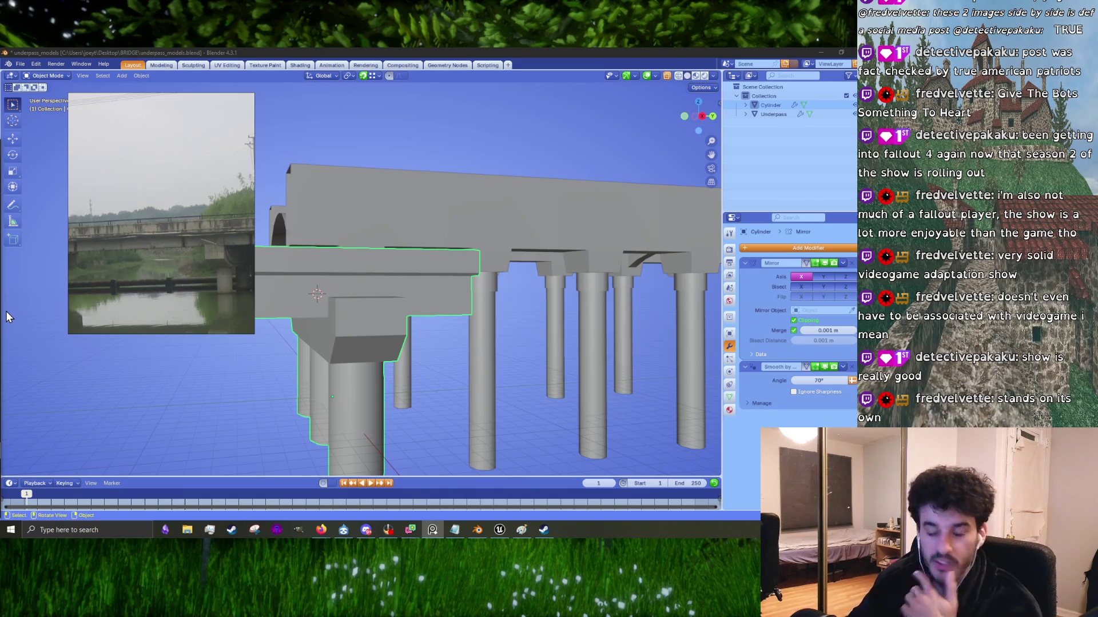
left_click_drag(193, 250, 146, 253)
mouse_move(352, 270)
middle_mouse_down()
mouse_move(405, 276)
mouse_move(417, 296)
mouse_move(400, 293)
mouse_move(447, 269)
middle_mouse_up()
mouse_move(327, 268)
middle_mouse_down()
mouse_move(420, 315)
mouse_move(392, 318)
mouse_move(382, 311)
mouse_move(438, 308)
mouse_move(307, 301)
mouse_move(366, 303)
middle_mouse_up()
key("Tab")
key("Tab")
key("Tab")
scroll(377, 306, "up", 4)
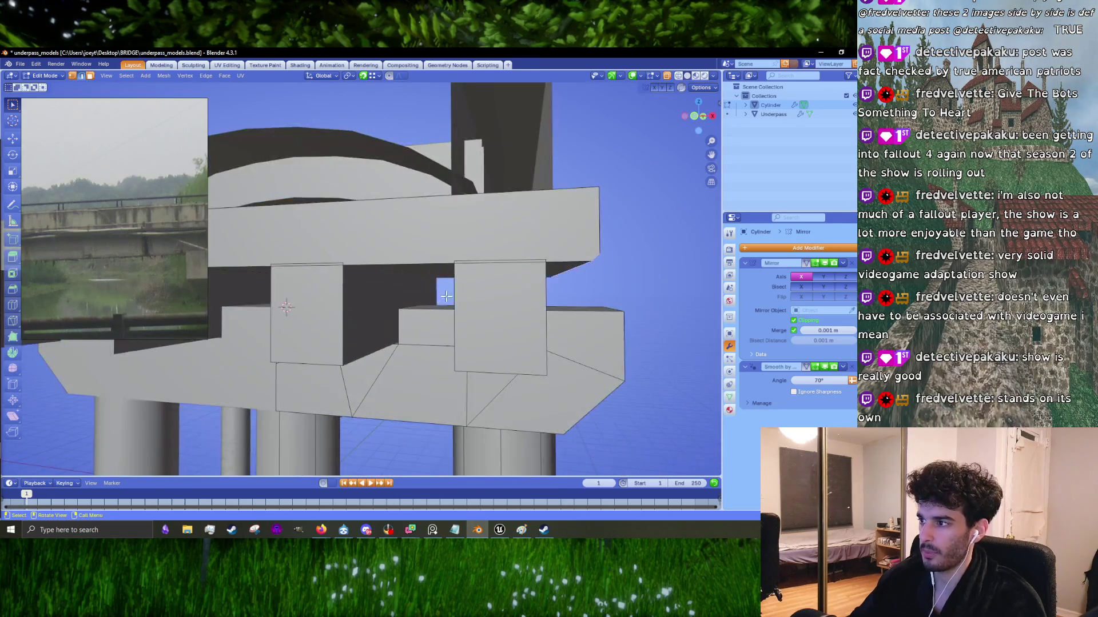
mouse_move(475, 289)
middle_mouse_down()
mouse_move(452, 269)
mouse_move(453, 213)
mouse_move(429, 307)
mouse_move(456, 246)
mouse_move(431, 255)
mouse_move(585, 255)
mouse_move(394, 250)
mouse_move(549, 242)
mouse_move(400, 287)
mouse_move(450, 288)
mouse_move(431, 287)
middle_mouse_up()
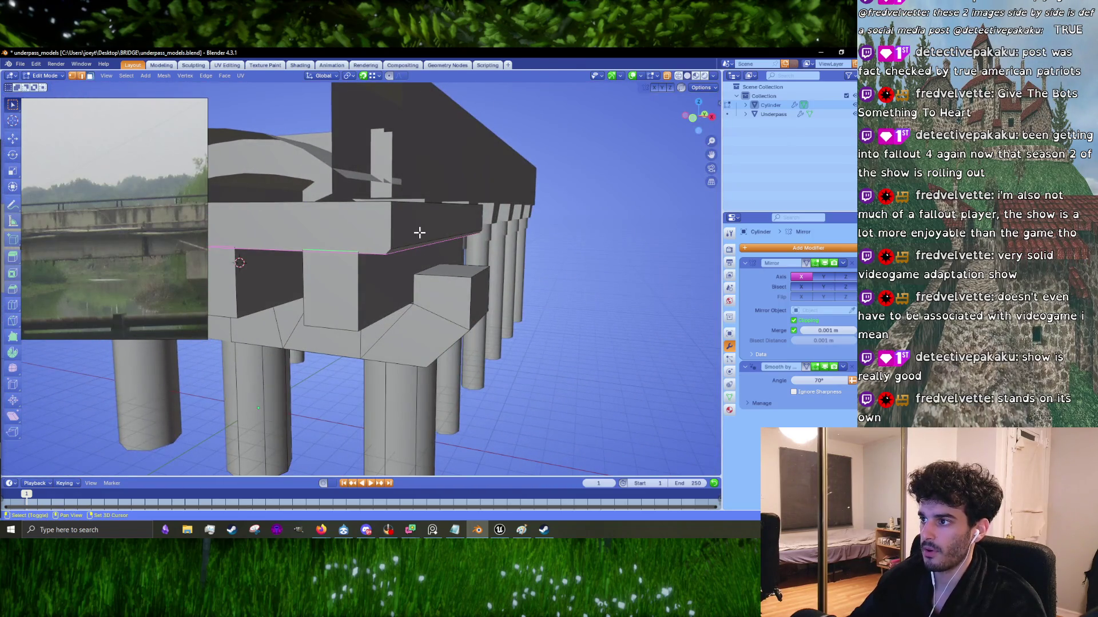
mouse_move(394, 257)
middle_mouse_down()
mouse_move(466, 260)
mouse_move(517, 282)
mouse_move(539, 310)
middle_mouse_up()
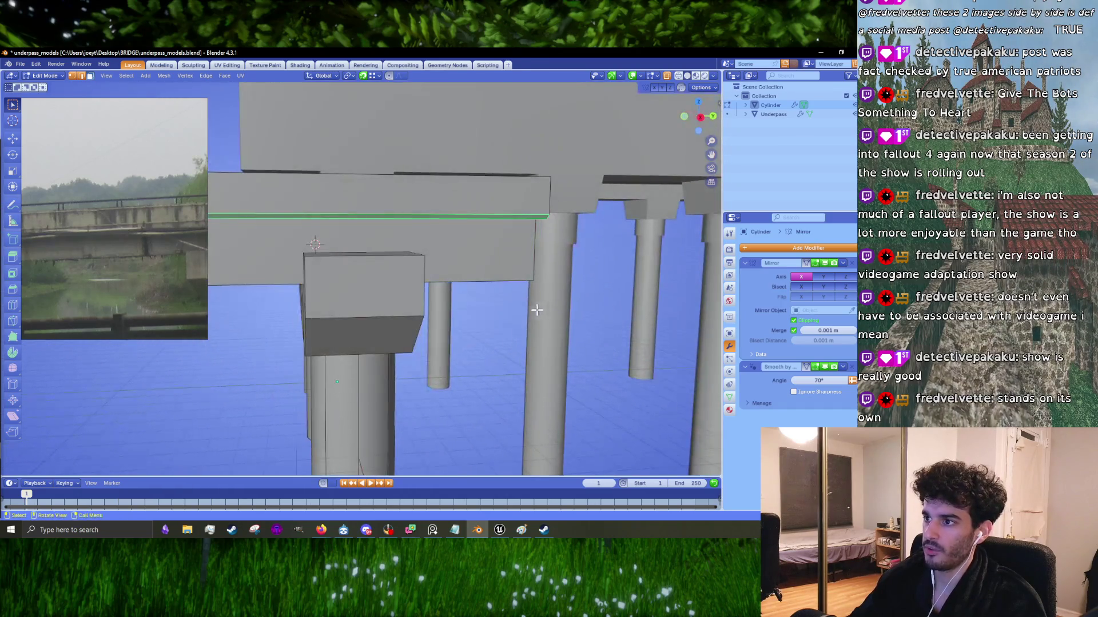
scroll(466, 314, "up", 2)
Step: Lower the pier cap's edges vertically in two moves
key("g")
key("z")
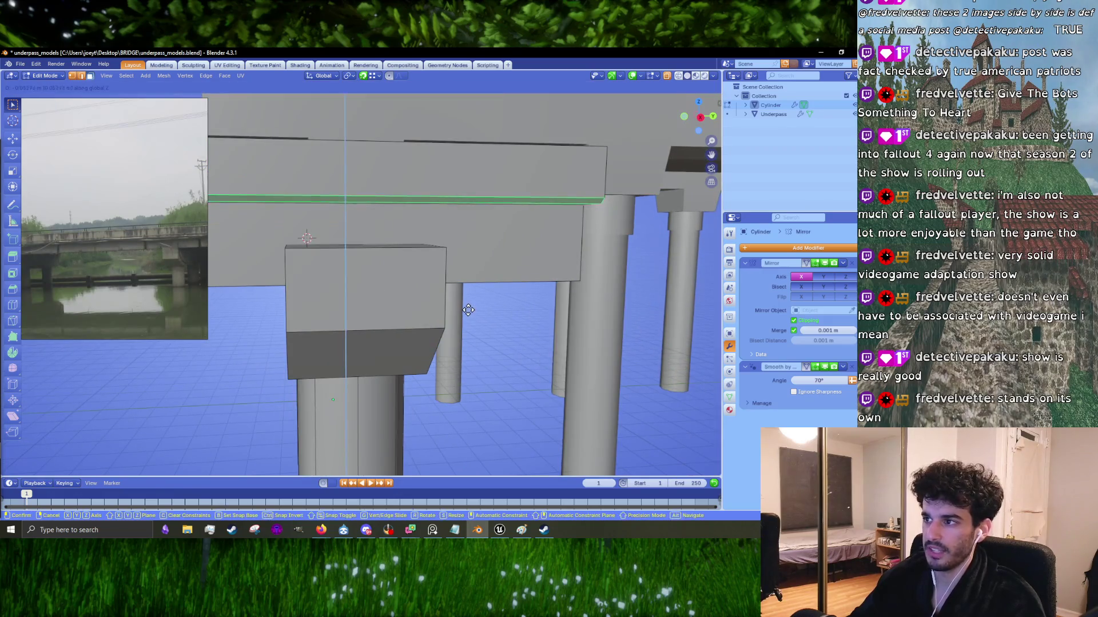
left_click(466, 313)
middle_click_drag(466, 312, 515, 305)
key("g")
key("z")
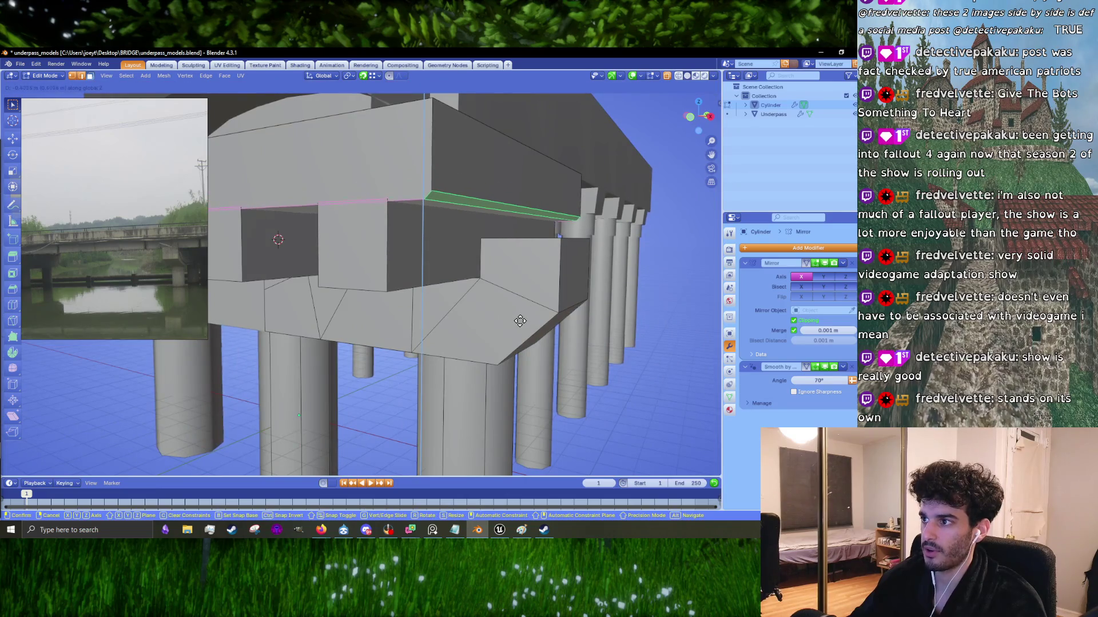
left_click(522, 317)
mouse_move(522, 319)
middle_mouse_down()
mouse_move(450, 285)
mouse_move(444, 297)
mouse_move(522, 290)
mouse_move(480, 274)
mouse_move(555, 280)
mouse_move(541, 311)
middle_mouse_up()
Step: Raise the deck's top face 0.45443 m along Z
key("Tab")
scroll(323, 267, "up", 5)
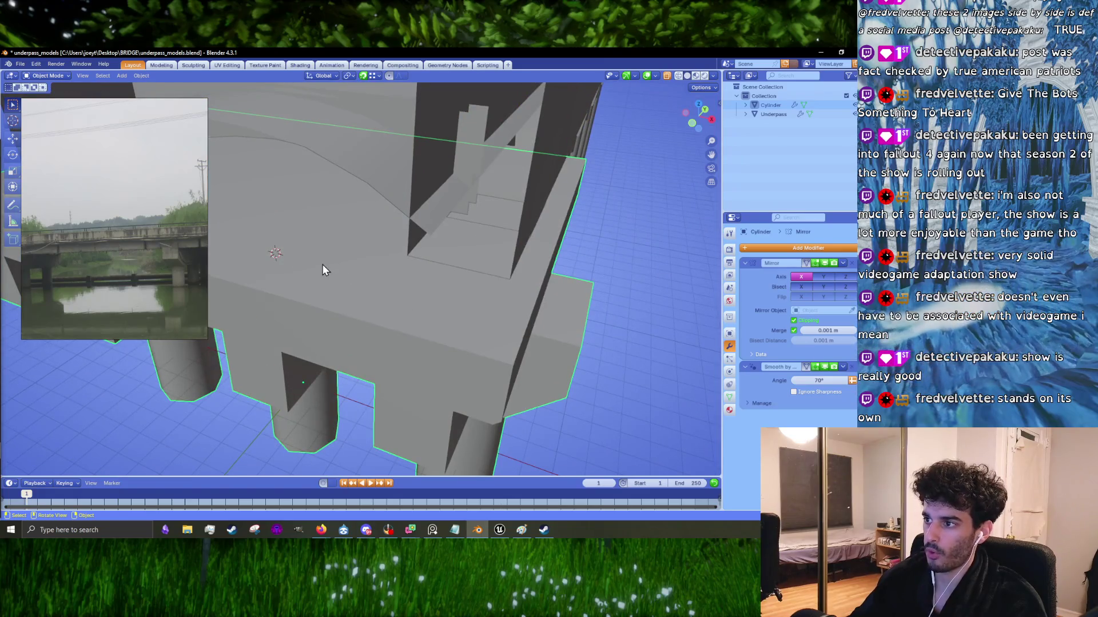
key("Tab")
left_click(329, 253)
mouse_move(453, 280)
middle_mouse_down()
mouse_move(555, 305)
mouse_move(525, 293)
middle_mouse_up()
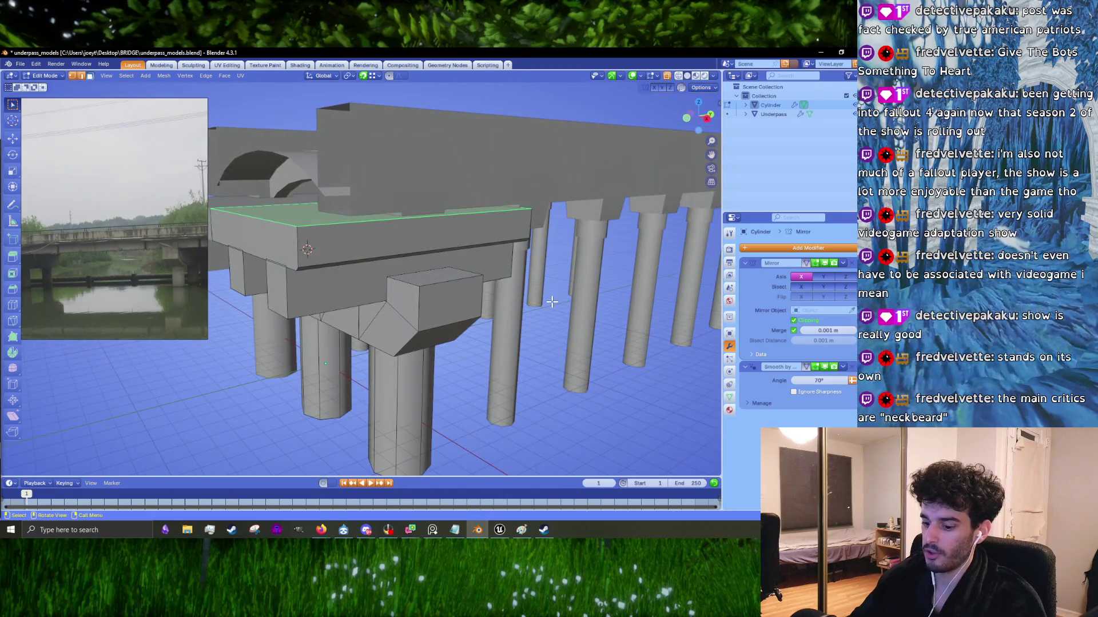
key("g")
key("z")
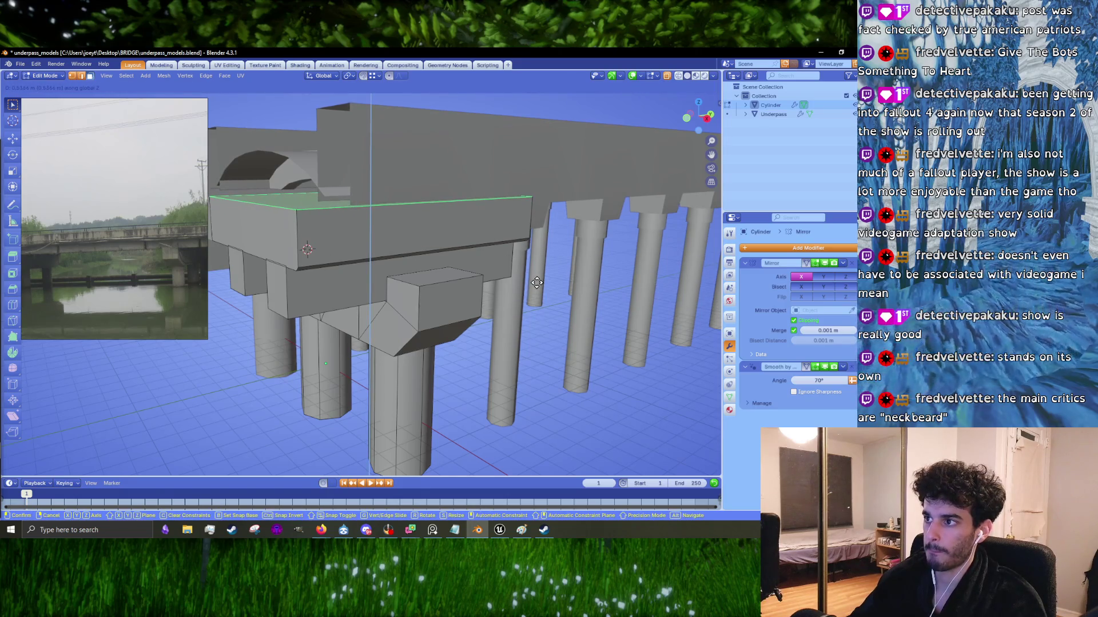
left_click(535, 285)
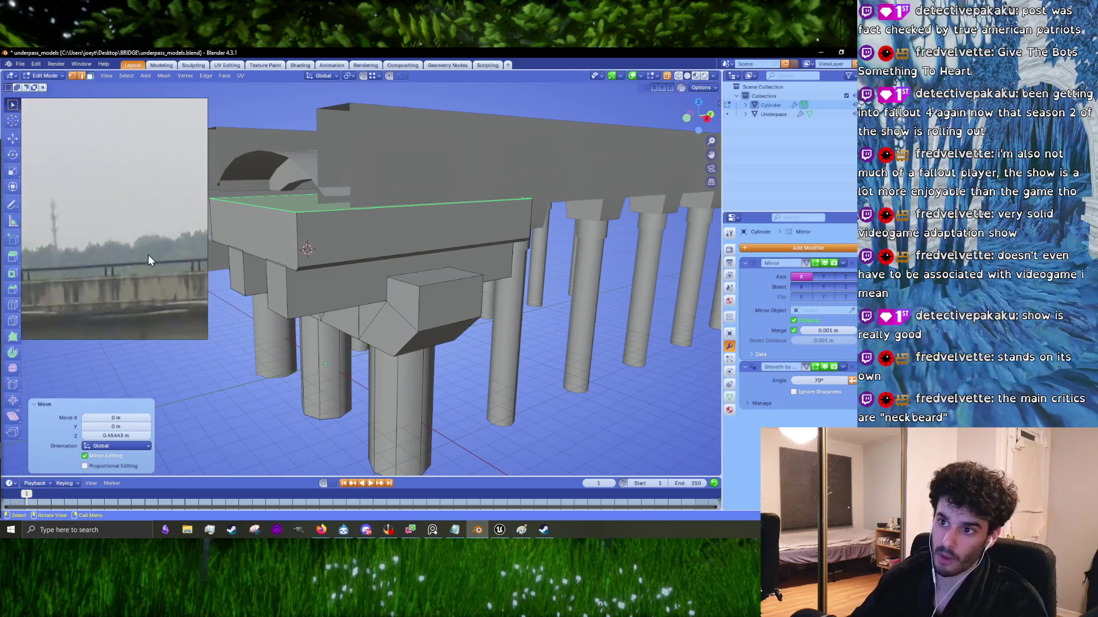
mouse_move(350, 271)
middle_mouse_down()
mouse_move(436, 294)
mouse_move(356, 280)
middle_mouse_up()
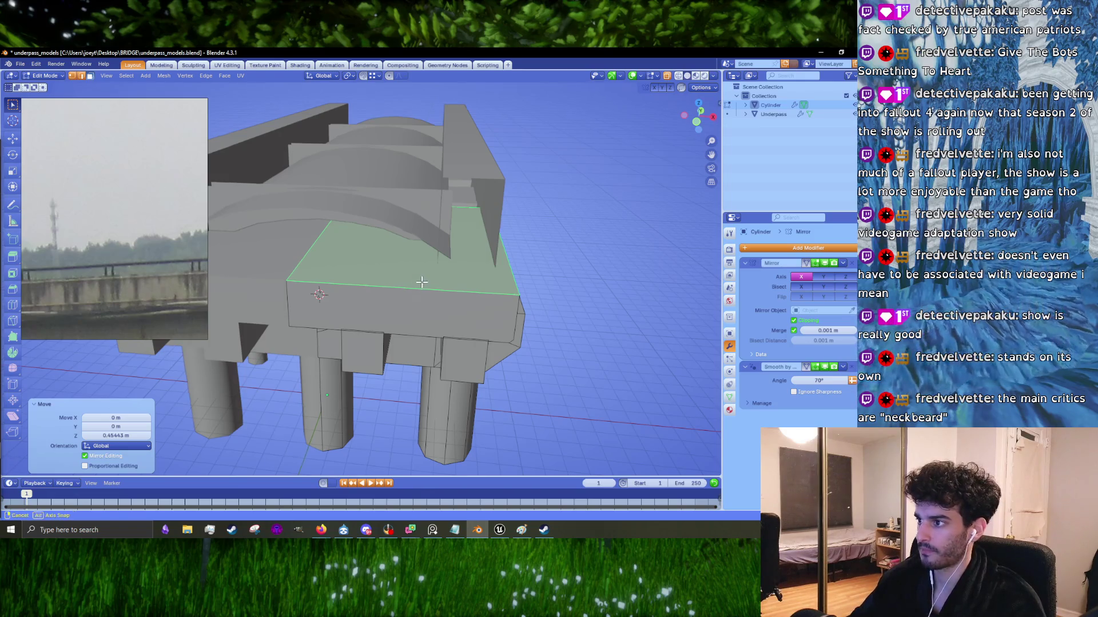
middle_click_drag(422, 283, 426, 273)
Step: Add a loop cut across the deck
key("ctrl+r")
left_click(429, 268)
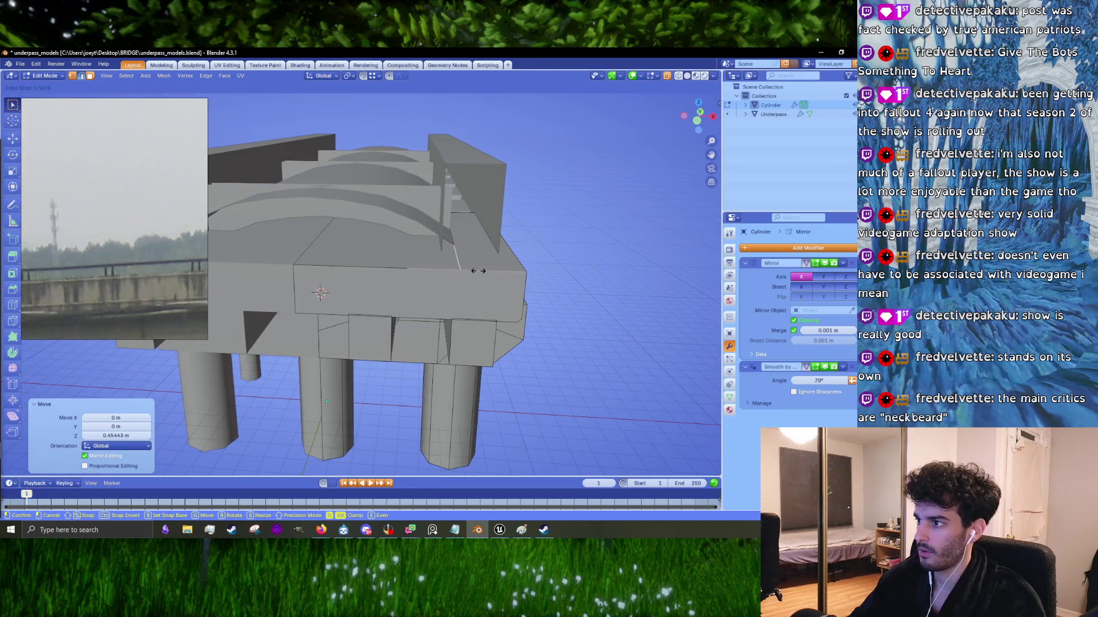
left_click(514, 272)
Step: Extrude the deck's top face section inward along normals about 0.82 m, leaving a parapet lip
key("3")
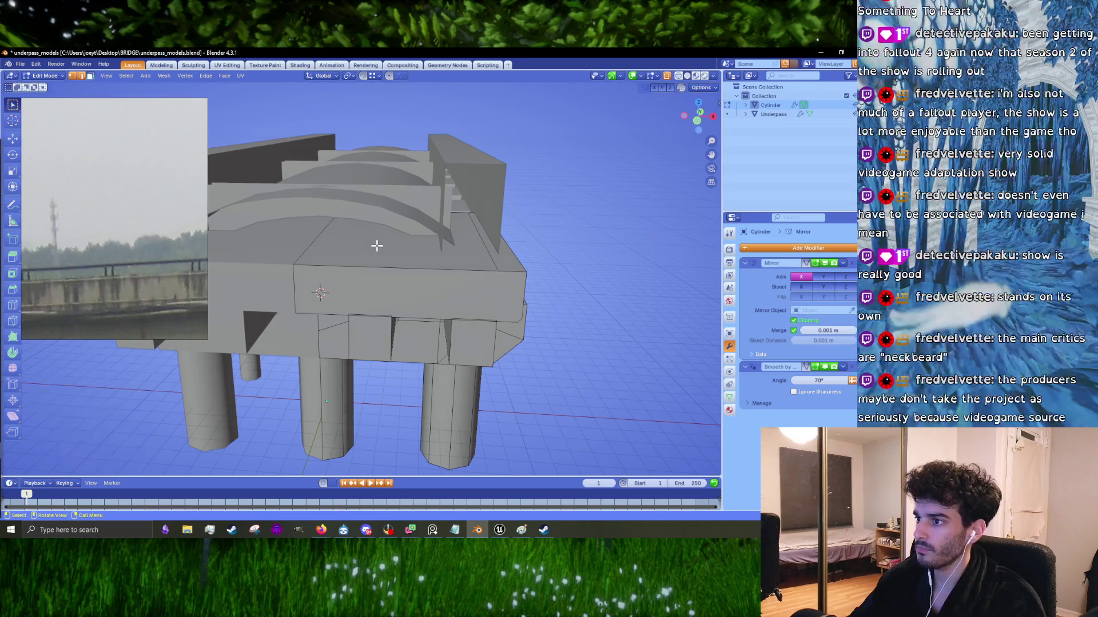
left_click(376, 246)
key("alt+e")
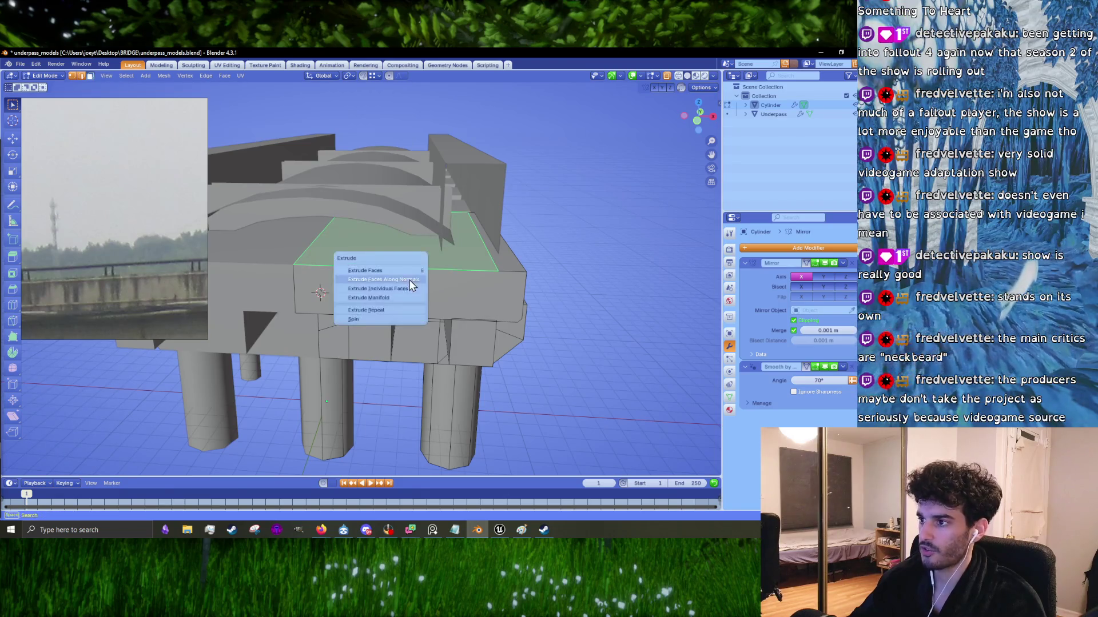
left_click(403, 295)
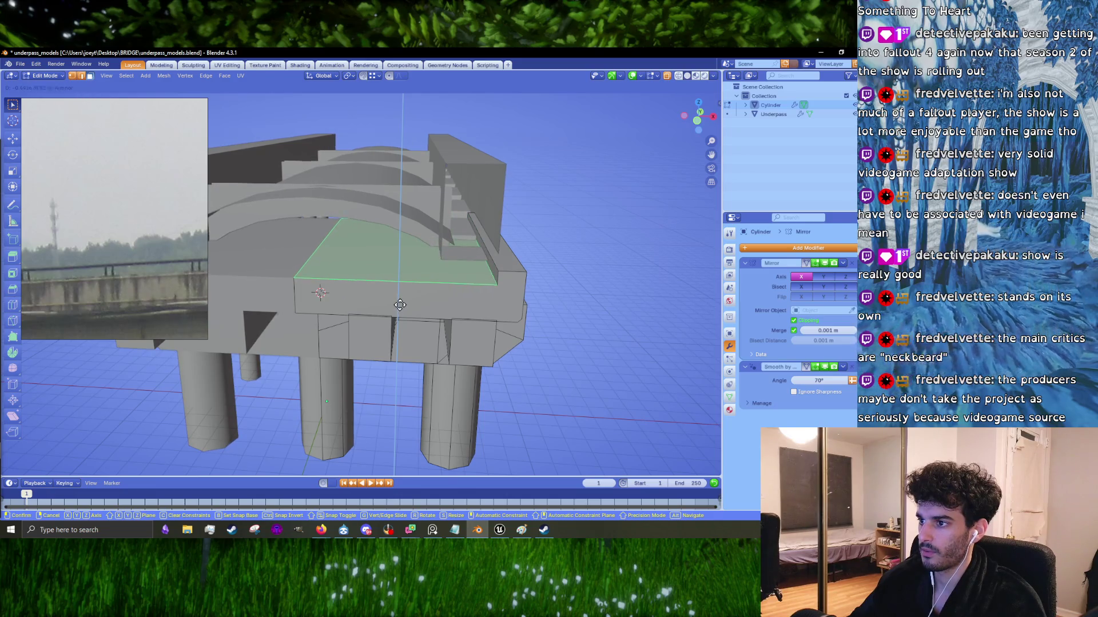
key("Return")
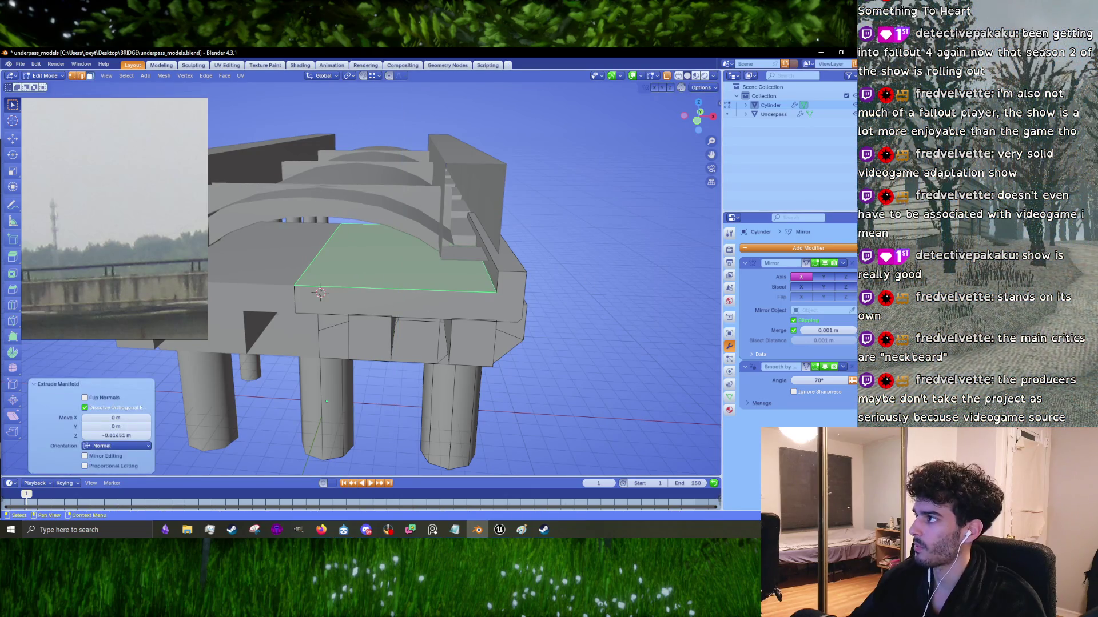
scroll(321, 293, "down", 3)
mouse_move(320, 293)
middle_mouse_down()
mouse_move(400, 257)
mouse_move(515, 258)
middle_mouse_up()
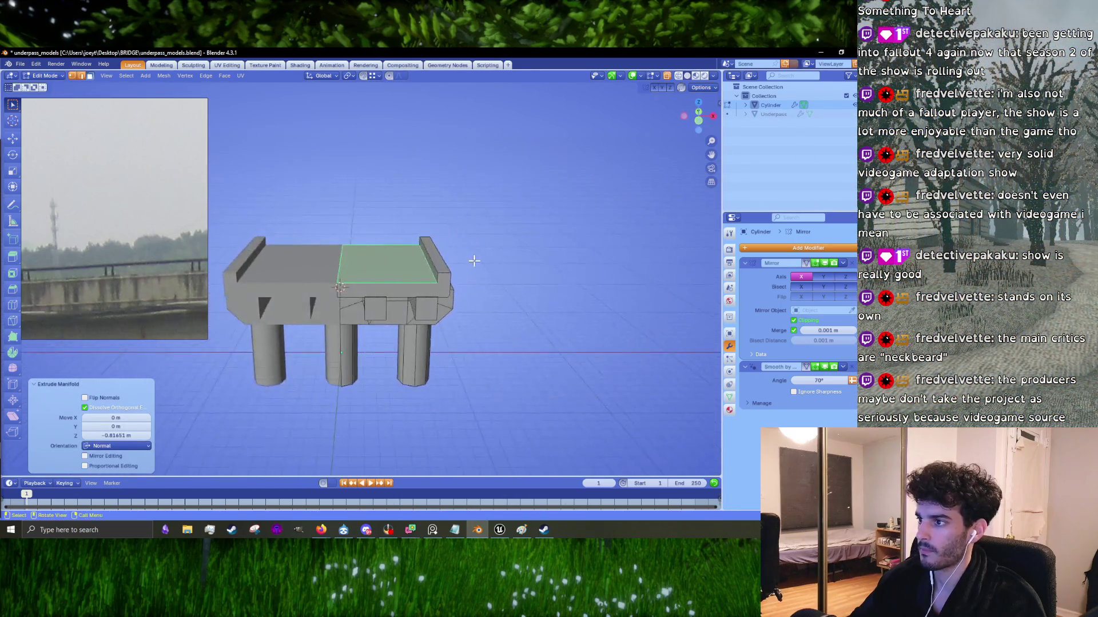
scroll(530, 258, "up", 4)
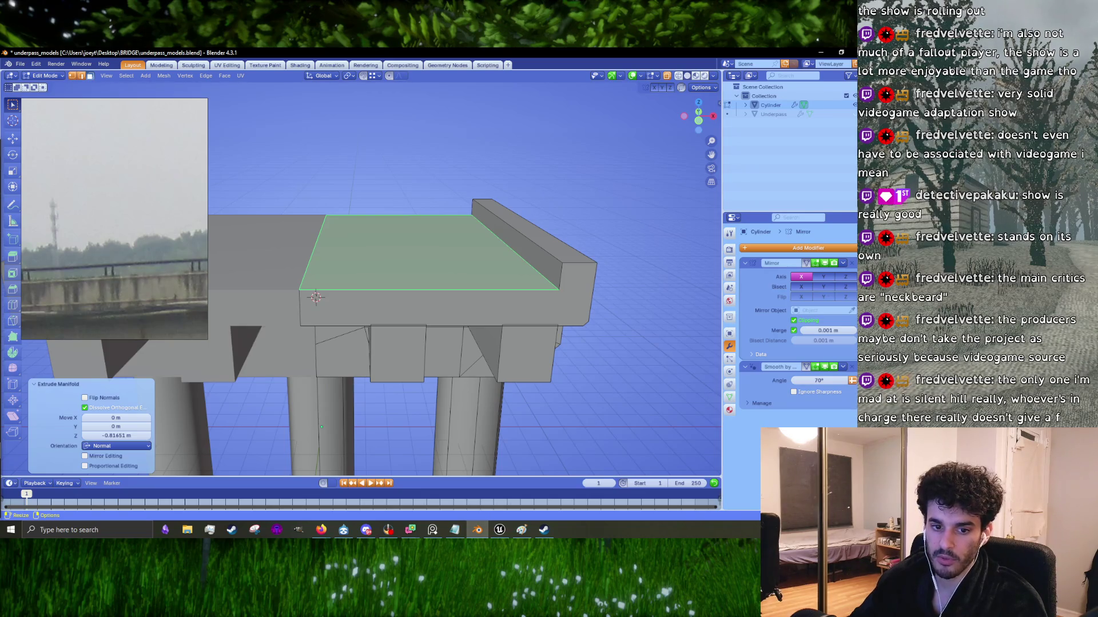
mouse_move(464, 351)
middle_mouse_down()
mouse_move(642, 272)
mouse_move(384, 274)
mouse_move(431, 255)
middle_mouse_up()
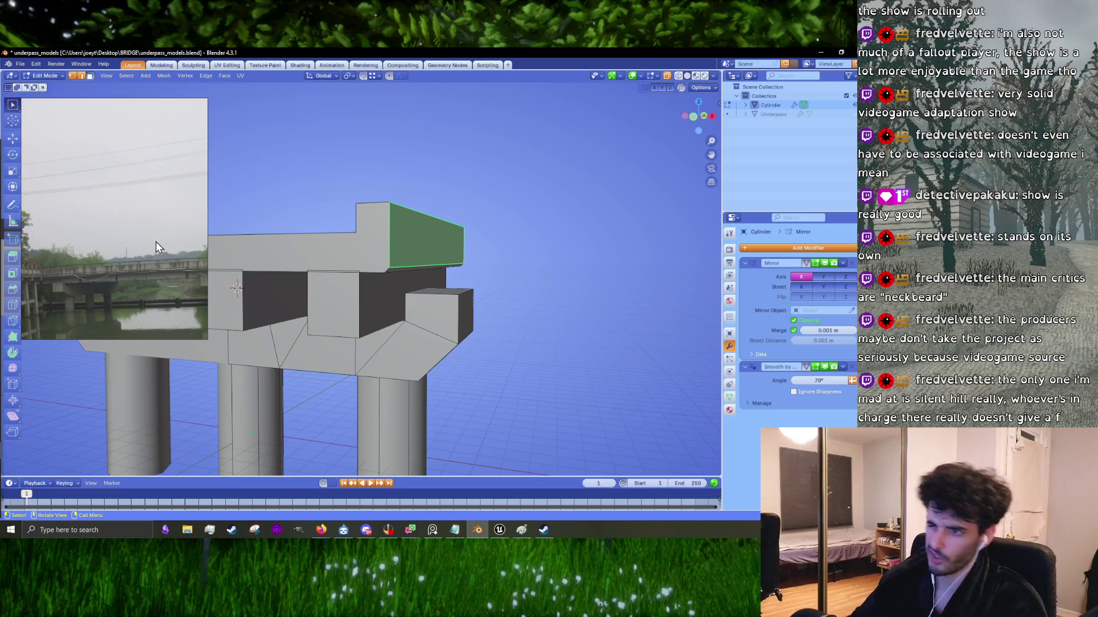
middle_click_drag(435, 308, 467, 309)
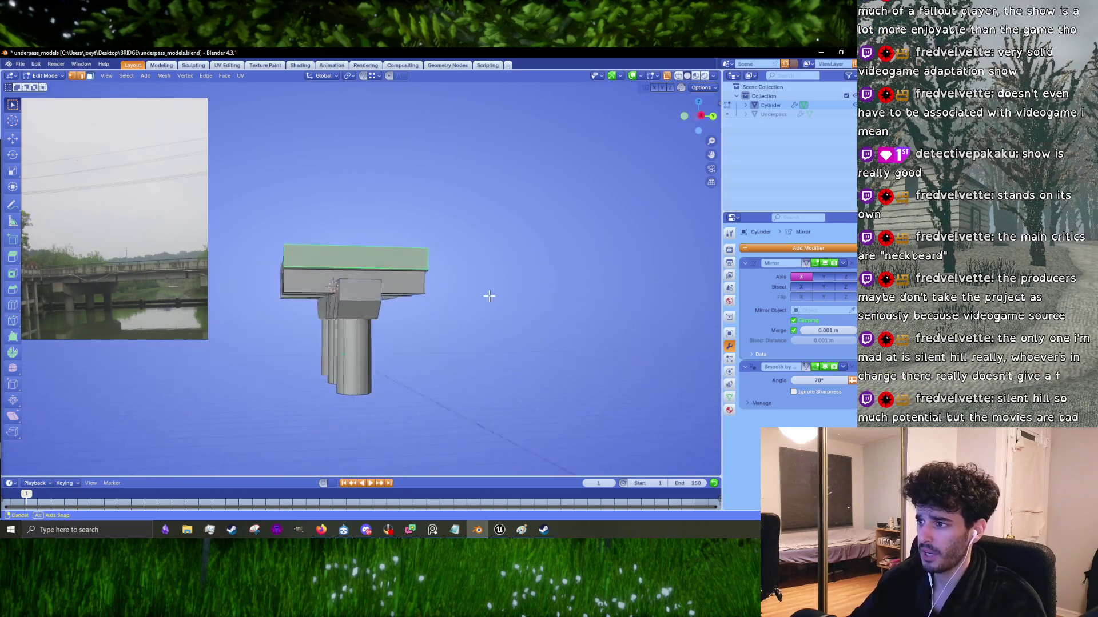
Step: Select two faces on the side of the bridge deck slab from an angled view
scroll(469, 310, "up", 5)
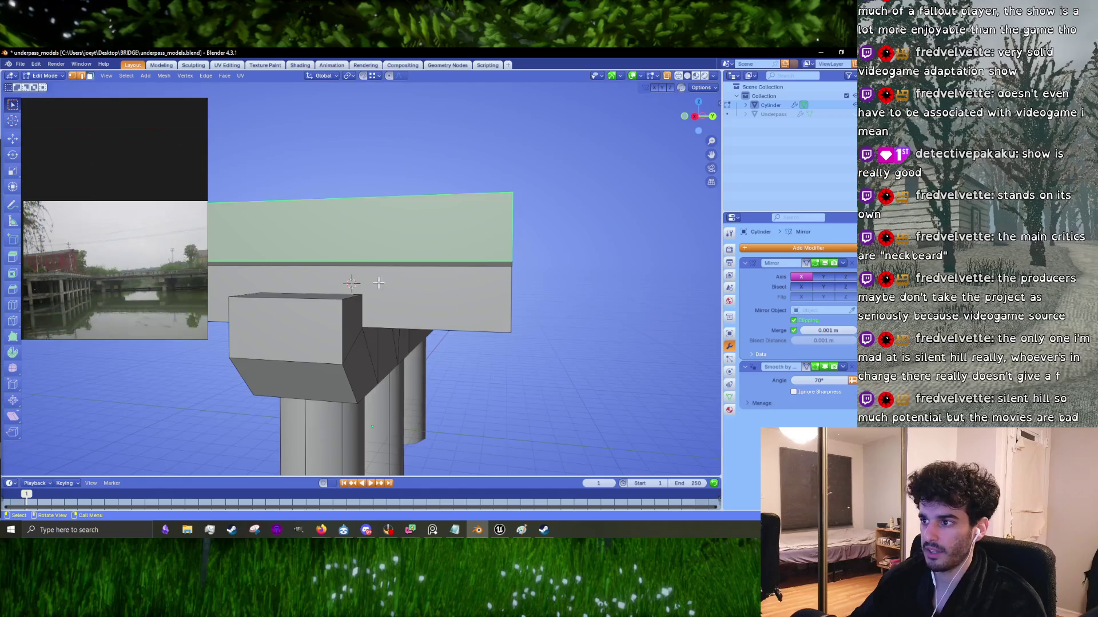
scroll(419, 285, "down", 5)
scroll(177, 293, "up", 2)
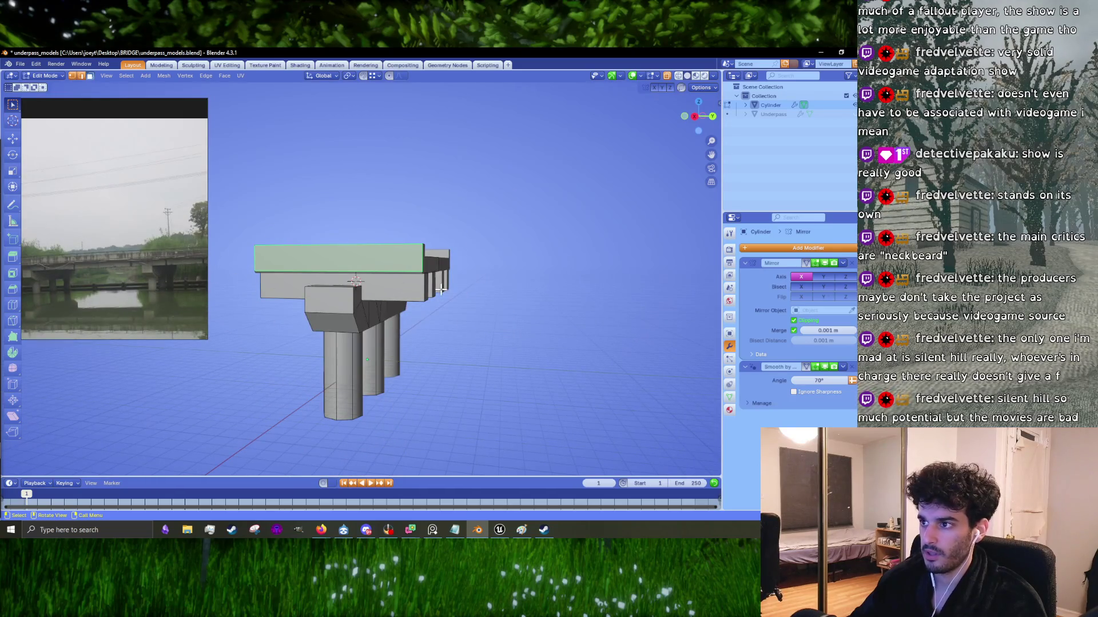
scroll(418, 288, "up", 2)
mouse_move(410, 274)
middle_mouse_down()
mouse_move(400, 337)
mouse_move(371, 343)
middle_mouse_up()
scroll(155, 262, "up", 2)
scroll(148, 255, "down", 2)
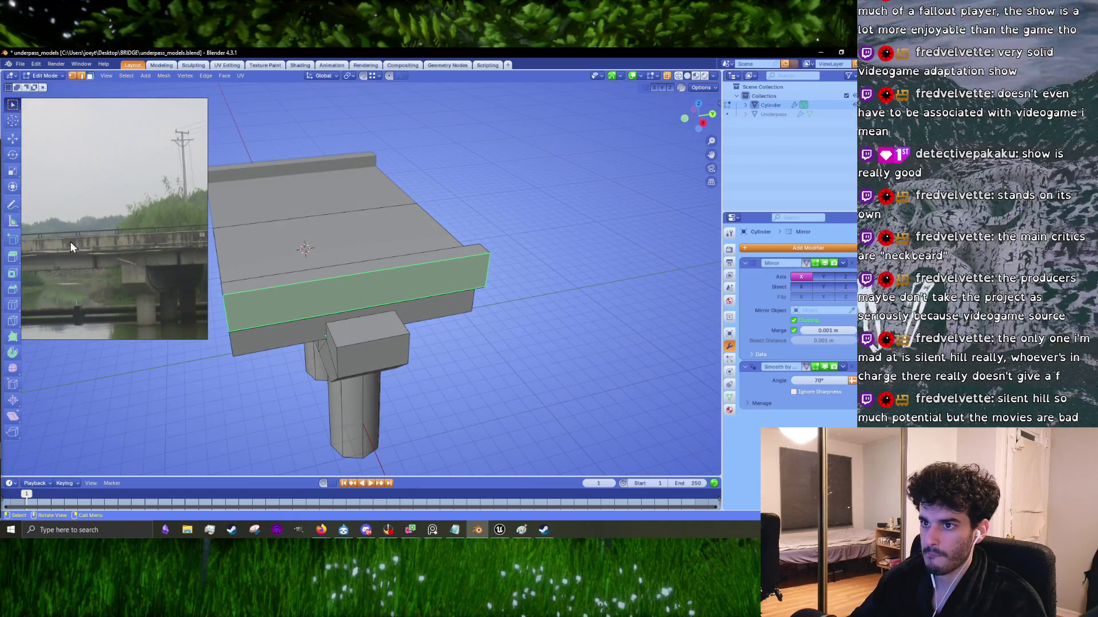
scroll(71, 242, "down", 1)
scroll(382, 252, "down", 1)
mouse_move(382, 252)
middle_mouse_down()
mouse_move(472, 257)
mouse_move(399, 259)
mouse_move(387, 221)
mouse_move(367, 233)
middle_mouse_up()
scroll(84, 191, "down", 2)
middle_click_drag(538, 270, 487, 270)
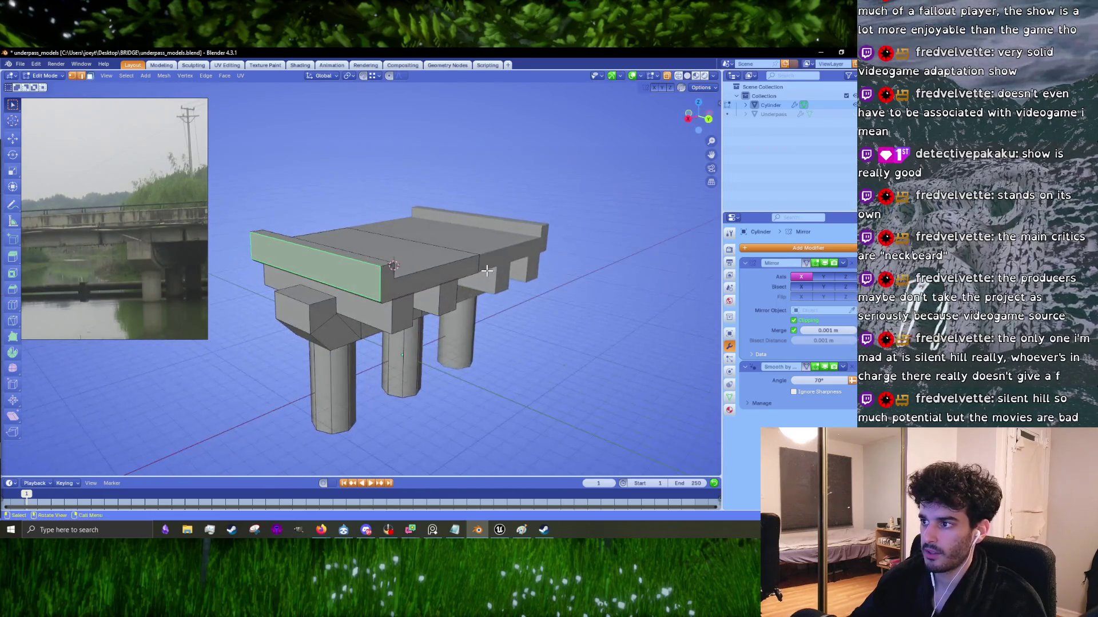
left_click(436, 282)
mouse_move(405, 307)
middle_mouse_down()
mouse_move(377, 285)
mouse_move(290, 281)
middle_mouse_up()
left_click(407, 298, "shift")
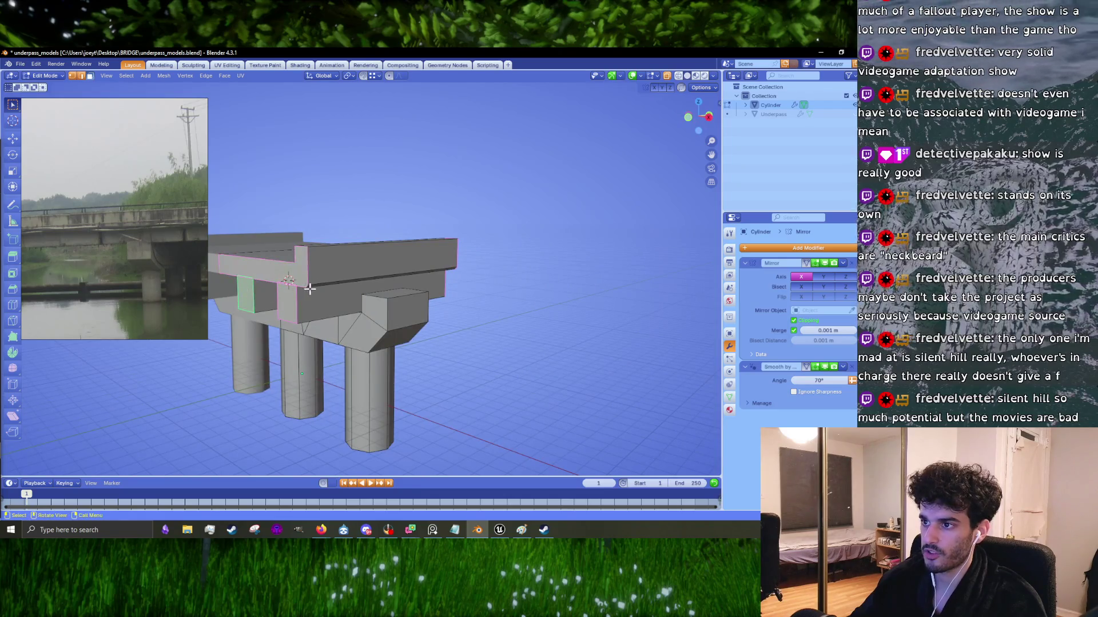
Step: Scale the selected deck faces along Y, stretching the slab 1.336 times
scroll(343, 289, "down", 5)
middle_click_drag(401, 303, 450, 320)
key("s")
key("x")
key("y")
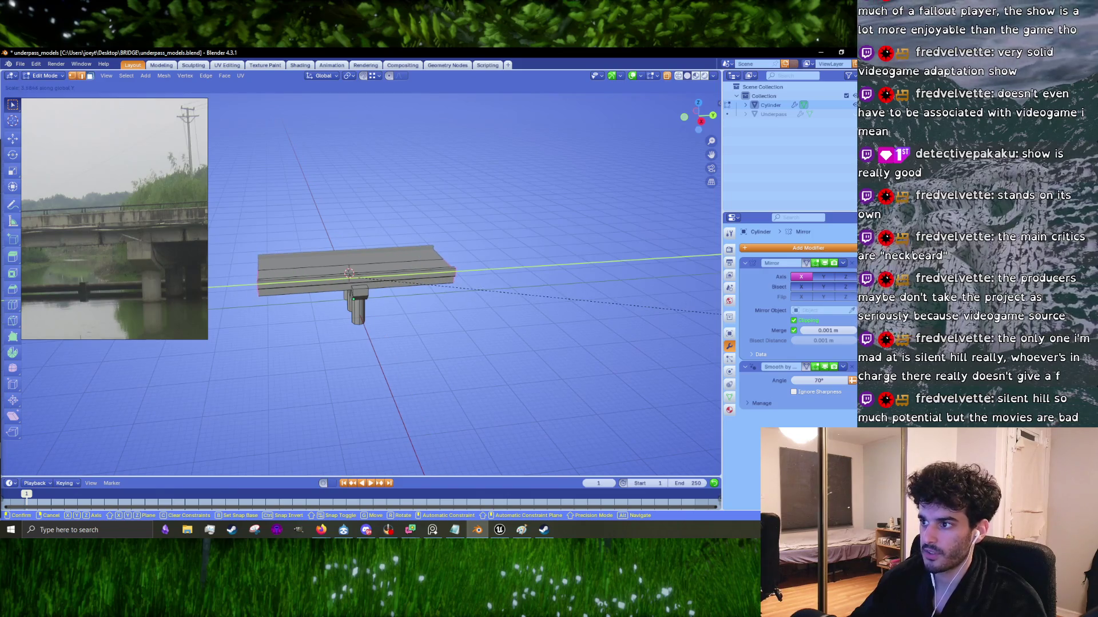
key("Return")
scroll(169, 231, "down", 1)
mouse_move(257, 257)
middle_mouse_down()
mouse_move(394, 294)
mouse_move(441, 335)
middle_mouse_up()
key("s")
key("y")
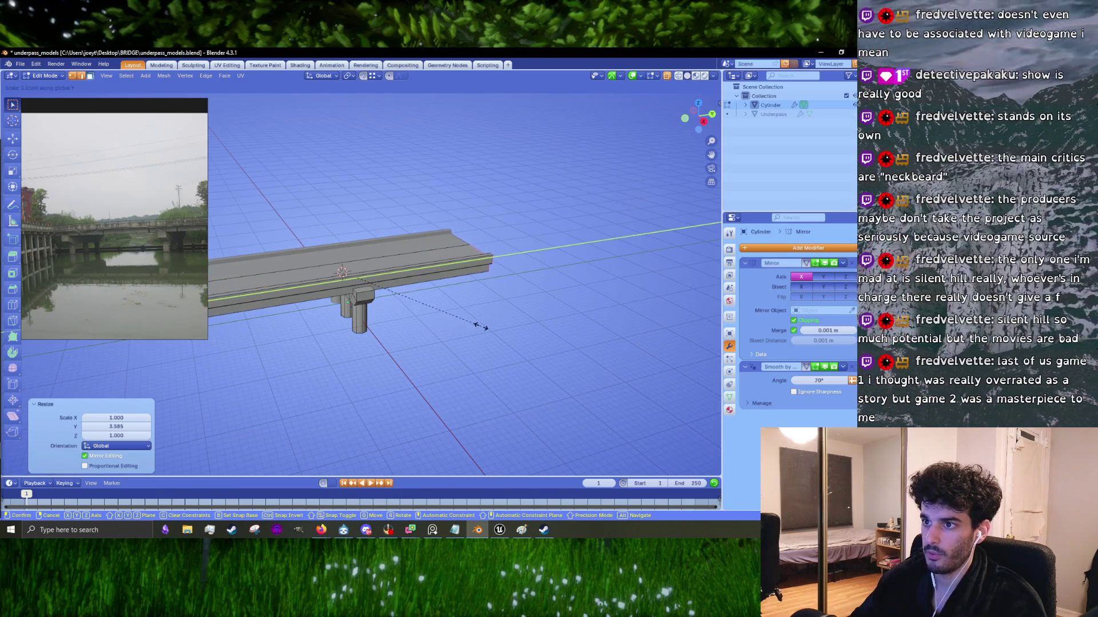
left_click(480, 323)
Step: Start another Y resize of the deck faces, then cancel it to keep the current length
left_click(99, 238)
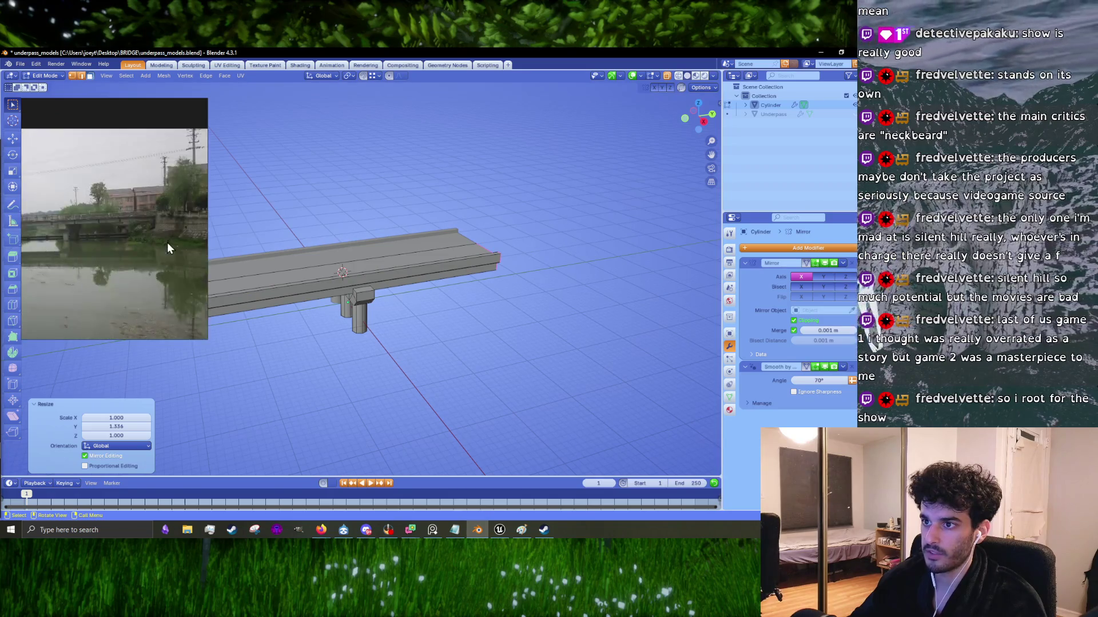
middle_click_drag(368, 279, 452, 258, "shift")
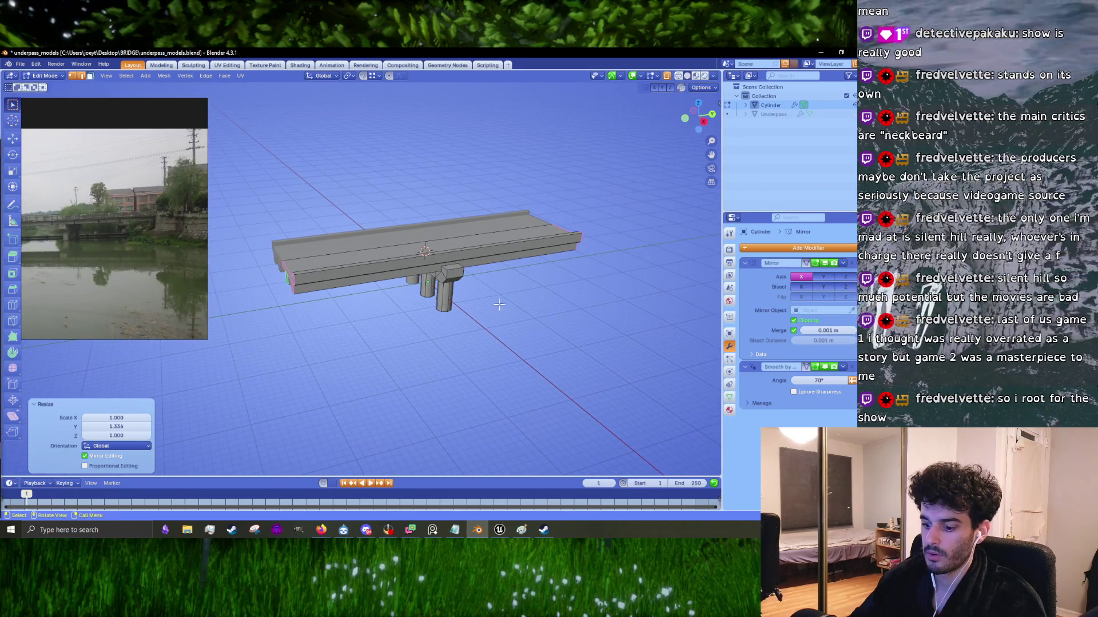
key("g")
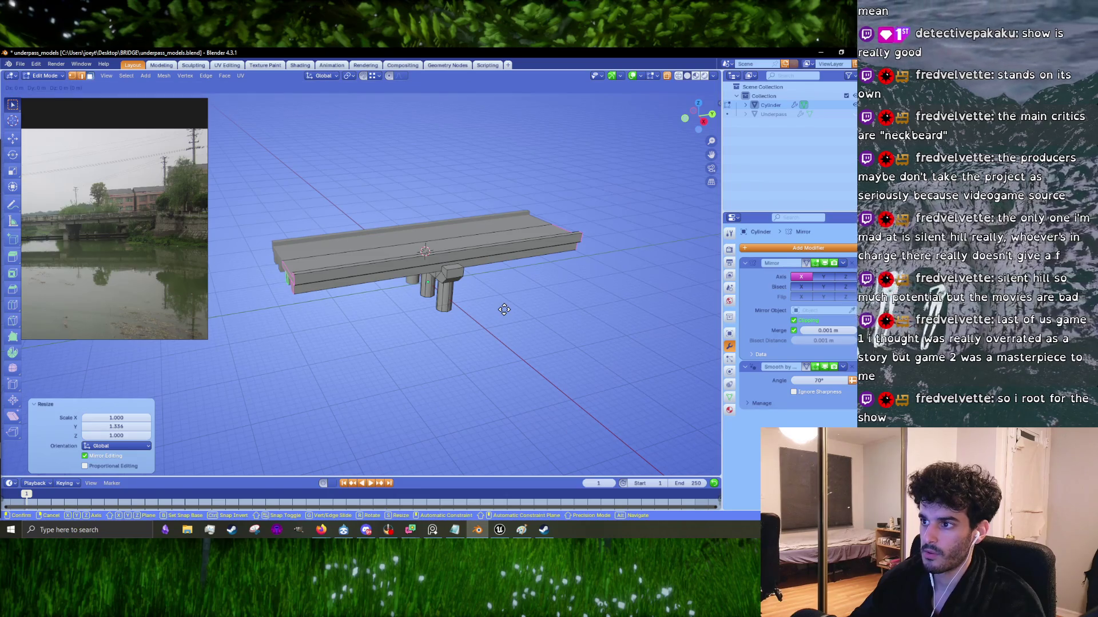
key("s")
key("y")
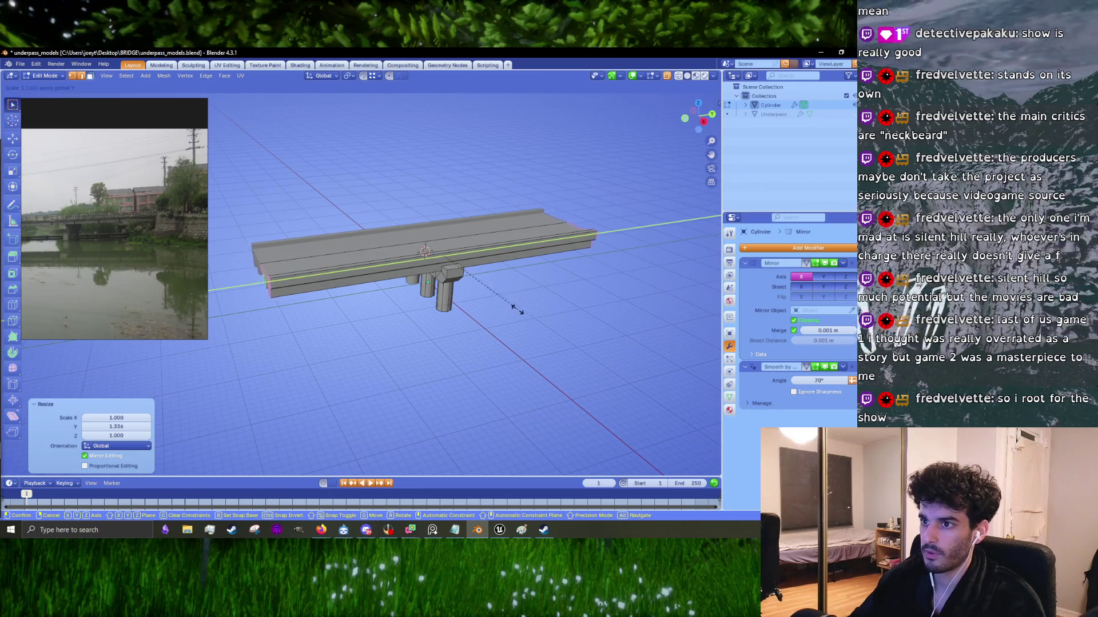
key("Escape")
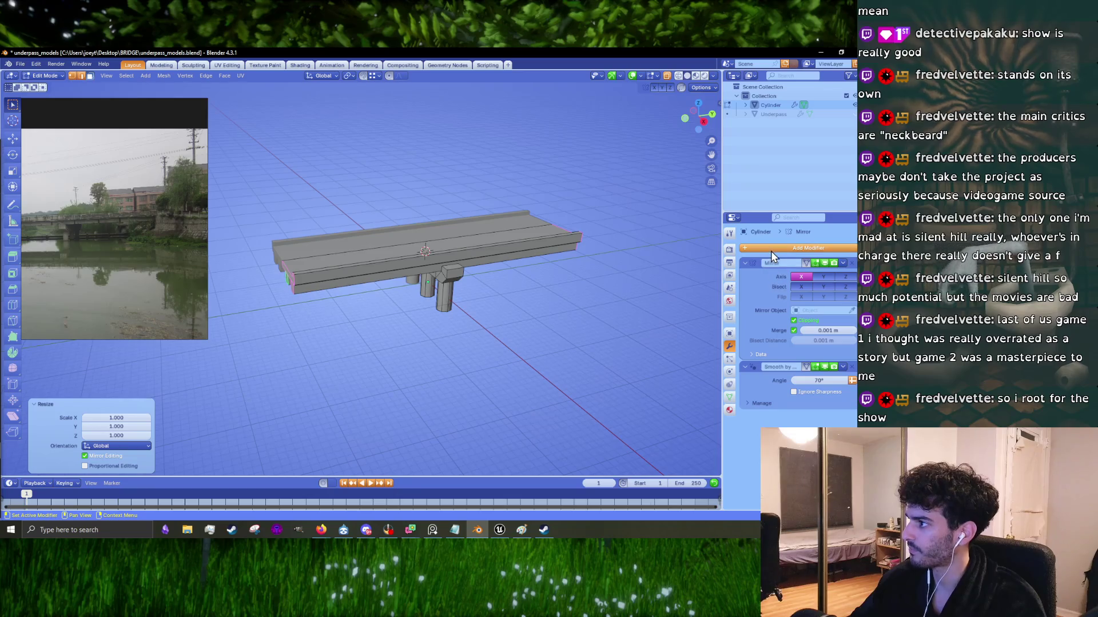
Step: Add an Array modifier with count 2, Relative Offset X set to 0 and an adjusted Y factor
left_click(770, 250)
mouse_move(760, 252)
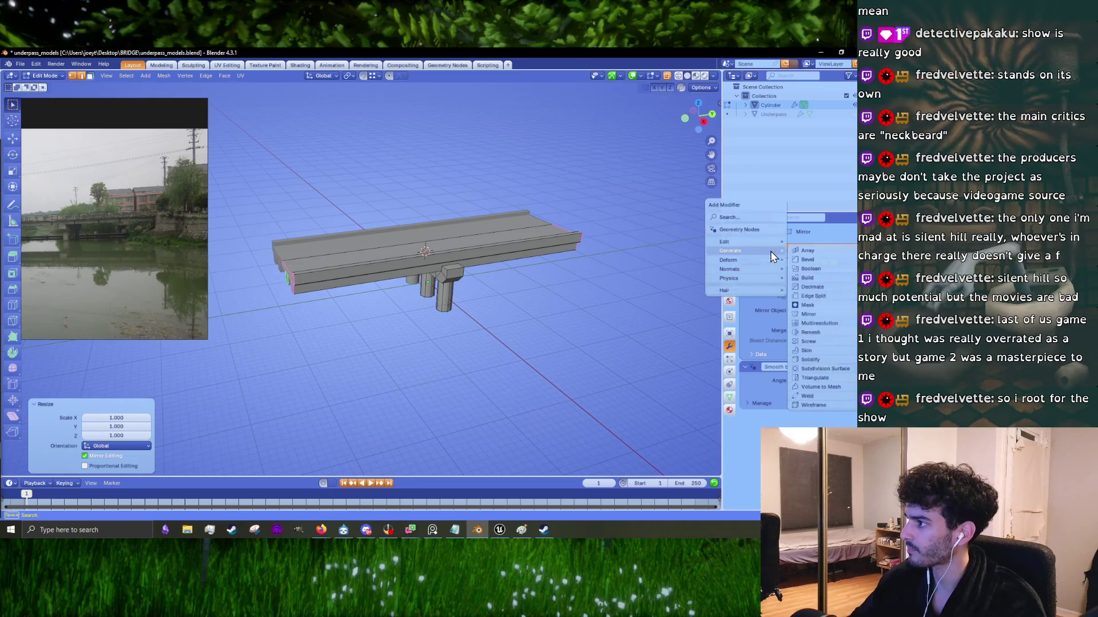
left_click(816, 251)
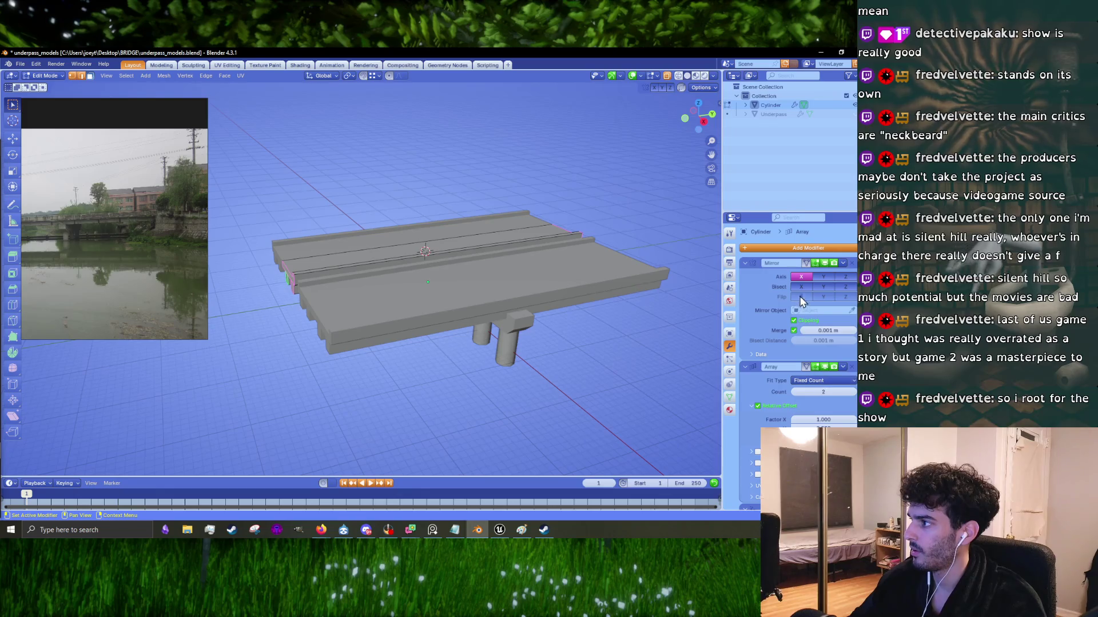
left_click(840, 426)
key("Return")
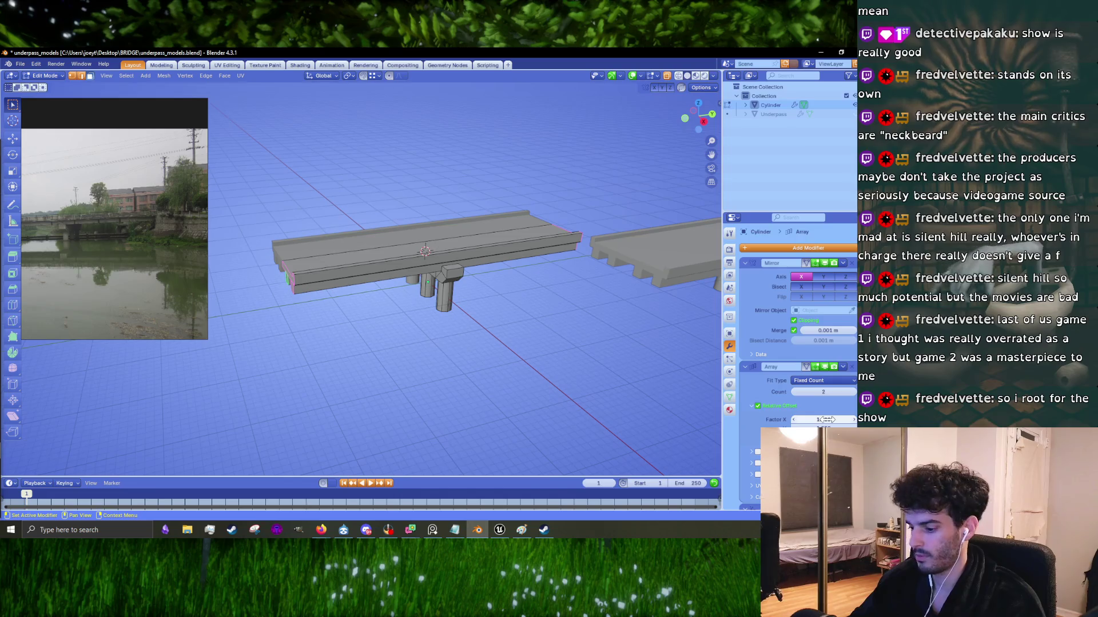
left_click(825, 420)
key("Return")
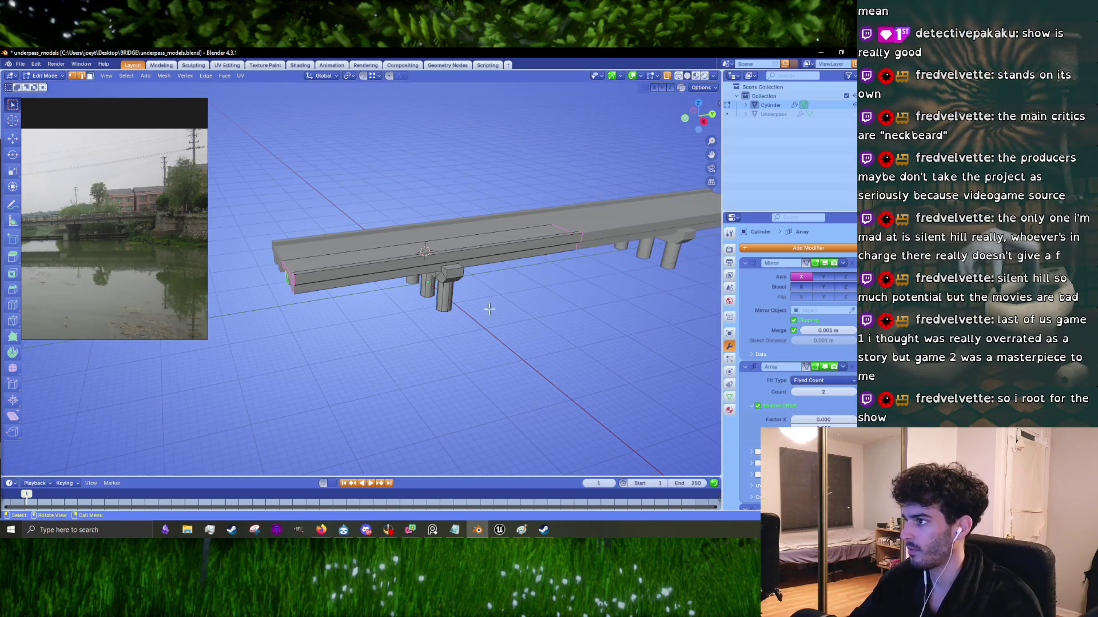
middle_click_drag(619, 294, 465, 290)
scroll(112, 200, "down", 1)
mouse_move(515, 254)
middle_mouse_down()
mouse_move(522, 282)
mouse_move(582, 301)
middle_mouse_up()
Step: In Right ortho view with X-ray on, box-select the beam faces and shrink them along Y
middle_click_drag(384, 319, 392, 297)
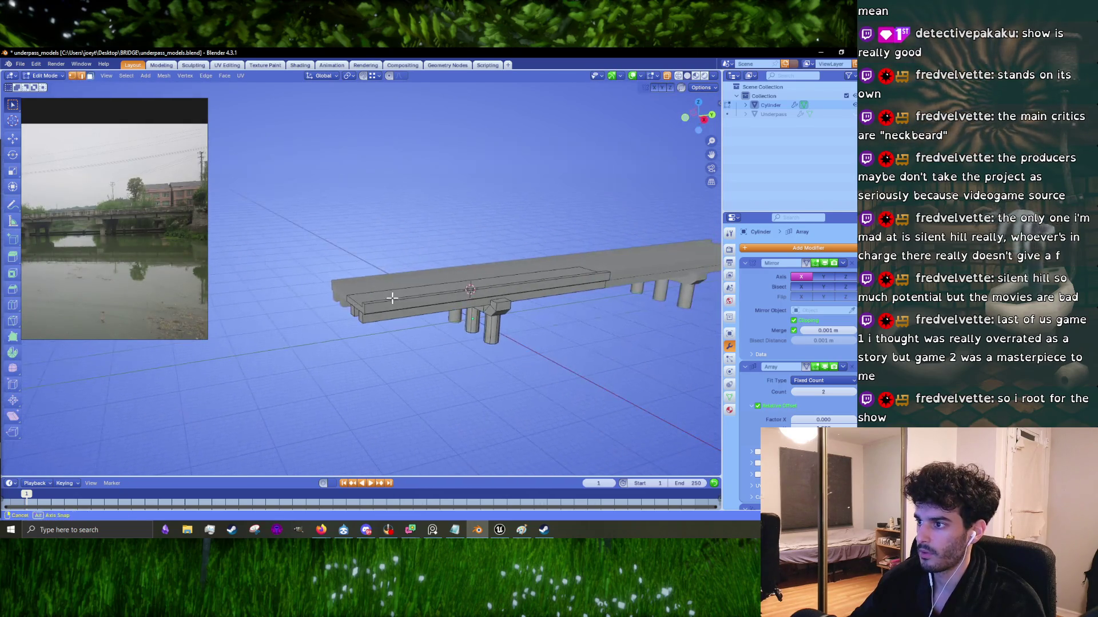
key("KP_3")
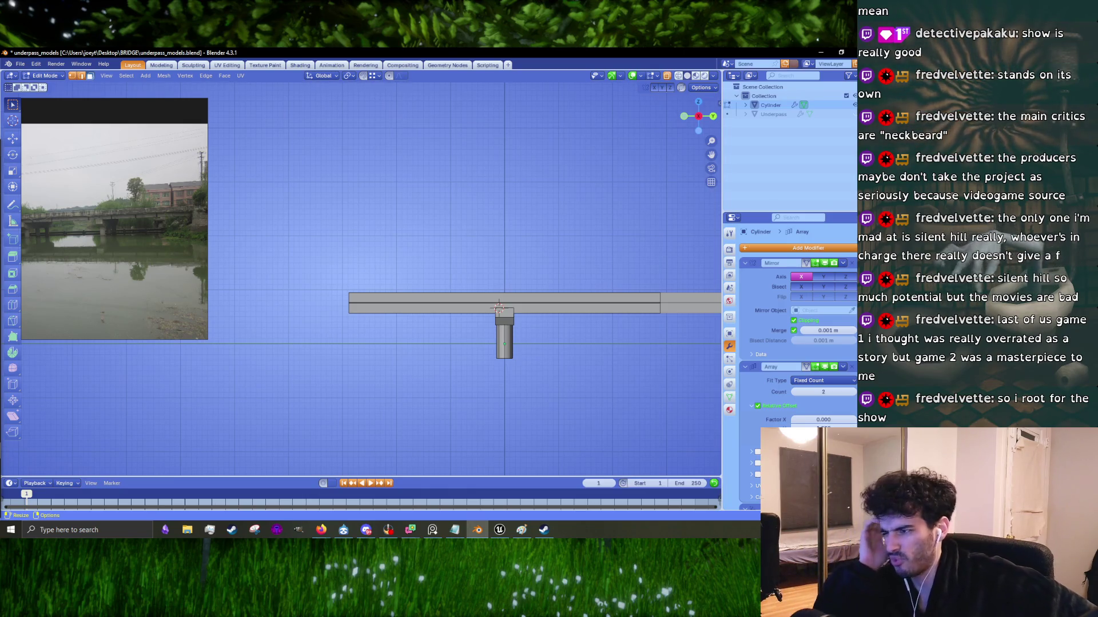
middle_click_drag(512, 356, 448, 339, "shift")
scroll(471, 359, "up", 1)
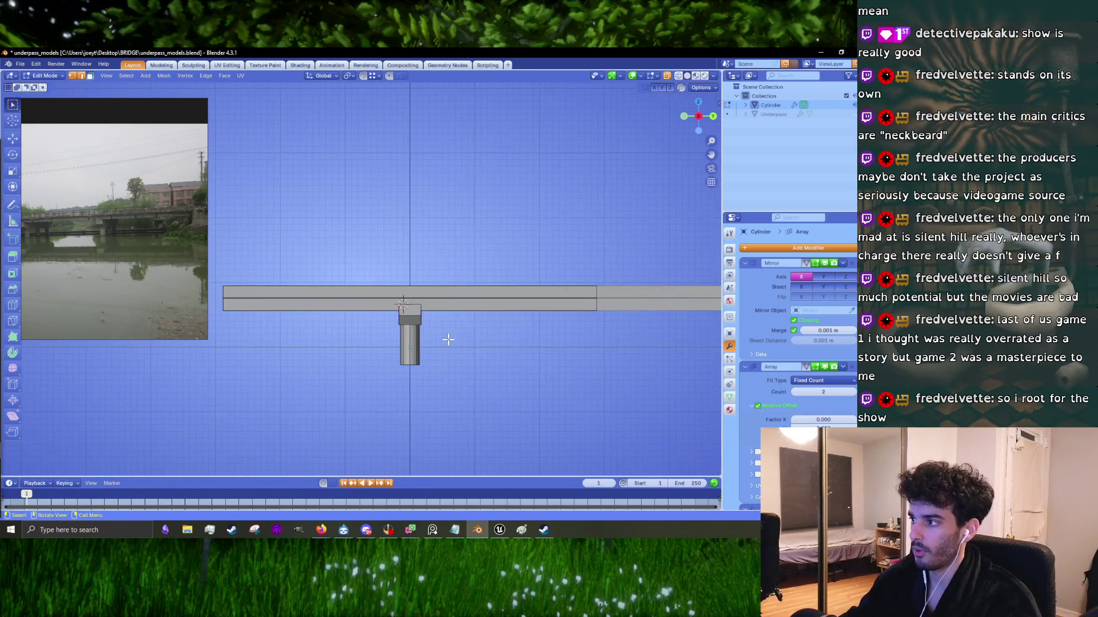
left_click(667, 77)
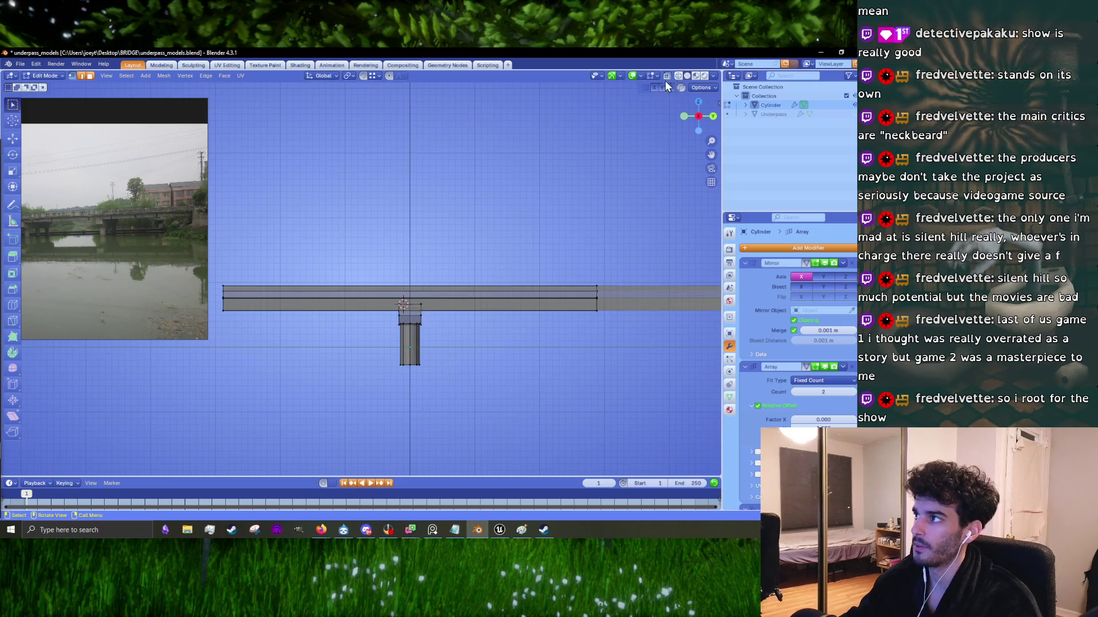
middle_click_drag(474, 335, 543, 335, "shift")
left_click(280, 298)
middle_click_drag(410, 321, 347, 321, "shift")
key("s")
key("x")
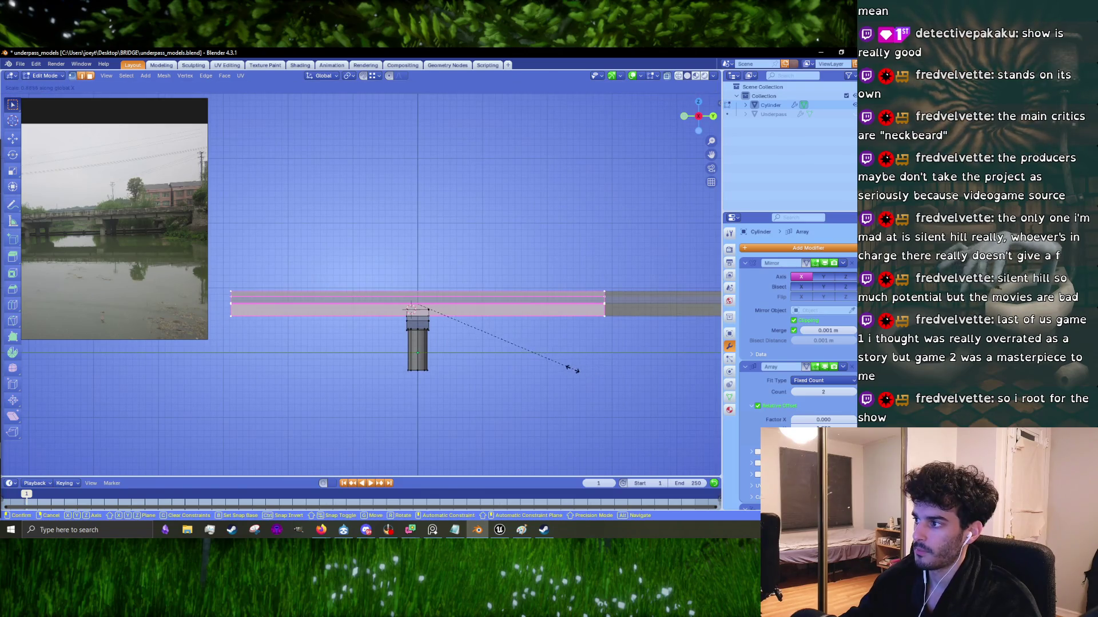
key("y")
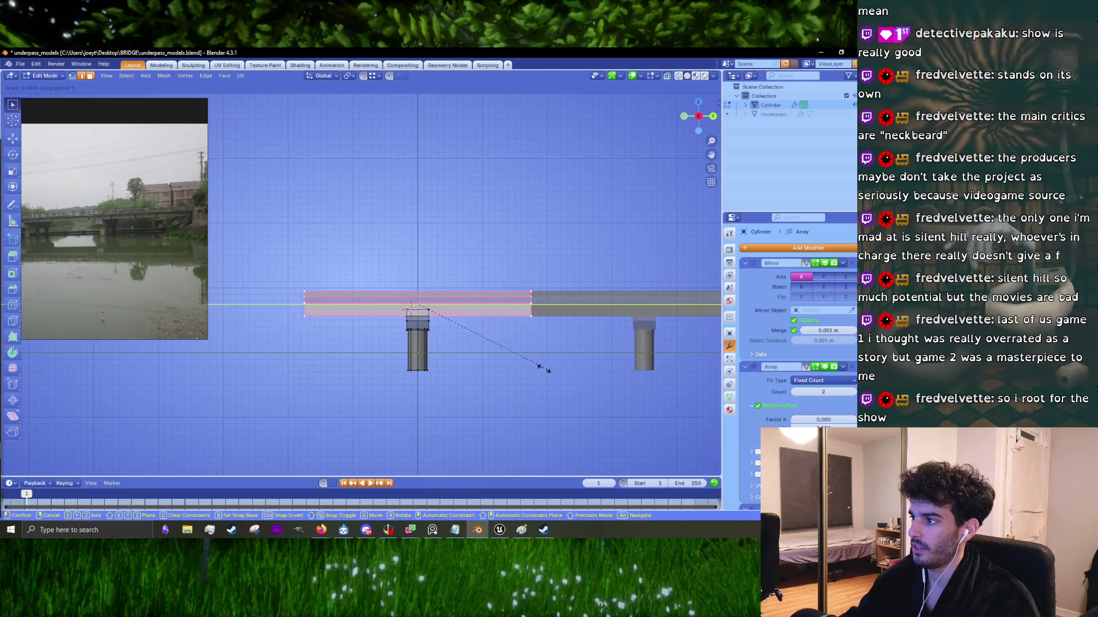
left_click(548, 363)
Step: Rescale the beam along Y to 0.611, then return to Object Mode and deselect
scroll(550, 302, "down", 2)
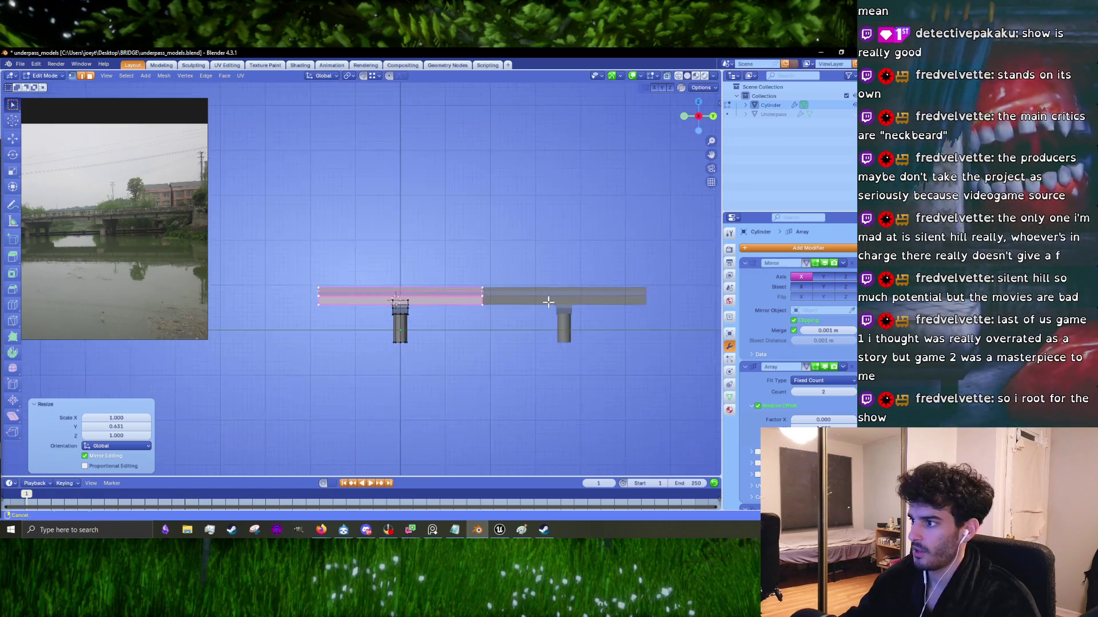
middle_click_drag(550, 302, 528, 302, "shift")
scroll(126, 205, "down", 1)
scroll(98, 219, "down", 1)
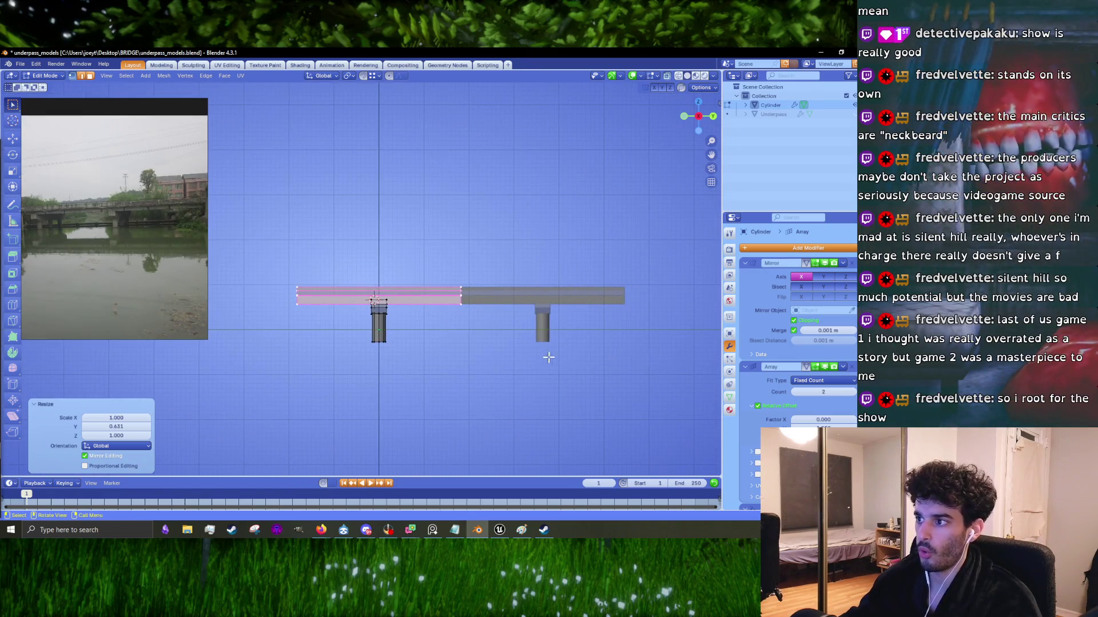
scroll(533, 352, "up", 2)
key("s")
key("y")
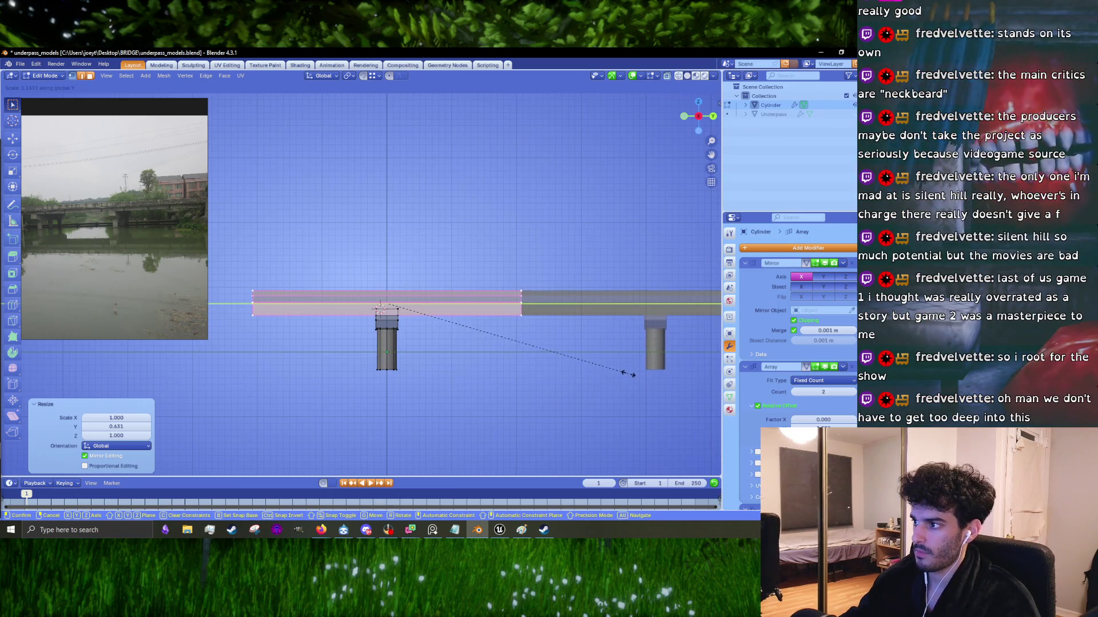
left_click(625, 372)
key("Tab")
mouse_move(625, 373)
middle_mouse_down()
mouse_move(463, 357)
mouse_move(534, 369)
mouse_move(475, 409)
mouse_move(440, 349)
mouse_move(548, 315)
mouse_move(527, 327)
mouse_move(632, 318)
mouse_move(594, 350)
middle_mouse_up()
left_click(482, 409)
scroll(145, 179, "up", 4)
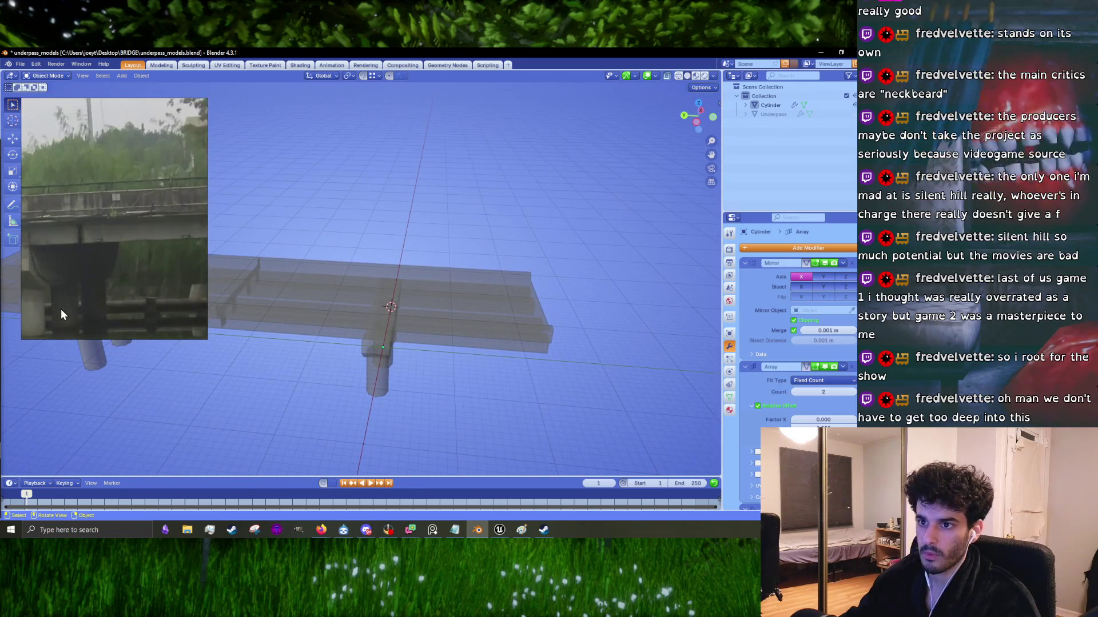
Step: Select the bridge and begin renaming the Cylinder object to Wide_Underpass in the Outliner
left_click(60, 289)
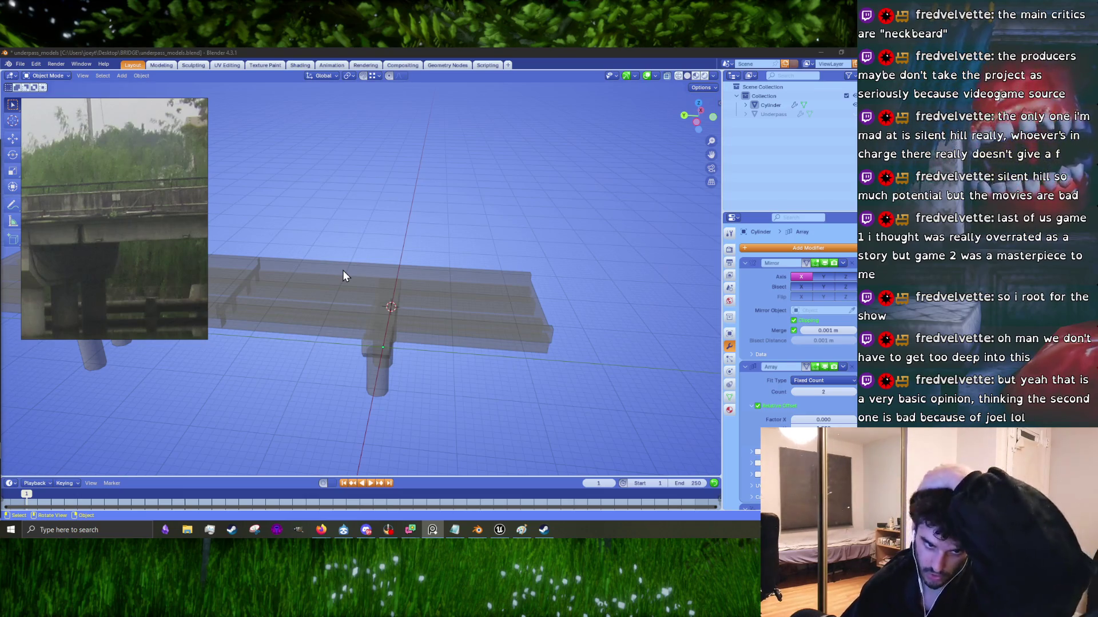
left_click(378, 310)
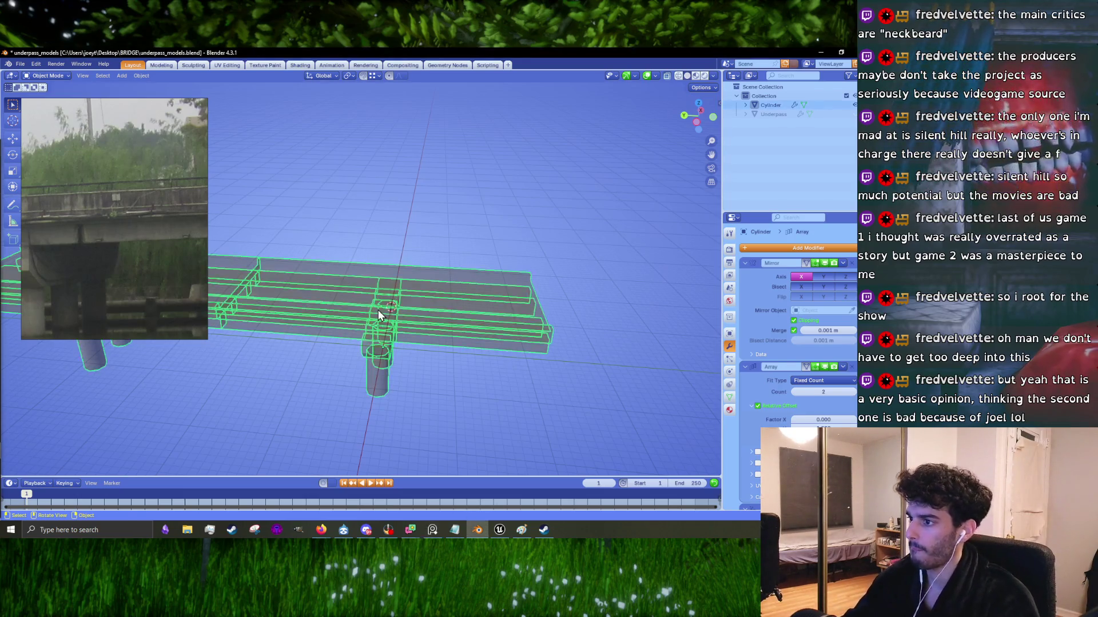
middle_click_drag(332, 349, 517, 265)
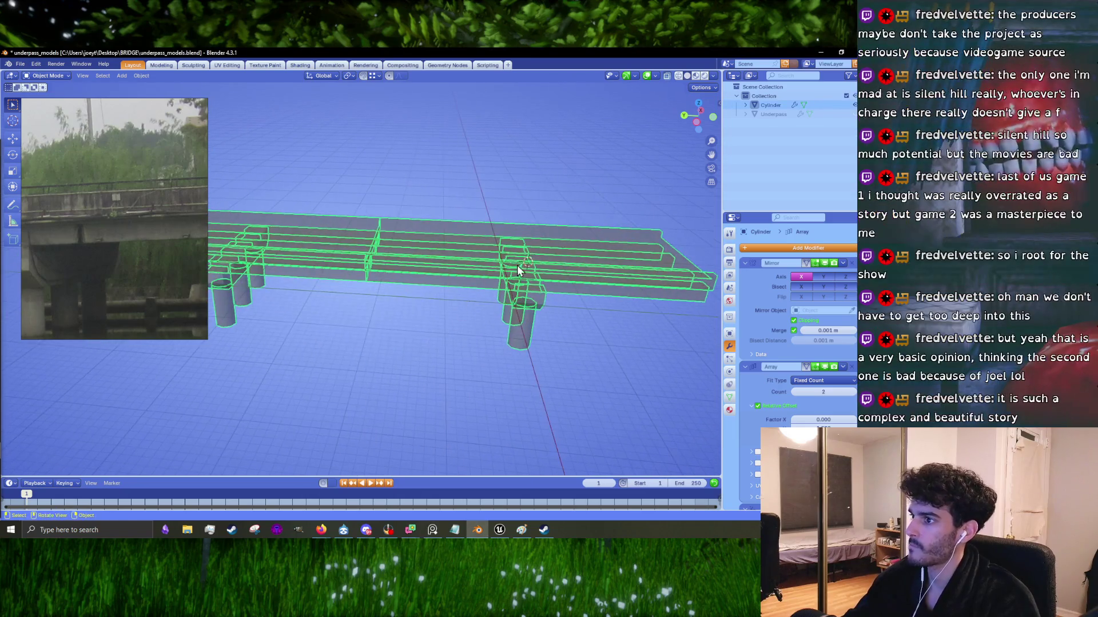
double_click(770, 107)
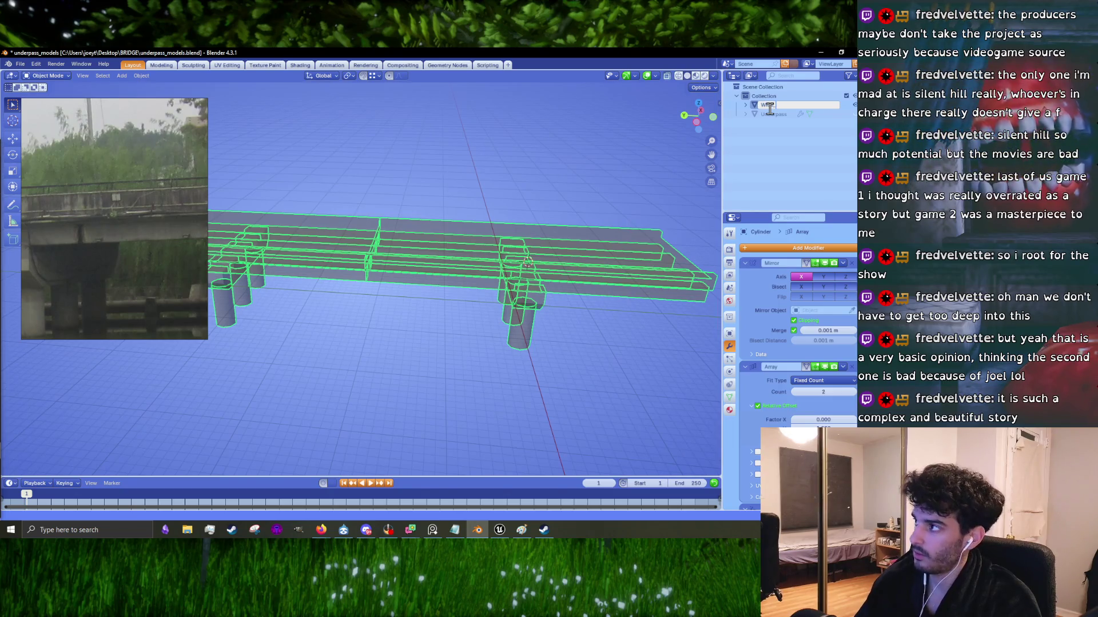
type("de_Underpass")
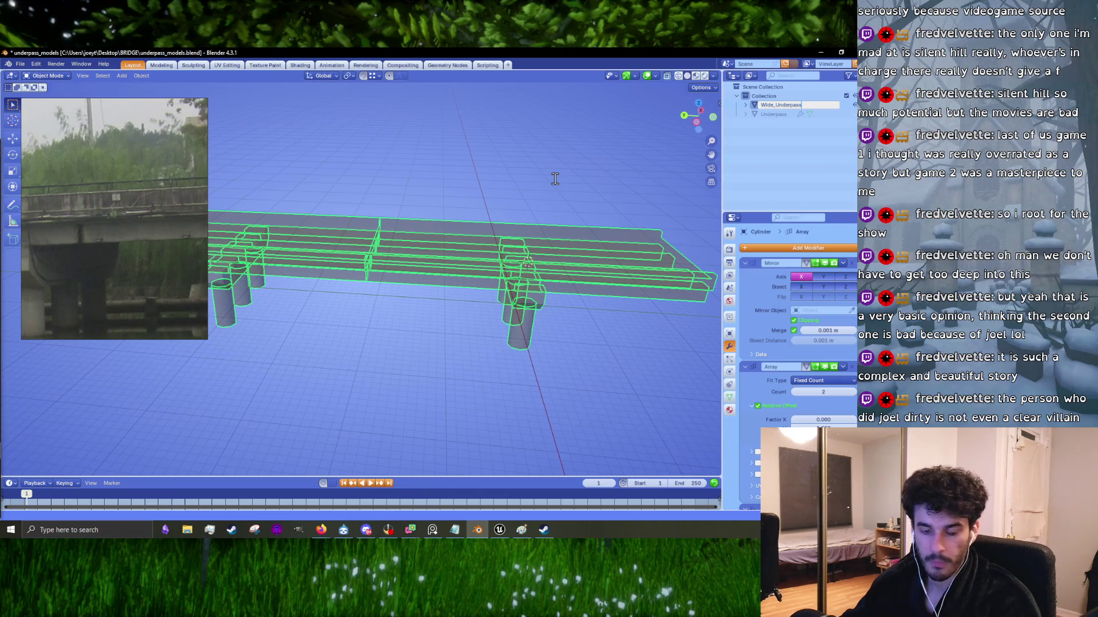
Step: Confirm the Wide_Underpass name and enter Edit Mode on the bridge mesh
key("Return")
scroll(351, 269, "up", 8)
mouse_move(351, 270)
middle_mouse_down()
mouse_move(424, 259)
mouse_move(422, 299)
mouse_move(461, 298)
middle_mouse_up()
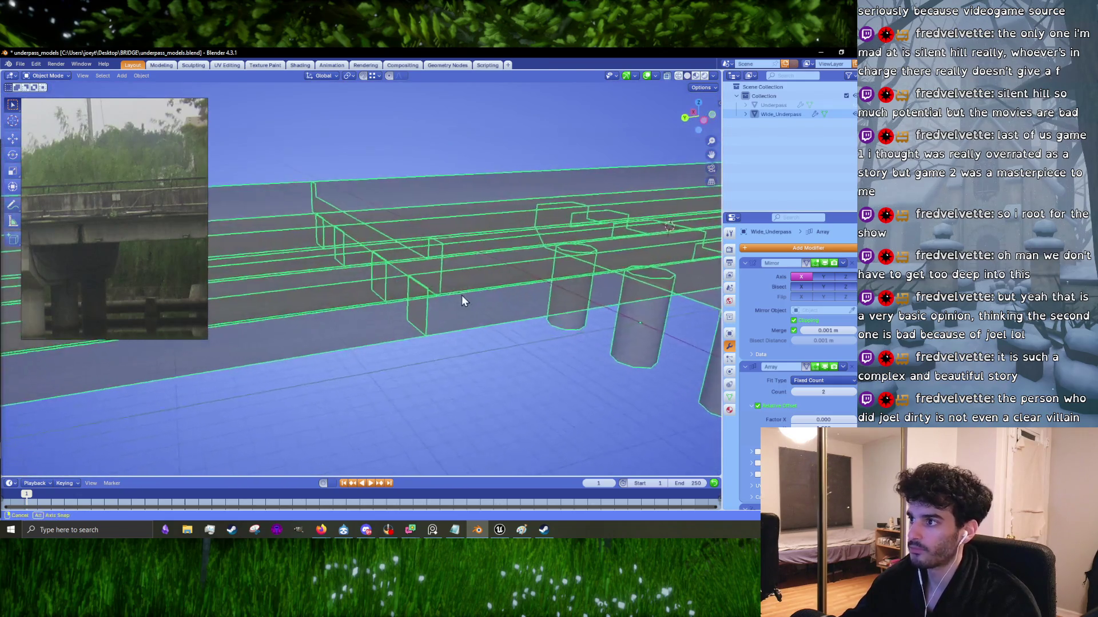
key("Tab")
scroll(355, 289, "down", 5)
mouse_move(355, 289)
middle_mouse_down()
mouse_move(475, 265)
mouse_move(317, 280)
mouse_move(405, 245)
mouse_move(435, 245)
middle_mouse_up()
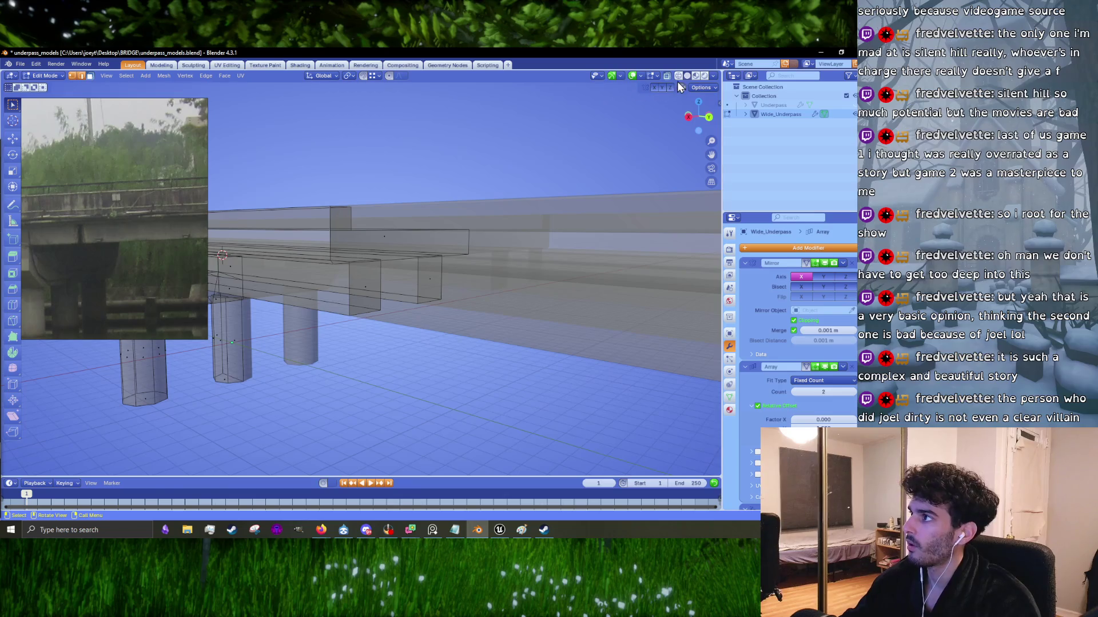
Step: Delete the L-shaped deck face and two neighbouring faces
left_click(385, 237)
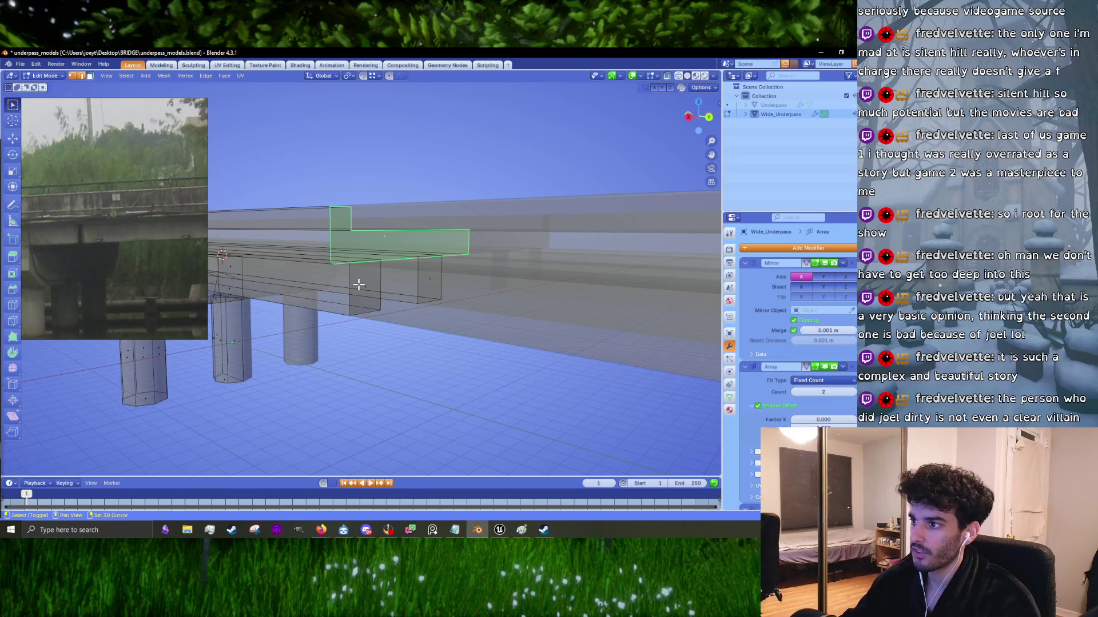
left_click(358, 284, "shift")
left_click(427, 274, "shift")
key("x")
left_click(428, 274)
key("Tab")
mouse_move(427, 273)
middle_mouse_down()
mouse_move(497, 275)
mouse_move(454, 290)
mouse_move(472, 287)
mouse_move(411, 287)
mouse_move(545, 304)
mouse_move(513, 311)
mouse_move(579, 293)
mouse_move(612, 248)
mouse_move(639, 235)
mouse_move(265, 301)
mouse_move(440, 329)
middle_mouse_up()
Step: With X-ray off, delete the slab's front face and unneeded pier faces
key("Tab")
key("Tab")
key("Tab")
key("alt+z")
left_click(668, 76)
left_click(458, 322)
left_click(492, 366, "shift")
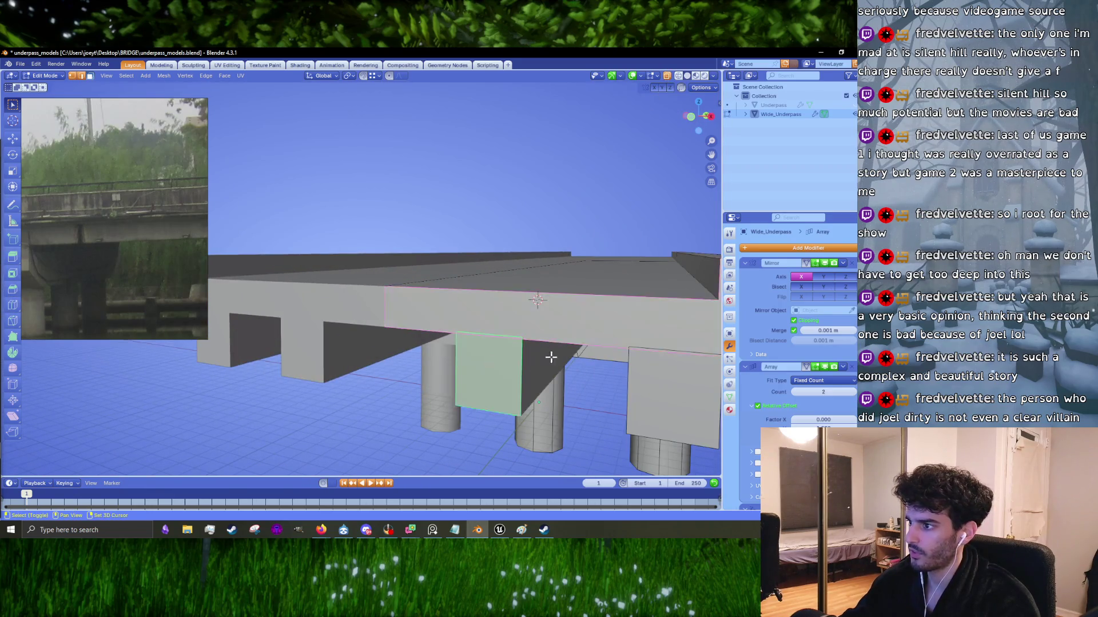
middle_click_drag(544, 359, 431, 314)
left_click(353, 294)
key("x")
left_click(352, 294)
Step: Check the deck and second pier from below, then return to Object Mode
scroll(359, 293, "down", 3)
mouse_move(359, 293)
middle_mouse_down()
mouse_move(380, 312)
mouse_move(515, 282)
mouse_move(332, 283)
middle_mouse_up()
middle_click_drag(395, 284, 548, 358)
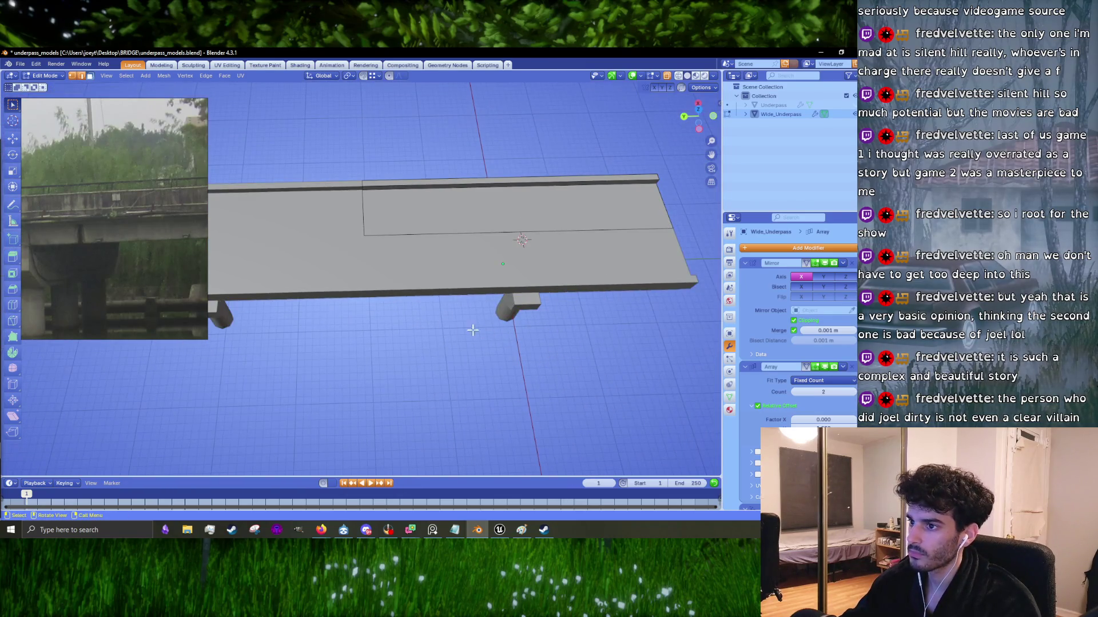
middle_click_drag(483, 331, 431, 291)
key("Tab")
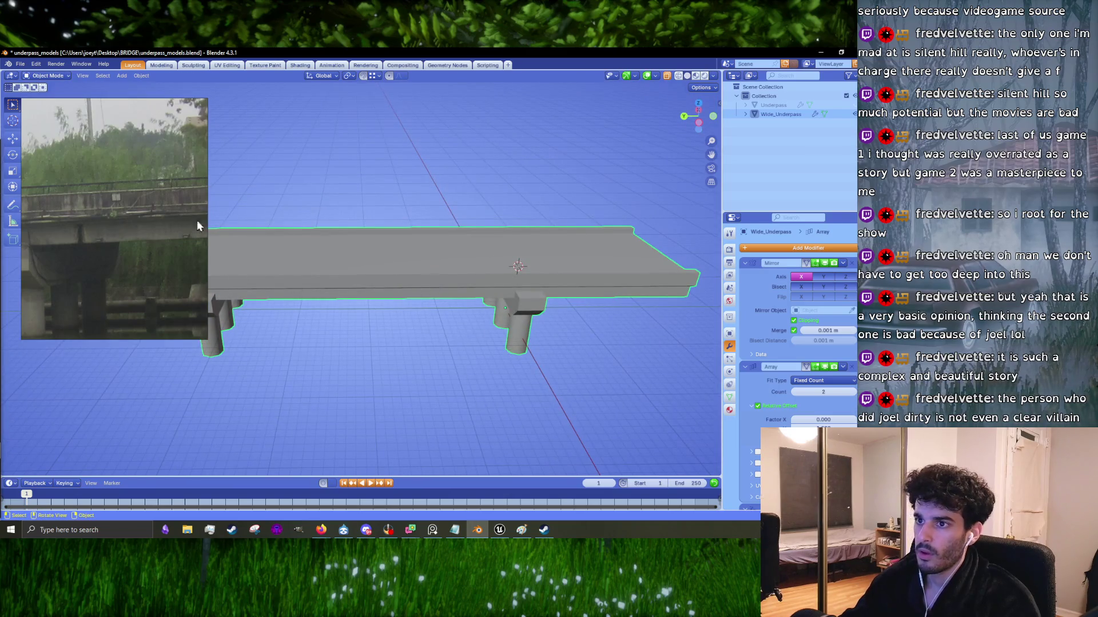
mouse_move(303, 265)
middle_mouse_down()
mouse_move(377, 276)
mouse_move(328, 247)
mouse_move(345, 258)
middle_mouse_up()
Step: Export the bridge as Wide_Underpass.fbx to the BRIDGE folder and minimize Blender
left_click(20, 64)
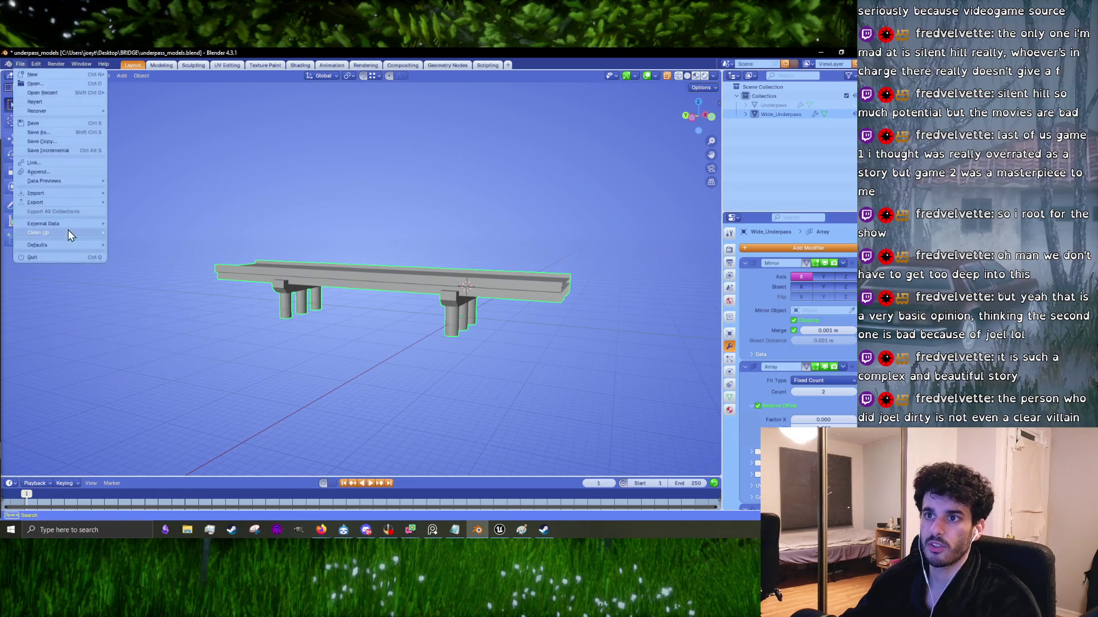
mouse_move(52, 197)
left_click(167, 283)
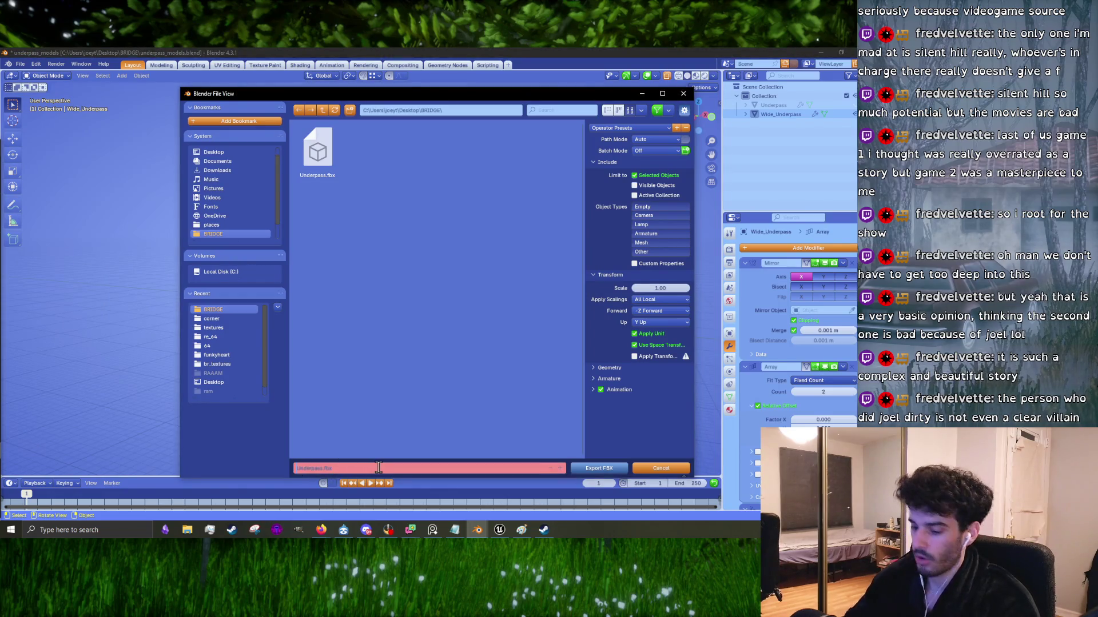
type("Wide_")
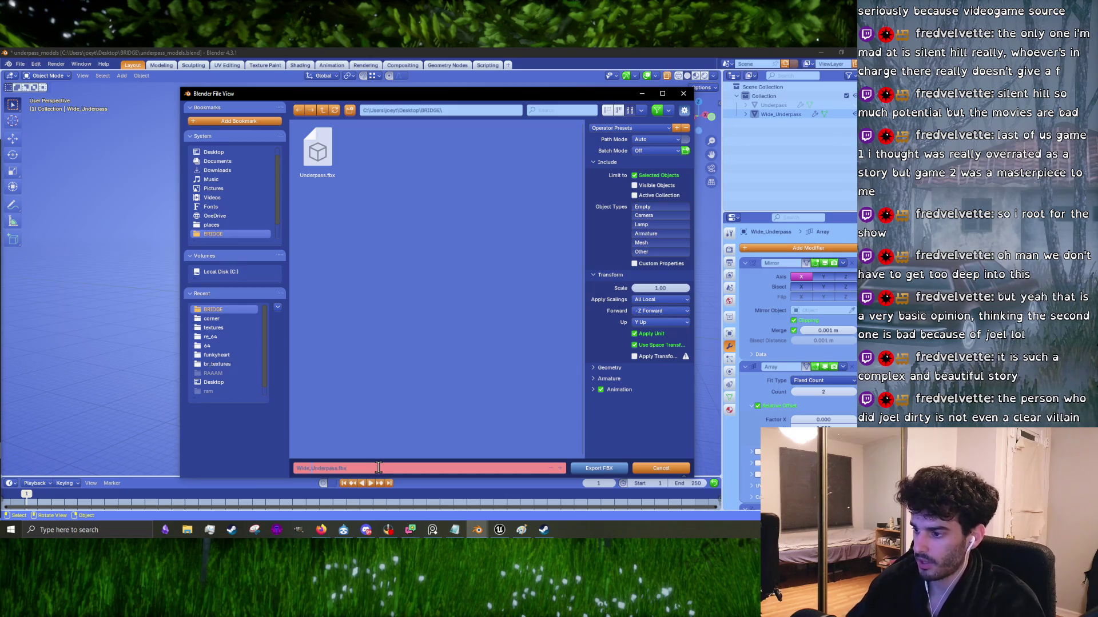
left_click(620, 470)
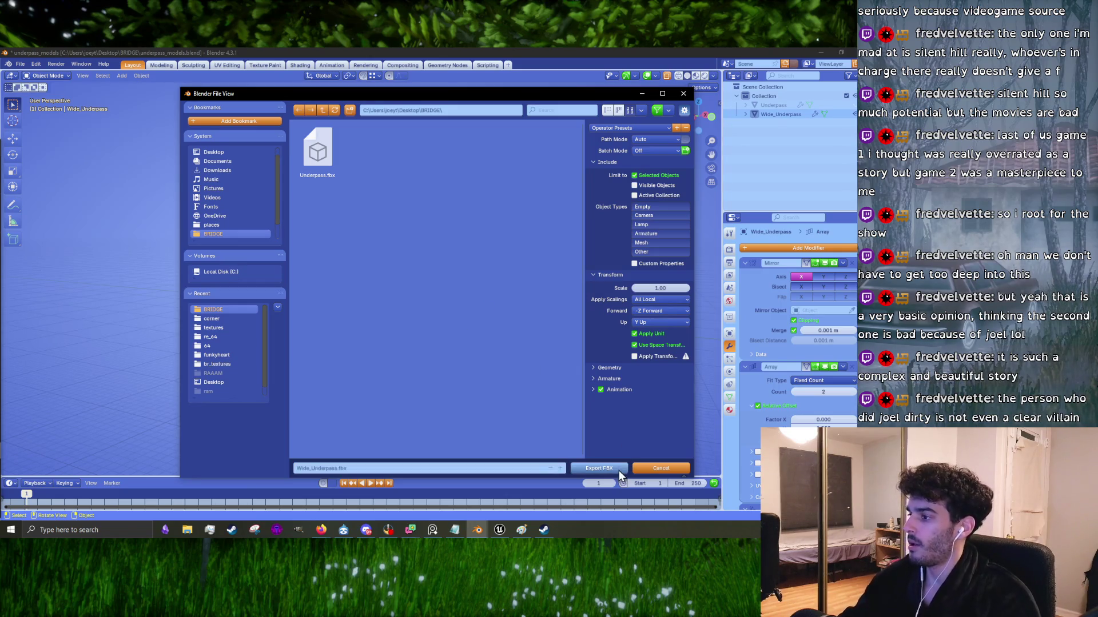
left_click(821, 53)
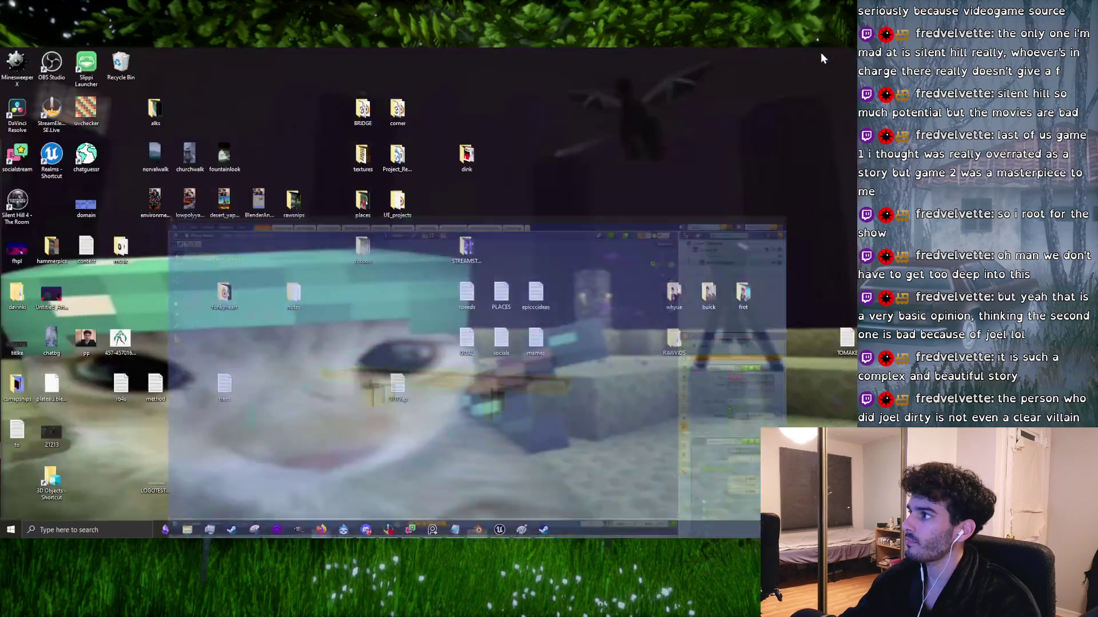
Step: Restore Unreal, open Buildings_Props > Models, and pick Wide_Underpass from BRIDGE to import
left_click(499, 532)
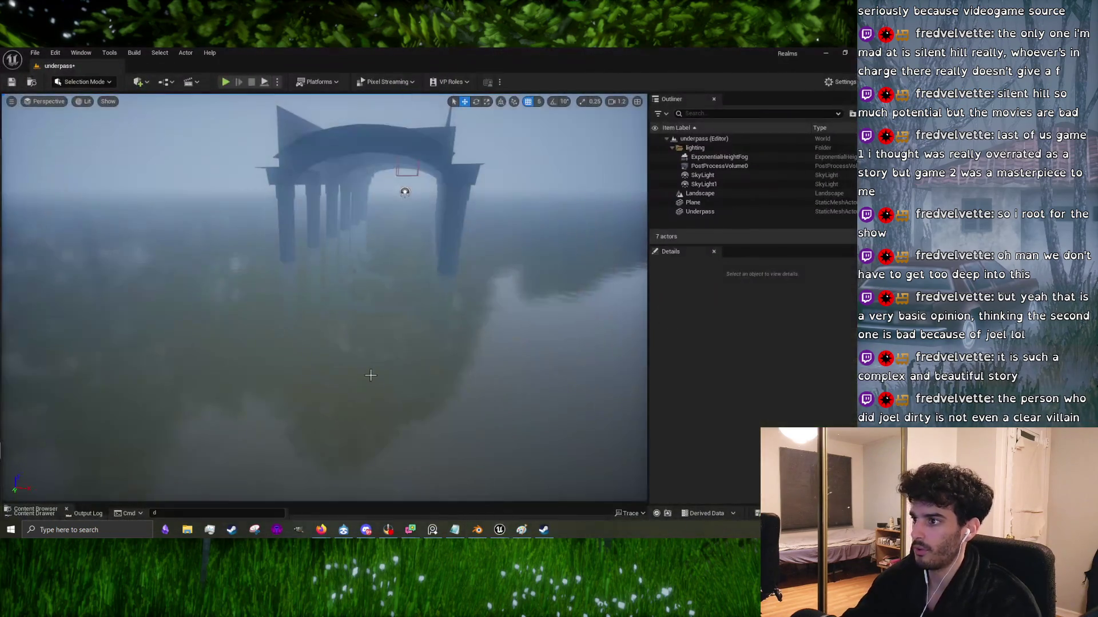
left_click_drag(295, 500, 344, 328)
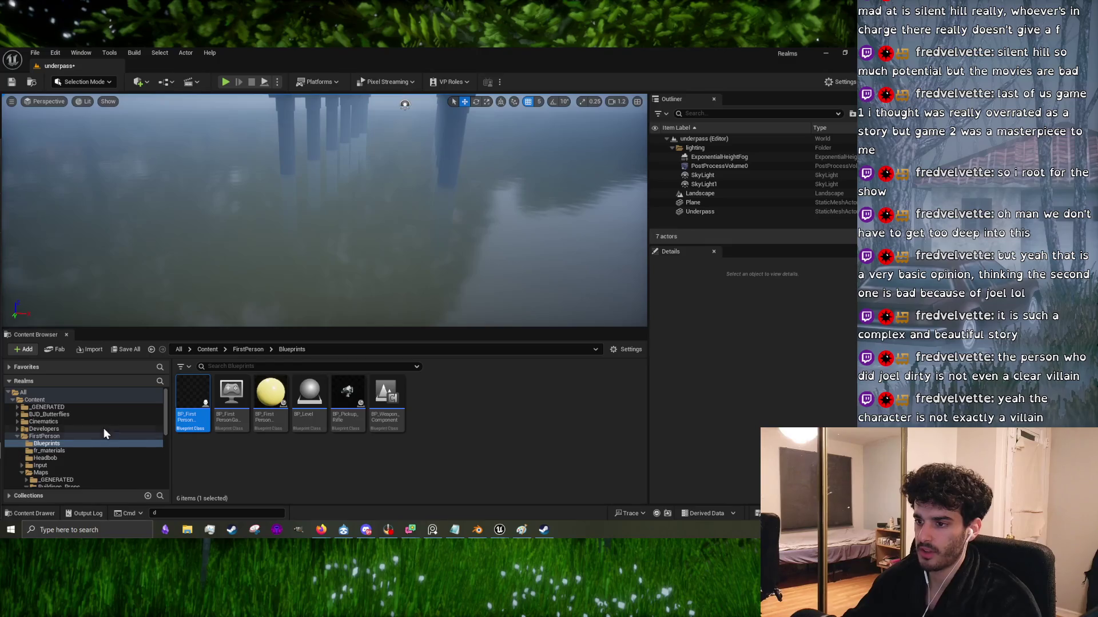
scroll(91, 452, "down", 2)
left_click(58, 458)
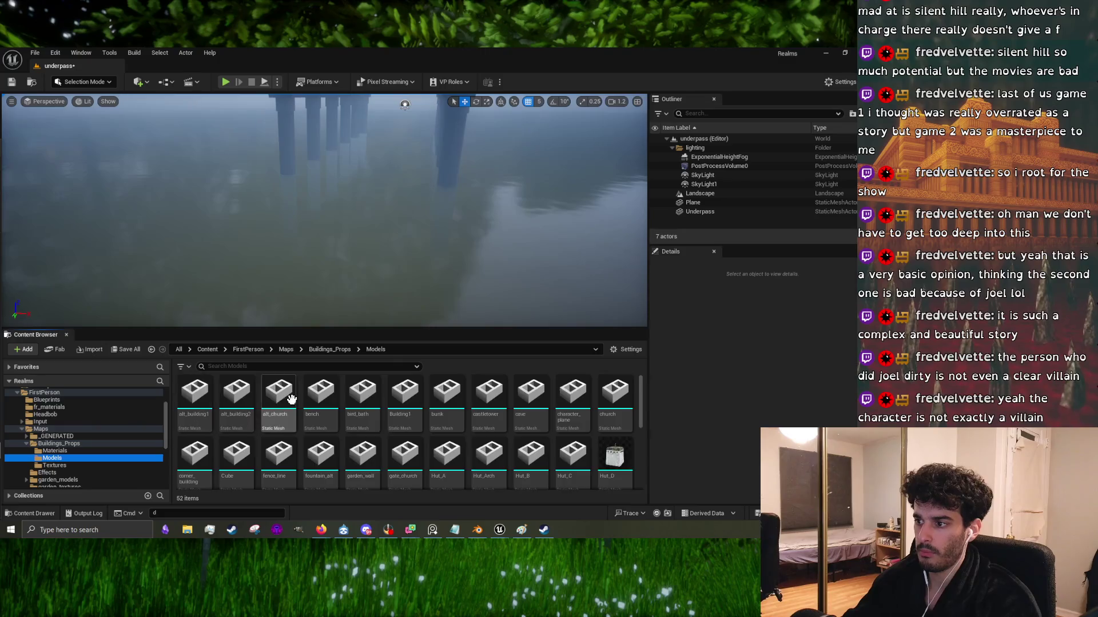
scroll(291, 399, "down", 3)
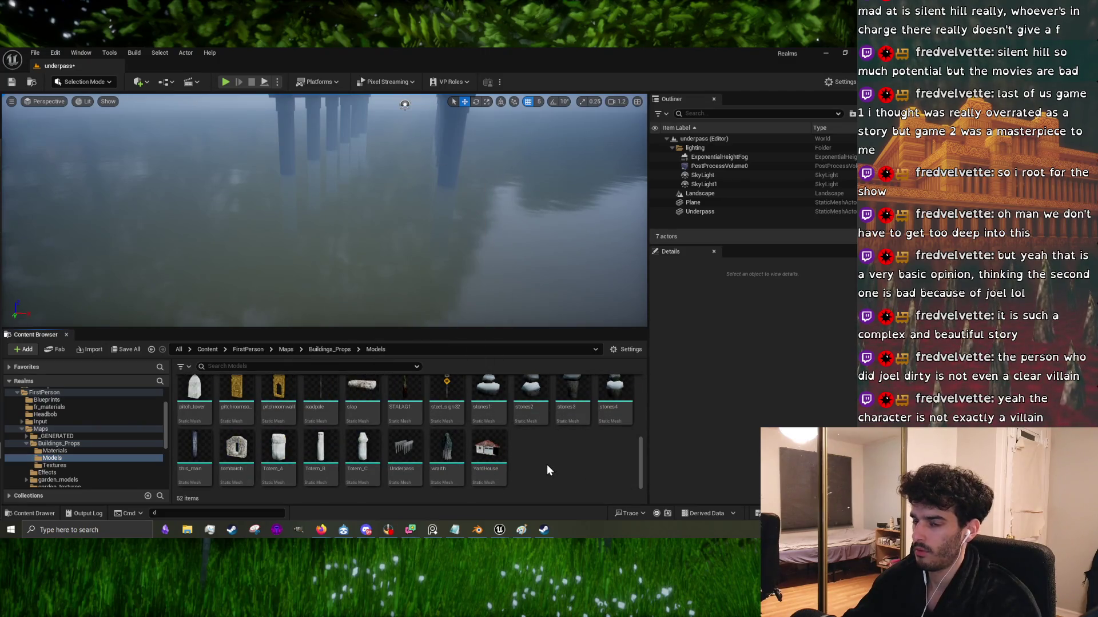
right_click(547, 464)
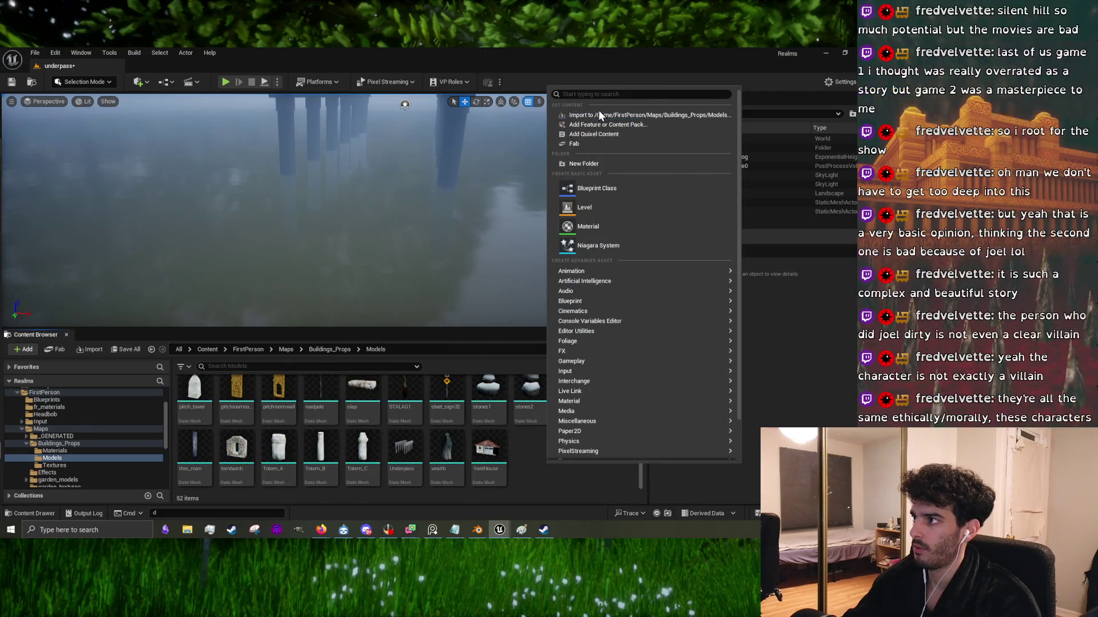
left_click(598, 114)
left_click(425, 227)
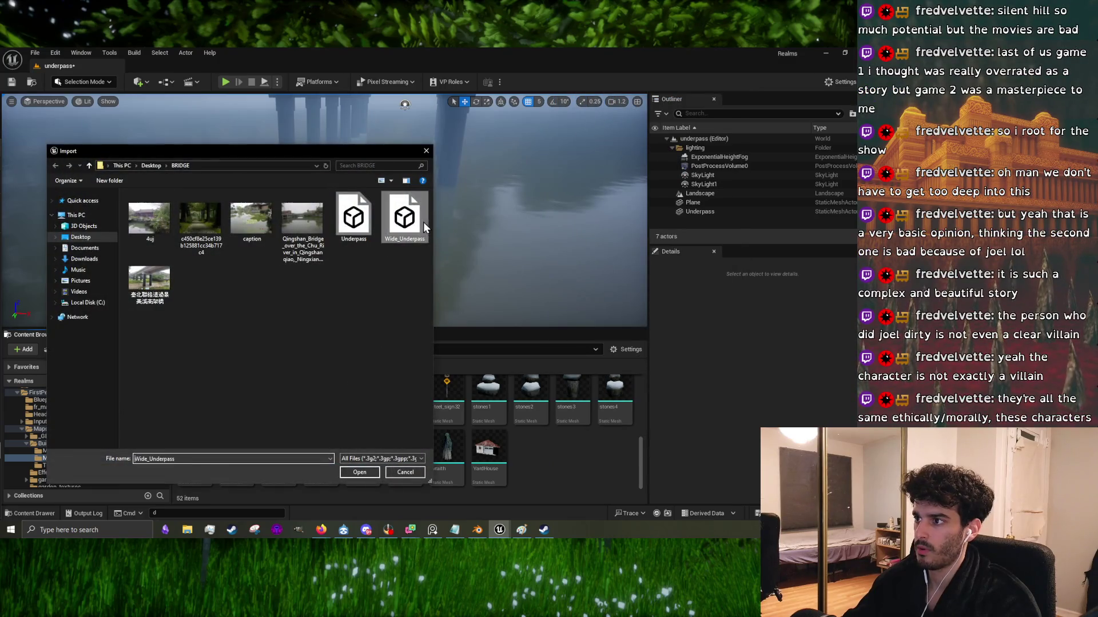
Step: Import Wide_Underpass.fbx with default settings and open the new static mesh
left_click(365, 470)
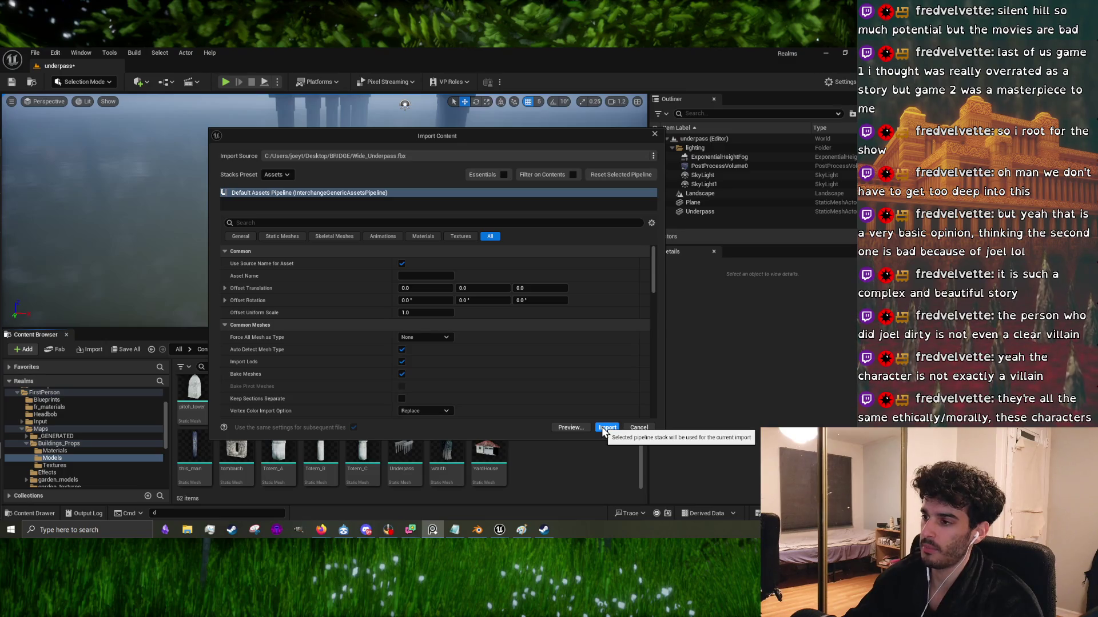
left_click(602, 426)
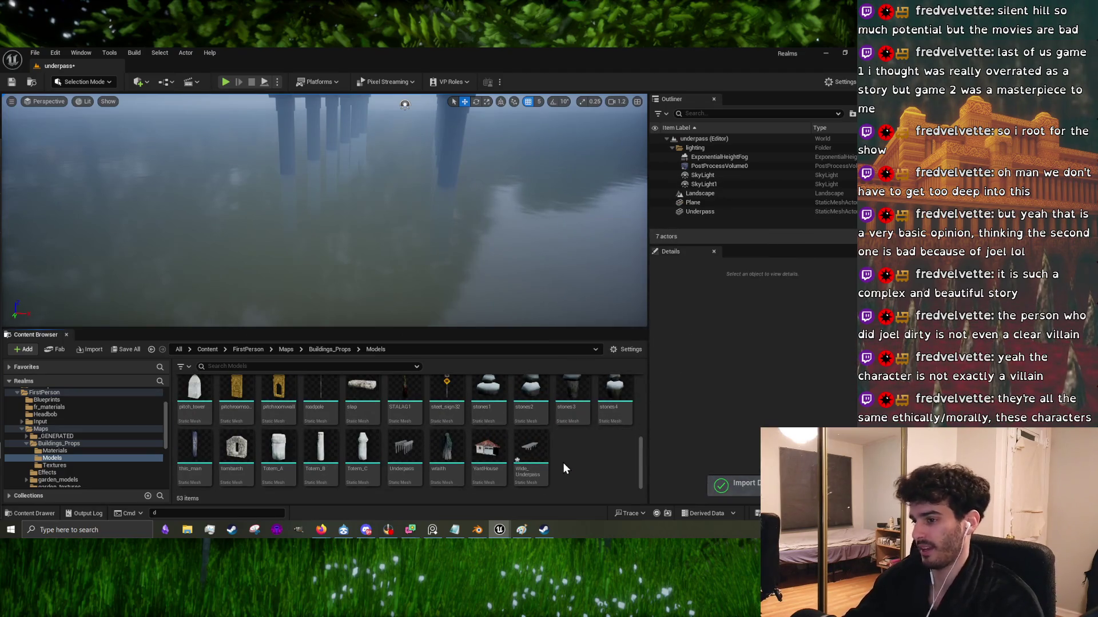
double_click(530, 450)
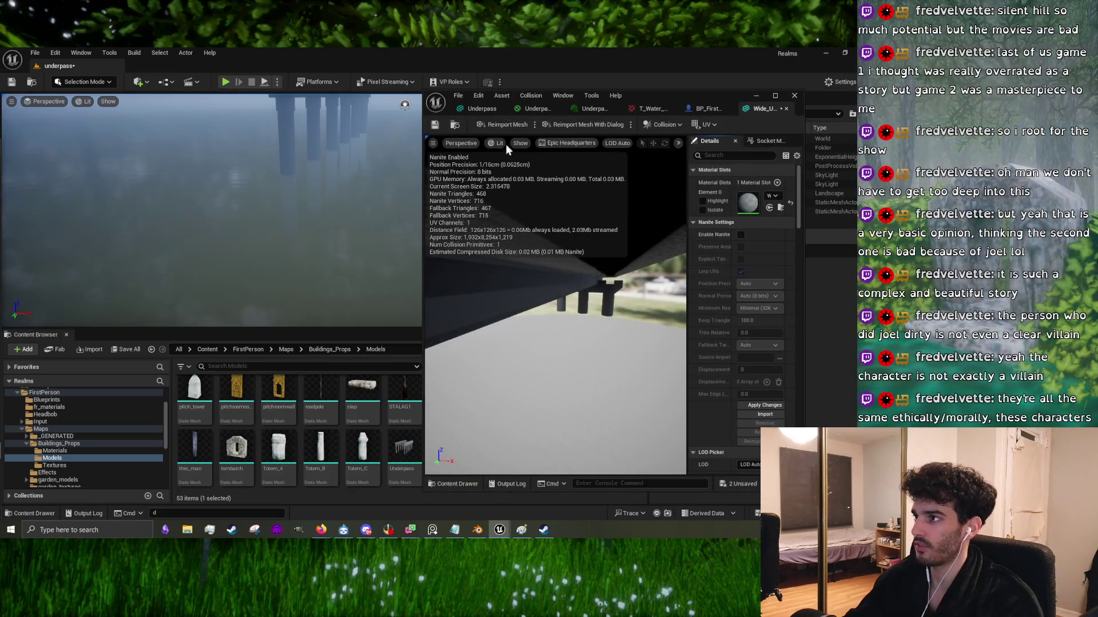
Step: Disable Nanite on Wide_Underpass, apply and save the asset, then close the mesh editor
left_click(751, 403)
left_click(435, 127)
mouse_move(592, 322)
left_mouse_down()
mouse_move(611, 365)
mouse_move(592, 322)
mouse_move(663, 343)
left_mouse_up()
mouse_move(554, 309)
left_mouse_down()
mouse_move(580, 260)
mouse_move(606, 274)
mouse_move(626, 325)
mouse_move(634, 320)
left_mouse_up()
left_click(757, 95)
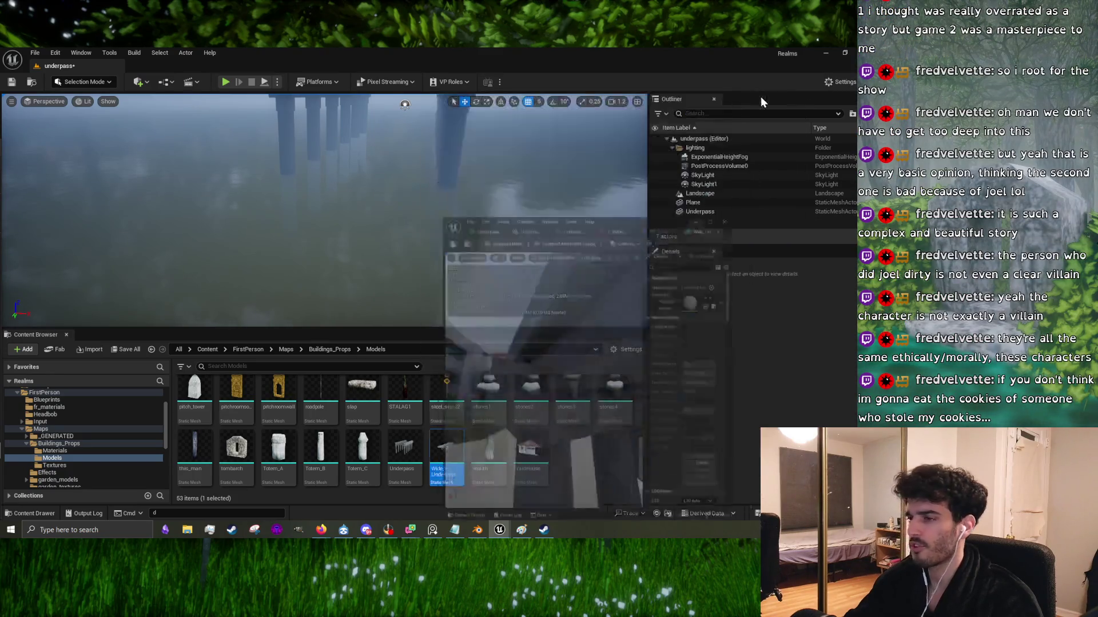
Step: Place Wide_Underpass in the level and rotate it about -55.67°
left_click_drag(446, 448, 439, 253)
mouse_move(438, 254)
right_mouse_down()
mouse_move(400, 263)
mouse_move(372, 231)
right_mouse_up()
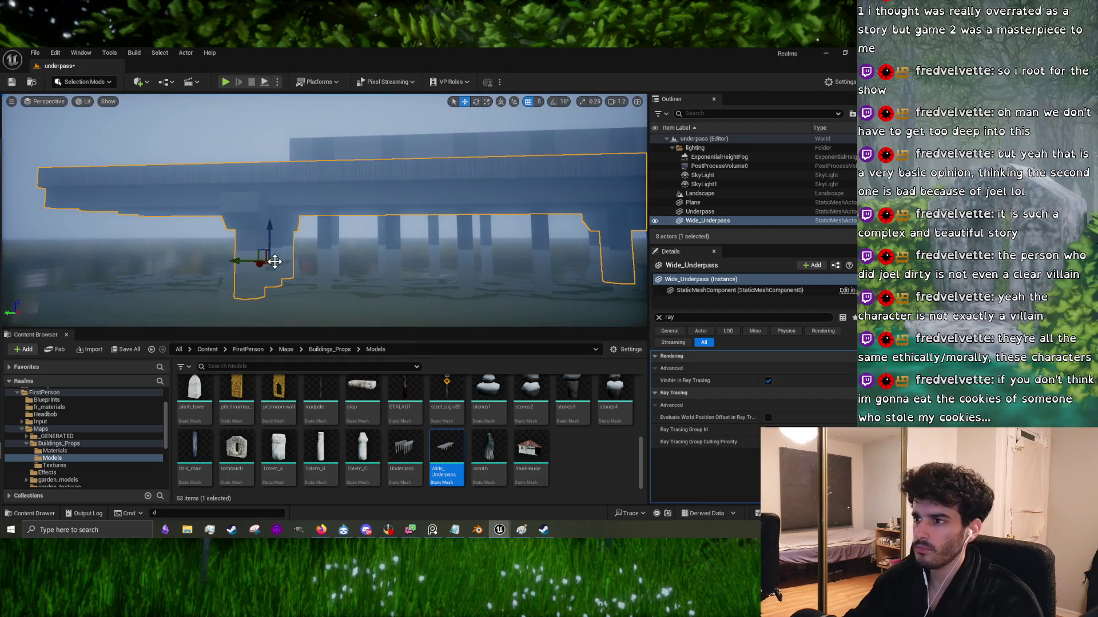
right_click_drag(276, 236, 275, 236)
key("e")
left_click_drag(233, 211, 260, 216)
right_click_drag(320, 101, 320, 100)
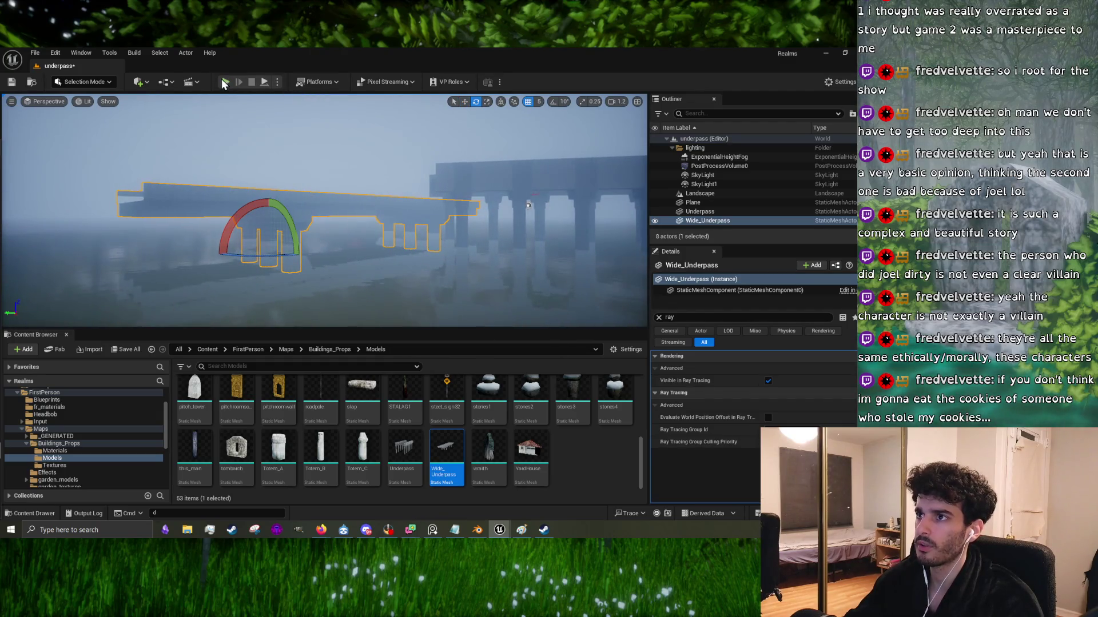
right_click_drag(316, 207, 314, 207)
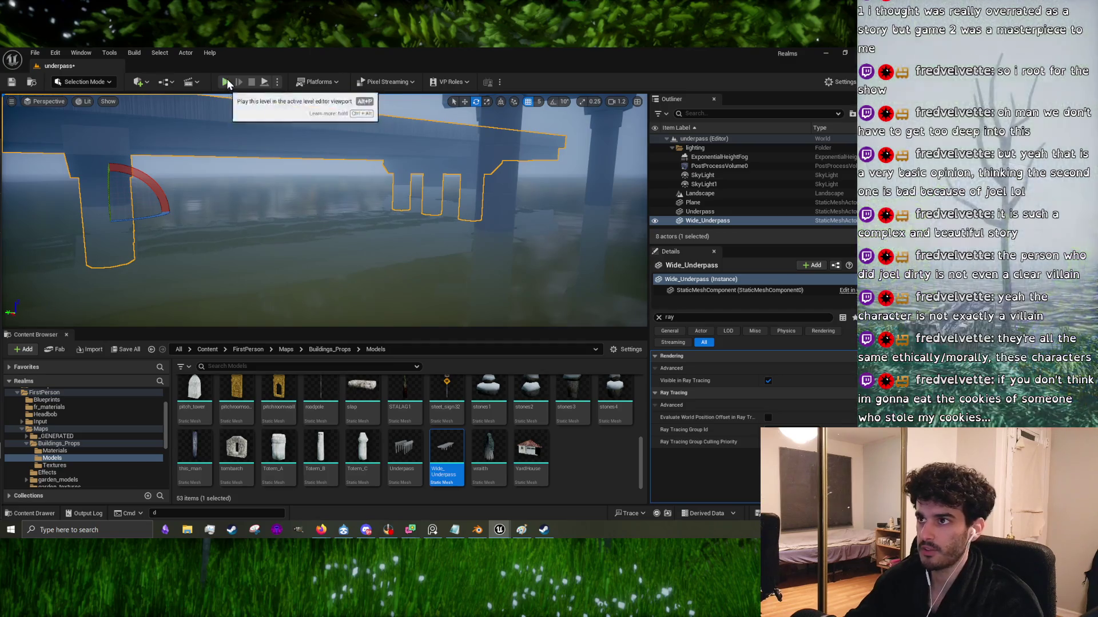
left_click(226, 82)
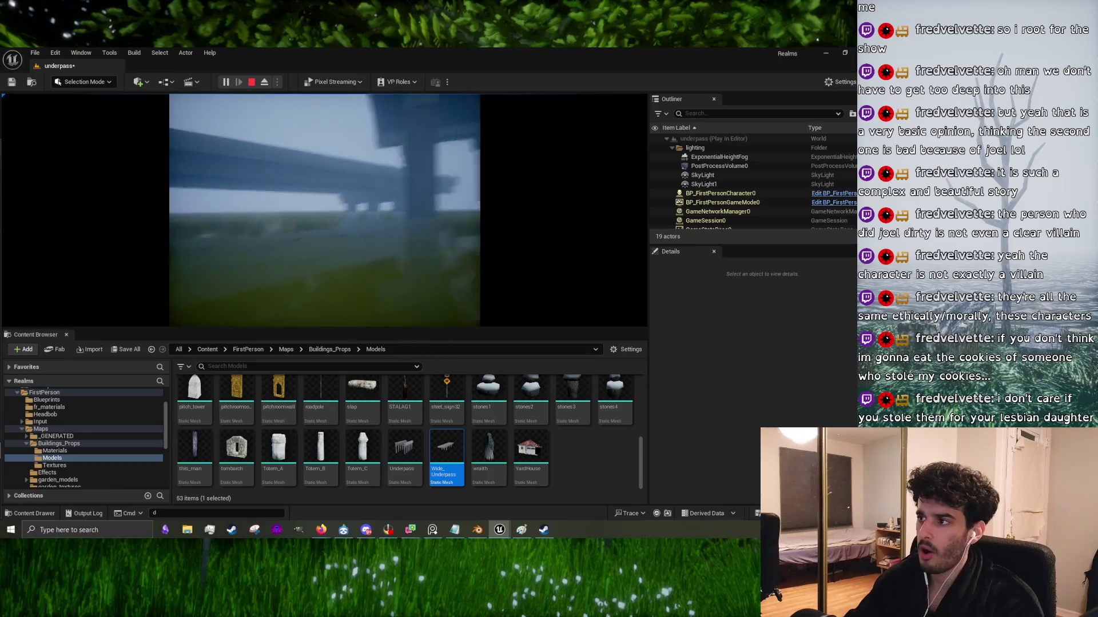
key("w")
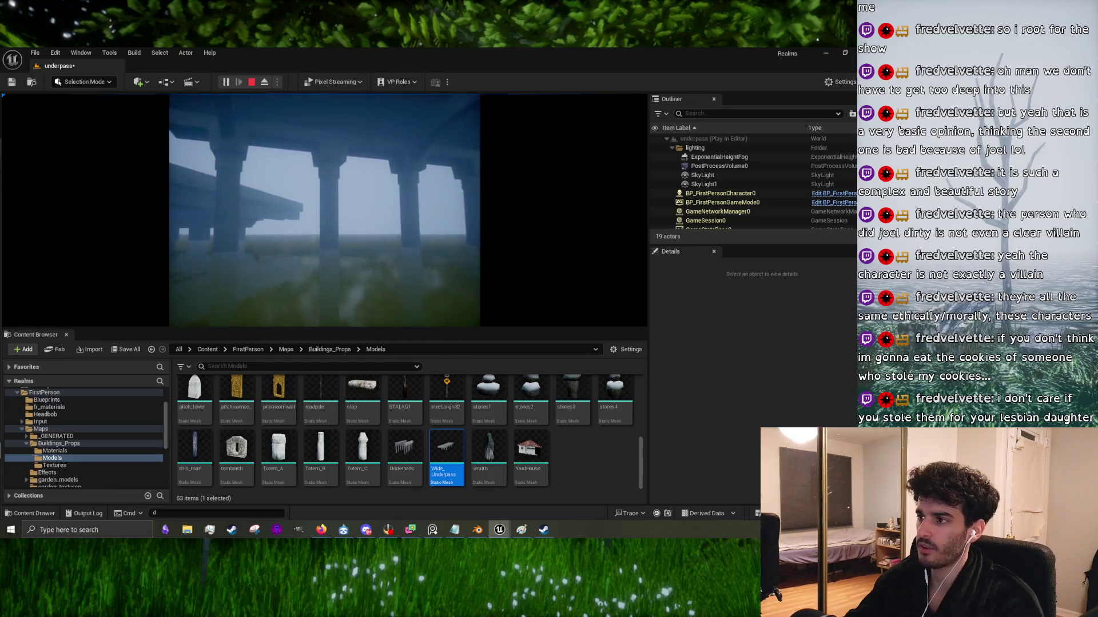
key("w")
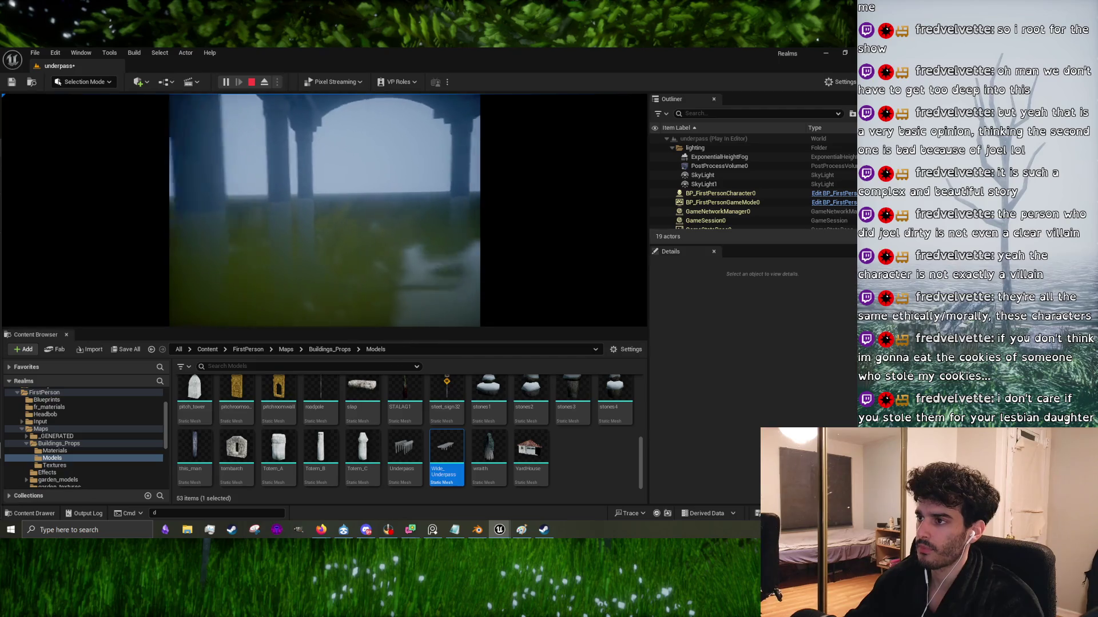
key("w")
key("w")
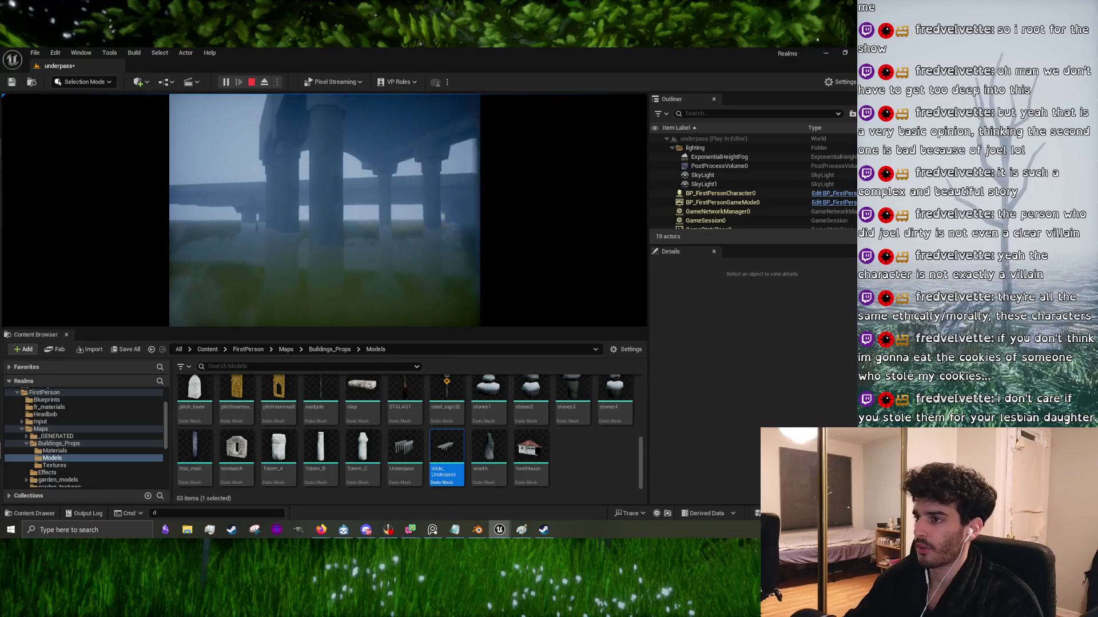
key("Escape")
Step: Move the editor camera around and under the bridge to view its pillars
right_click_drag(434, 189, 475, 189)
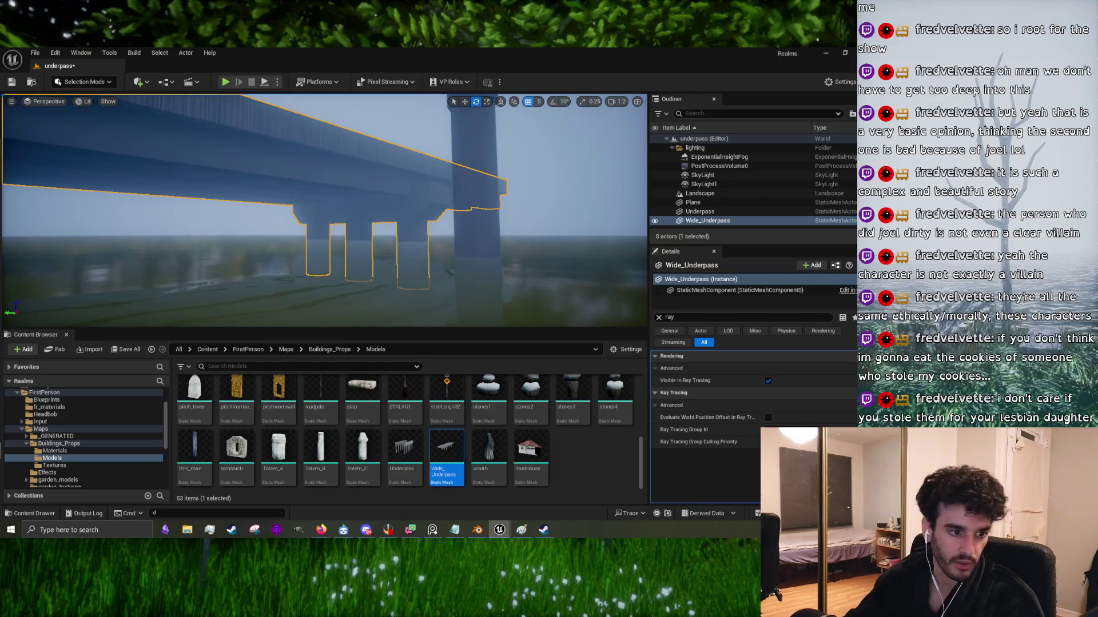
mouse_move(336, 229)
right_mouse_down()
mouse_move(338, 220)
mouse_move(338, 245)
mouse_move(341, 217)
right_mouse_up()
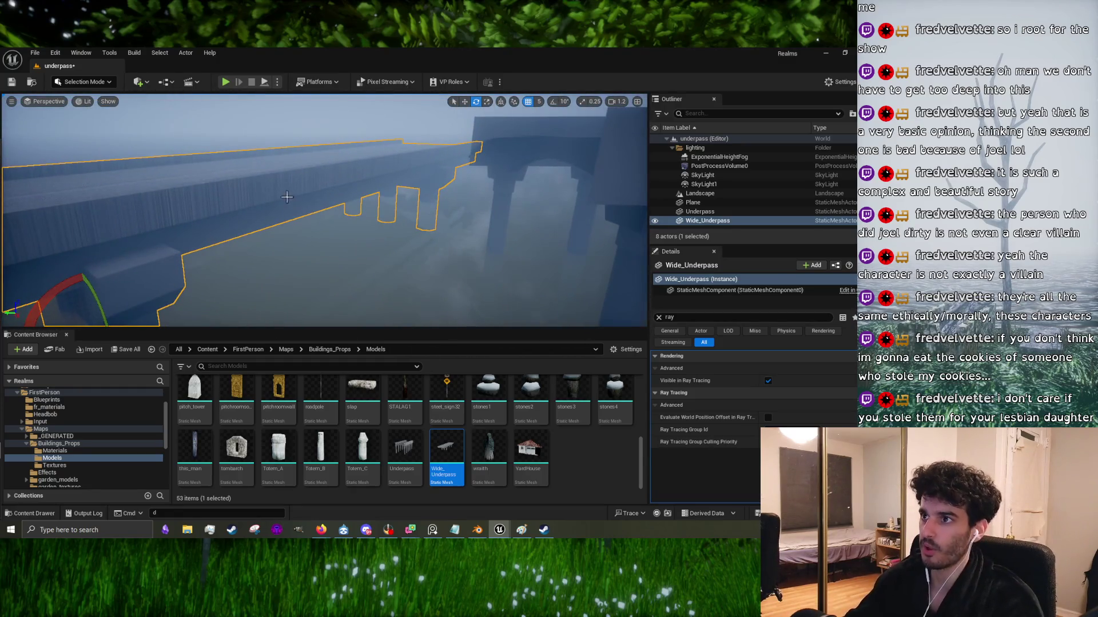
mouse_move(243, 195)
right_mouse_down()
mouse_move(268, 214)
mouse_move(203, 213)
right_mouse_up()
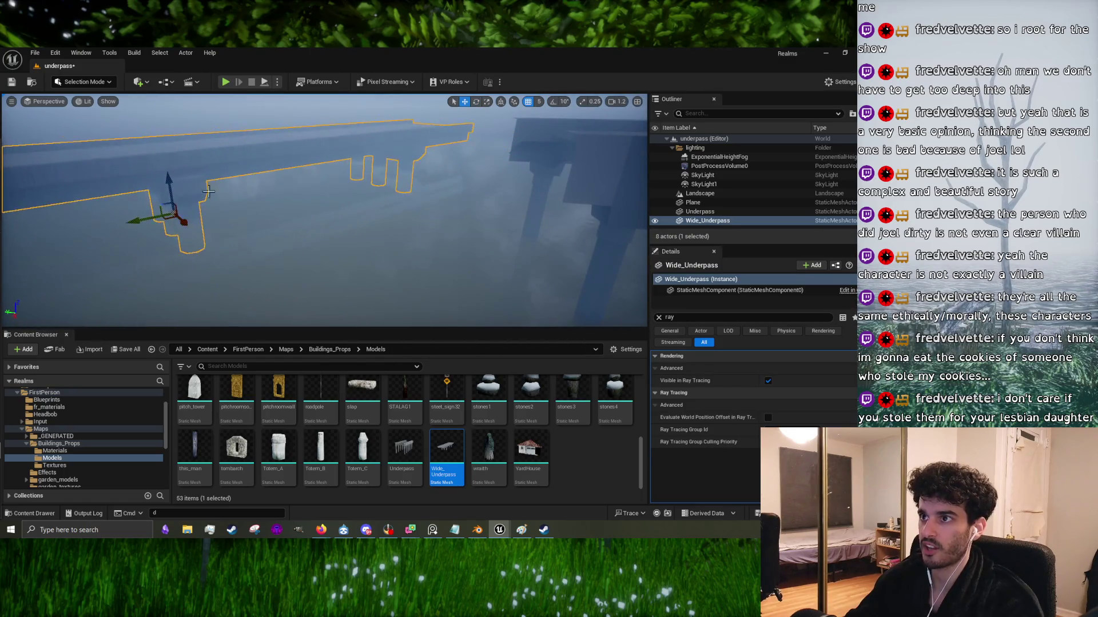
right_click_drag(320, 217, 320, 230)
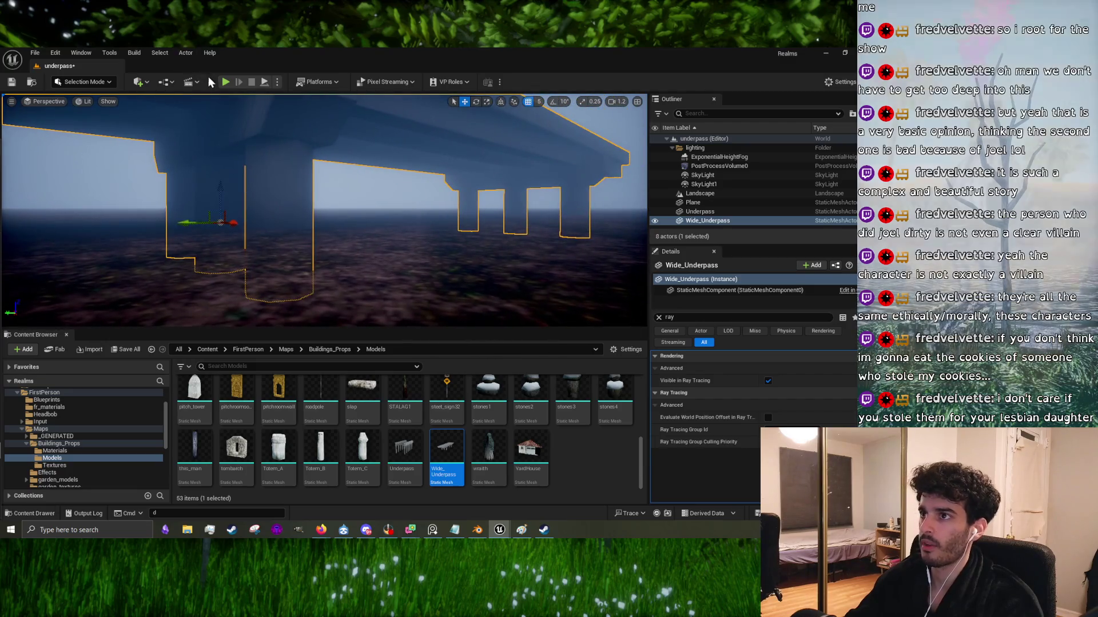
Step: Play the level, walk under the bridge and back out, then stop playing
left_click(226, 83)
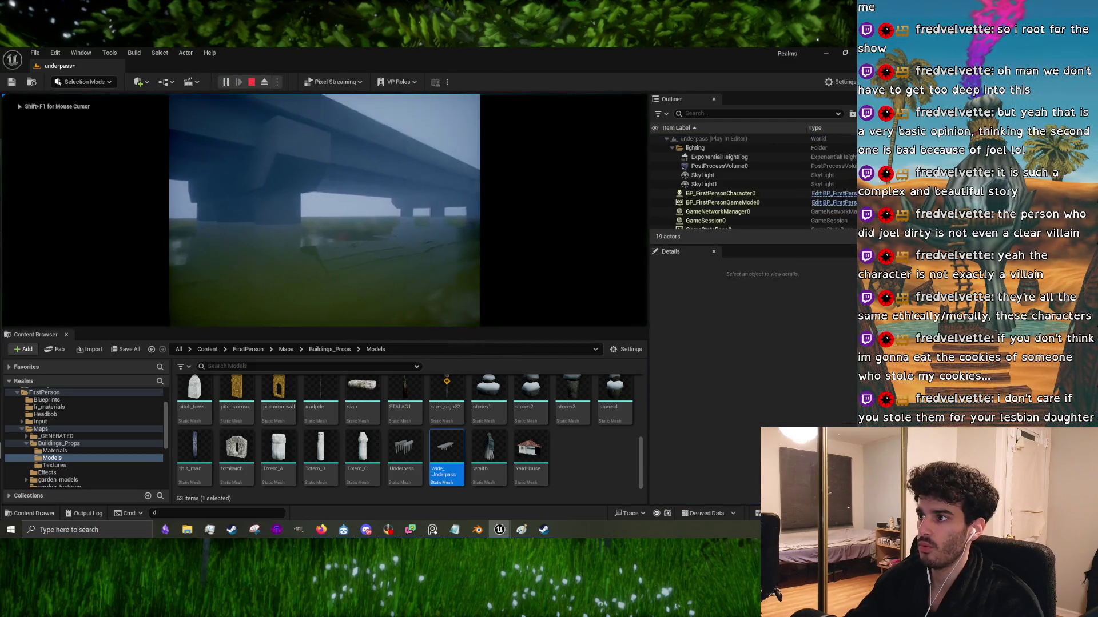
key("w")
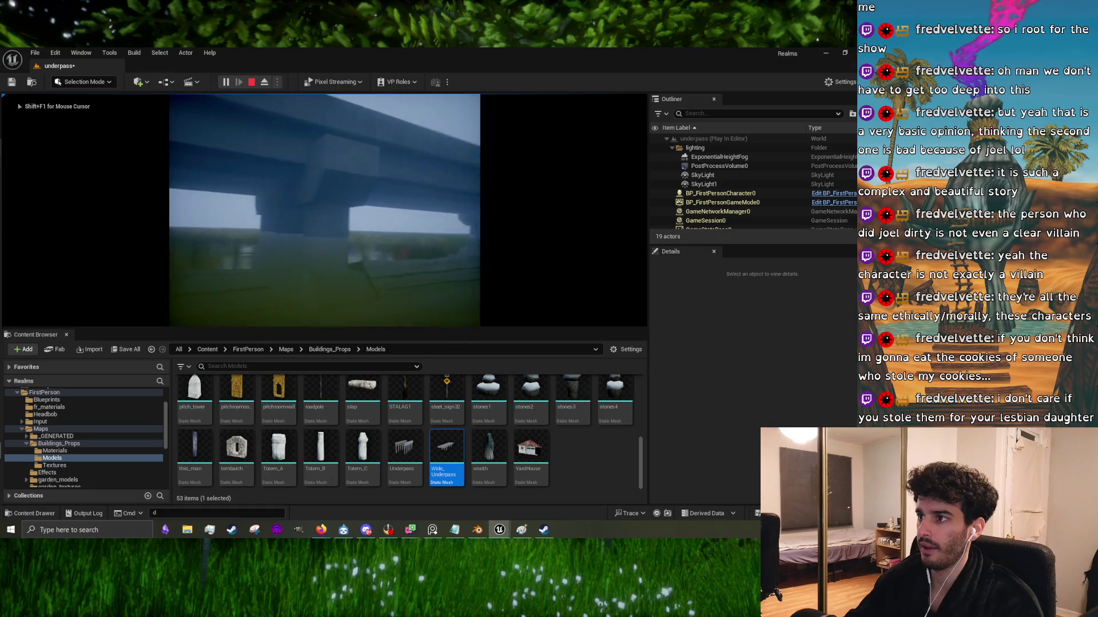
key("w")
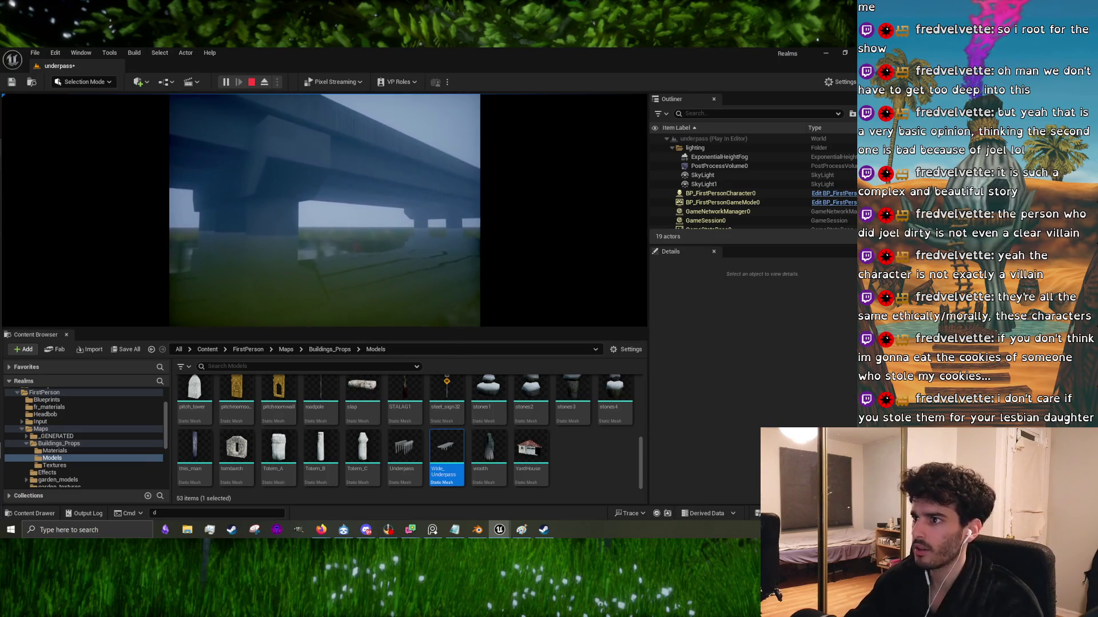
key("s")
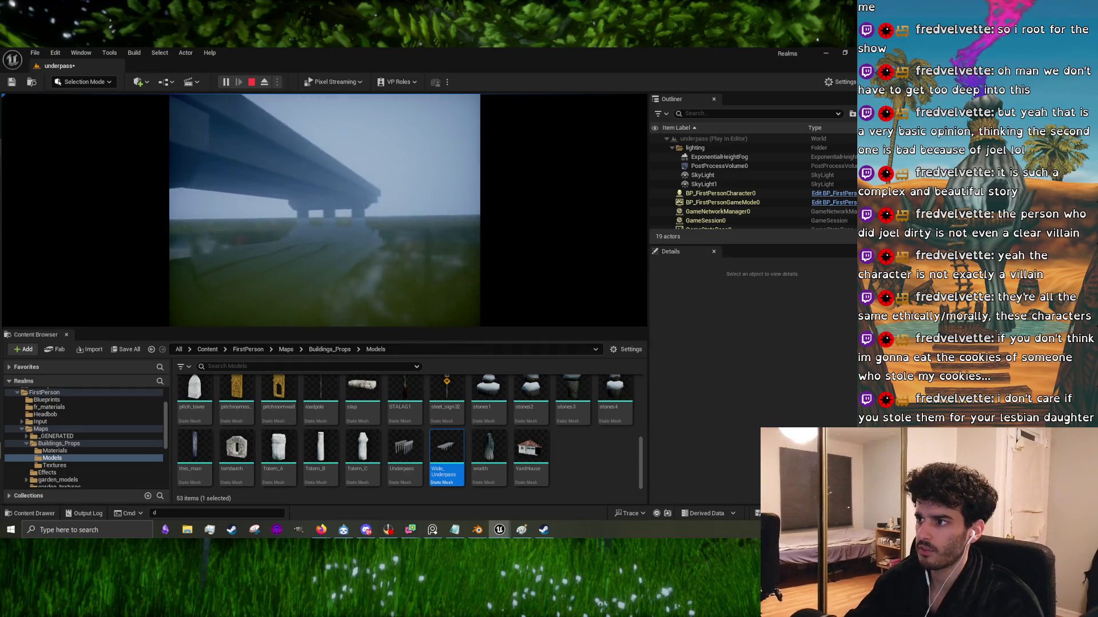
key("s")
key("shift+F1")
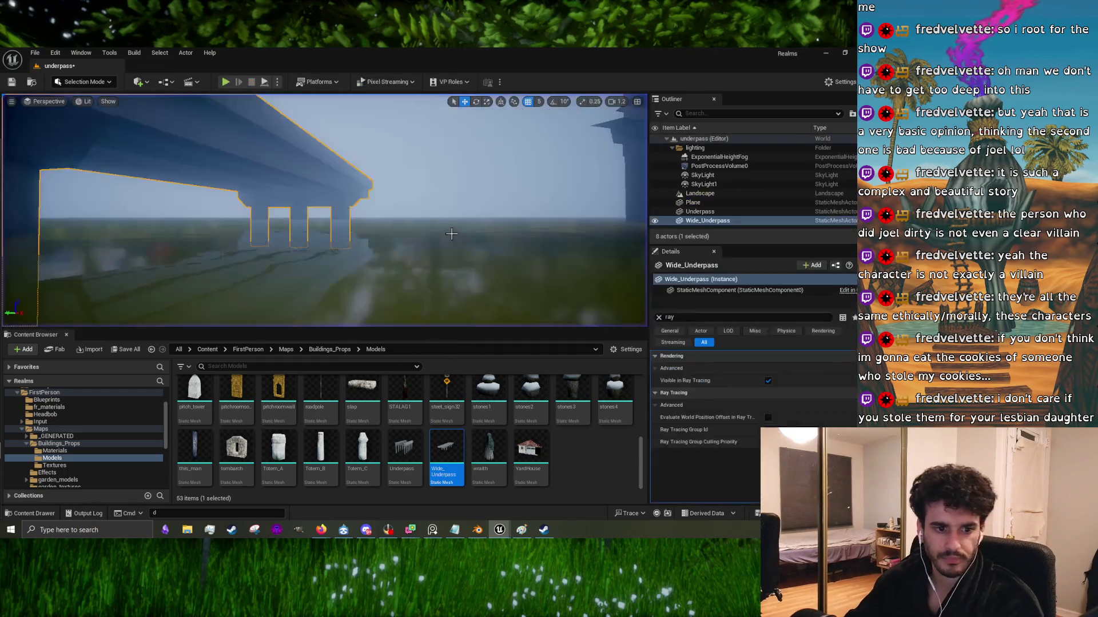
Step: Minimize Unreal Editor and switch to Blender's underpass_models.blend showing Wide_Underpass
left_click(825, 52)
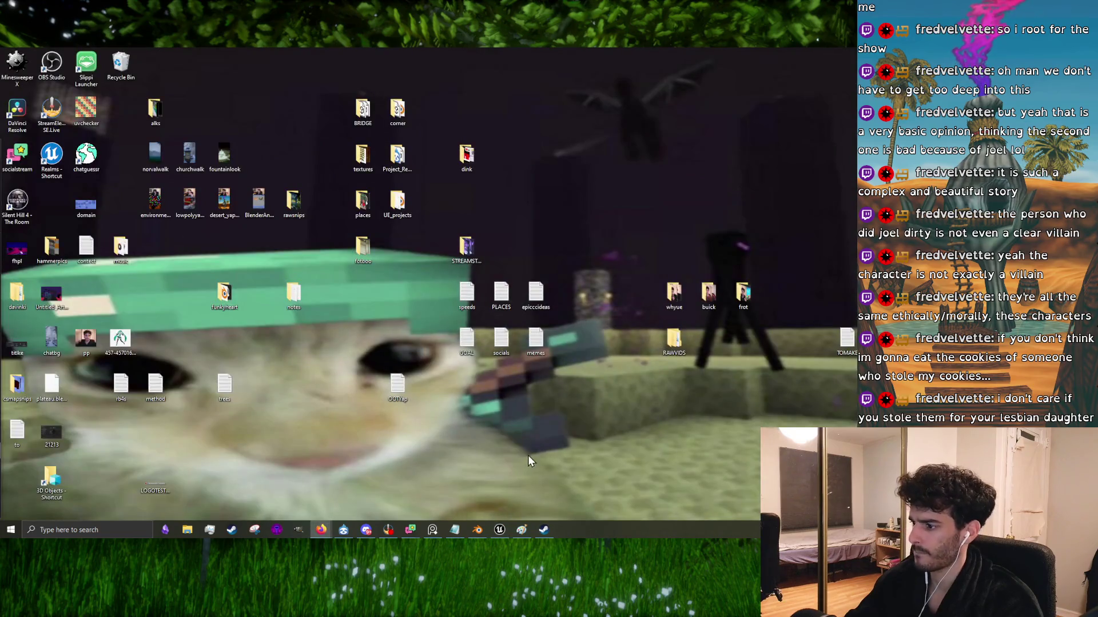
left_click(500, 531)
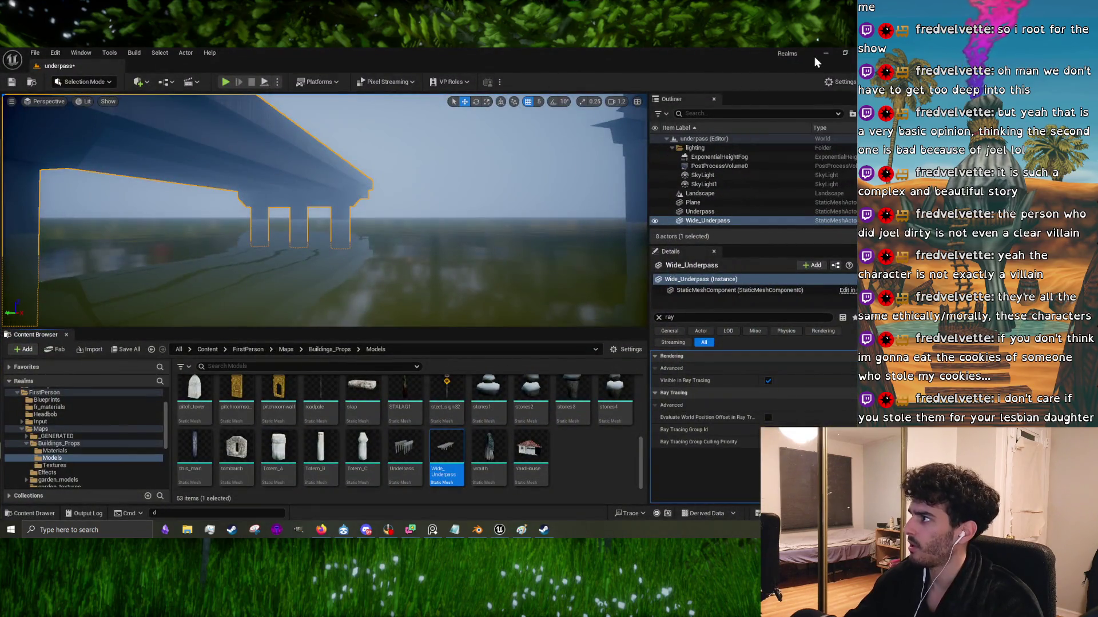
left_click(819, 55)
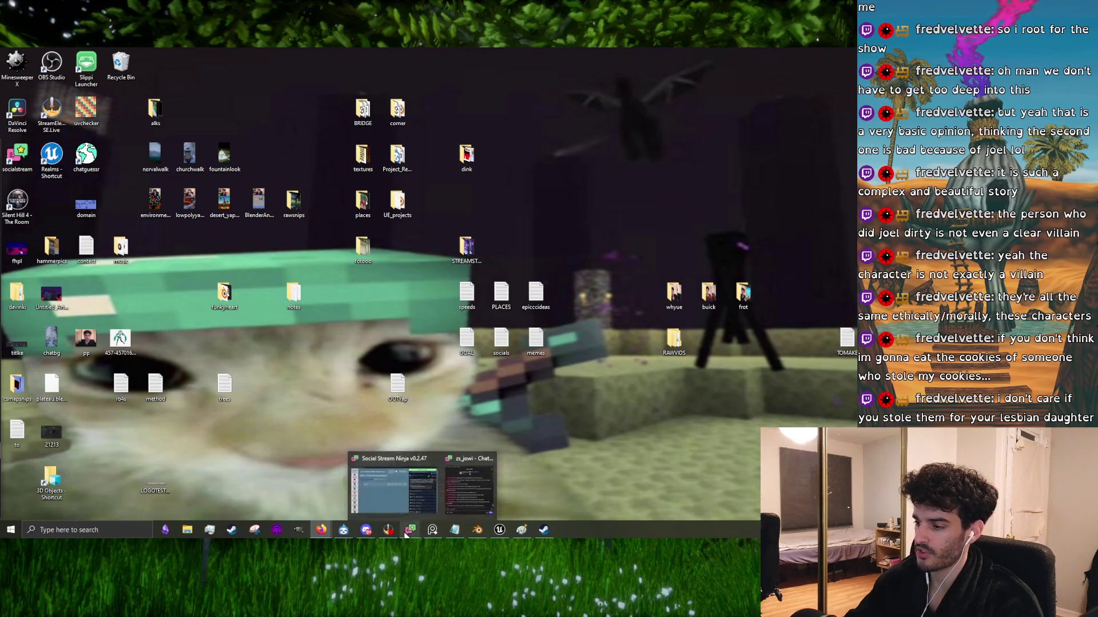
left_click(477, 530)
scroll(426, 358, "up", 6)
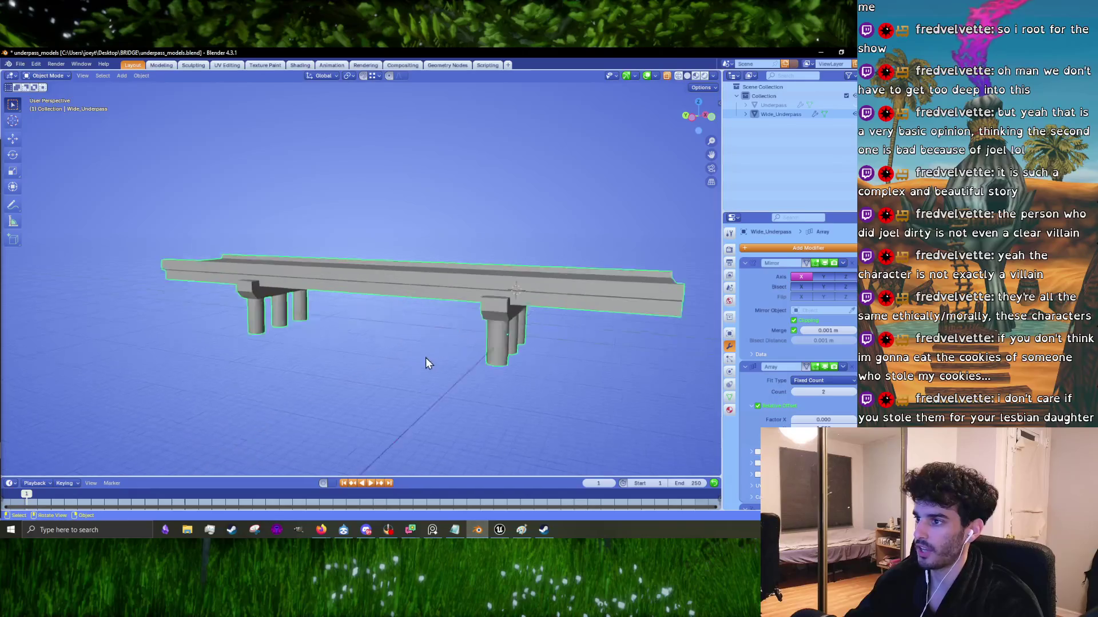
Step: Enter Edit Mode on Wide_Underpass and orbit to a level side view of the deck
key("Tab")
mouse_move(423, 355)
middle_mouse_down()
mouse_move(429, 321)
mouse_move(299, 303)
mouse_move(393, 354)
mouse_move(376, 323)
middle_mouse_up()
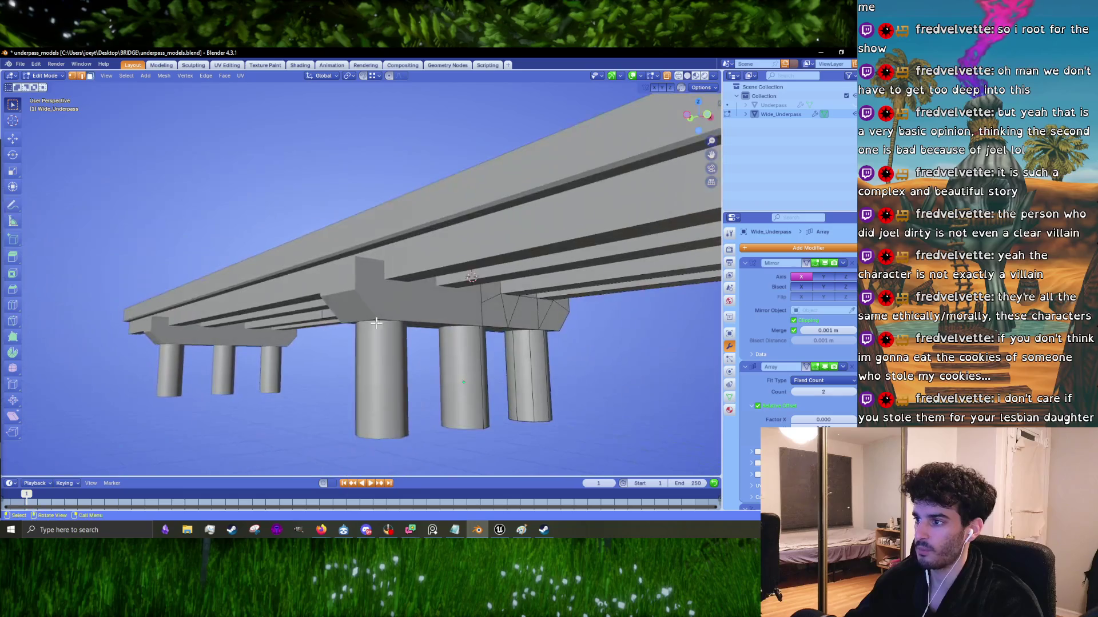
key("Tab")
mouse_move(441, 299)
middle_mouse_down()
mouse_move(460, 349)
mouse_move(506, 342)
mouse_move(450, 353)
mouse_move(331, 345)
mouse_move(343, 291)
mouse_move(334, 271)
middle_mouse_up()
key("Tab")
scroll(334, 331, "down", 3)
Step: Select the deck's side face and large underside face, leaving the pivot point unchanged
left_click(348, 307)
mouse_move(371, 230)
middle_mouse_down()
mouse_move(396, 311)
mouse_move(476, 326)
middle_mouse_up()
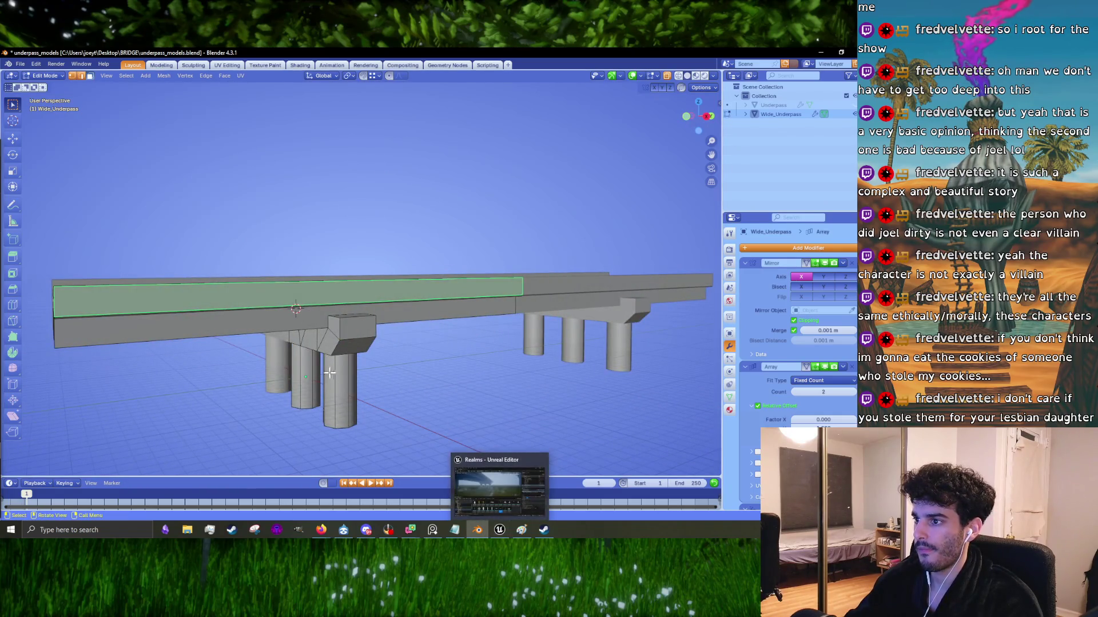
middle_click_drag(434, 338, 383, 320)
mouse_move(384, 319)
middle_mouse_down()
mouse_move(400, 275)
mouse_move(420, 328)
middle_mouse_up()
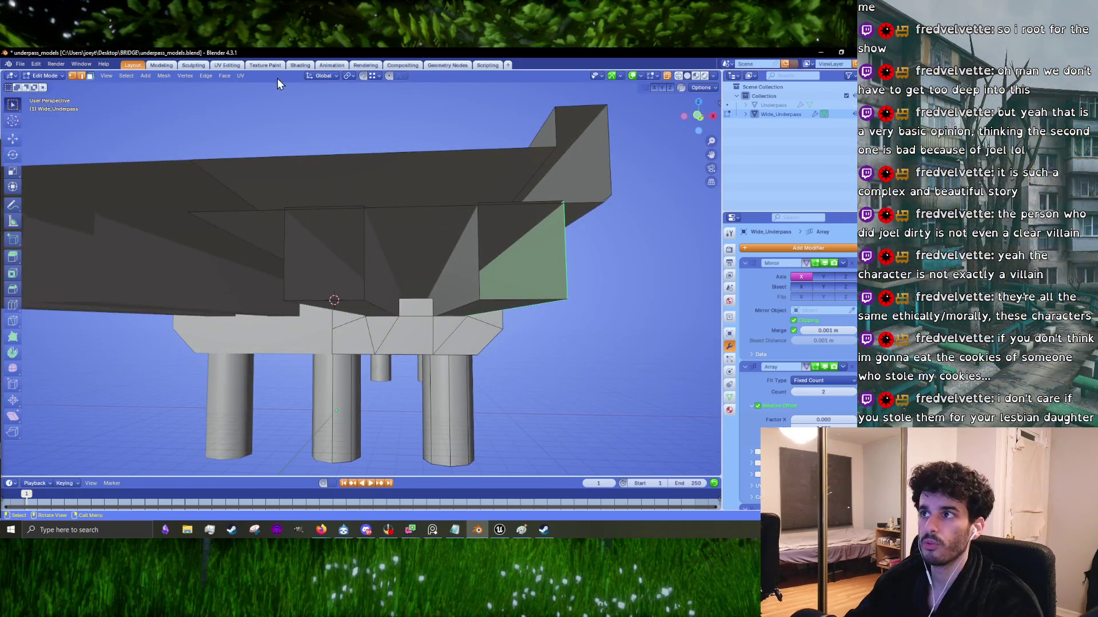
left_click(349, 74)
left_click(348, 75)
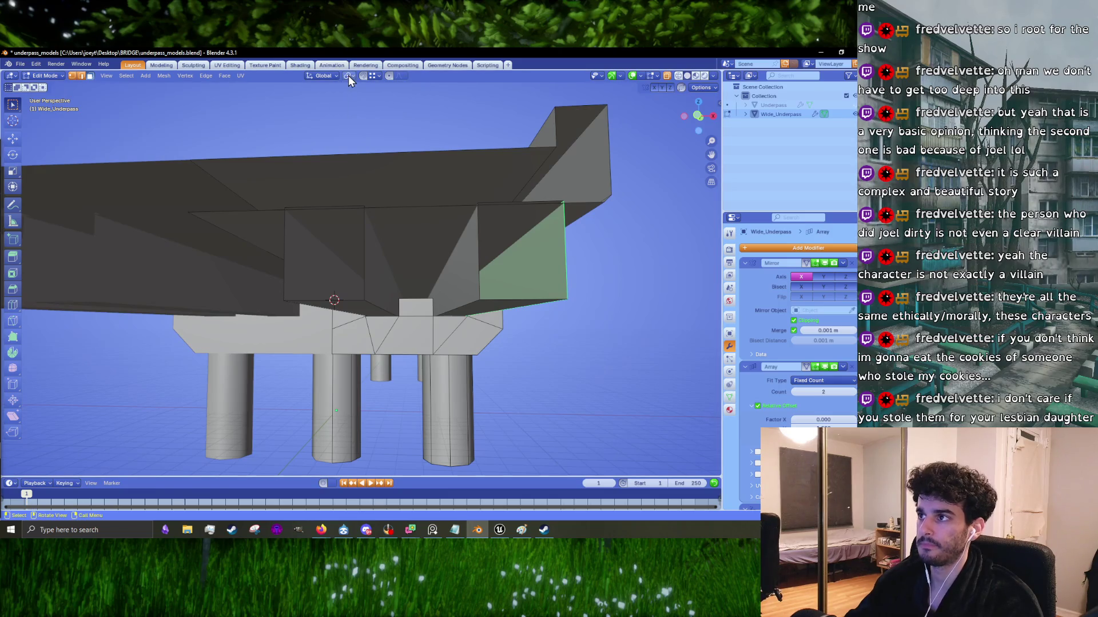
left_click(430, 281)
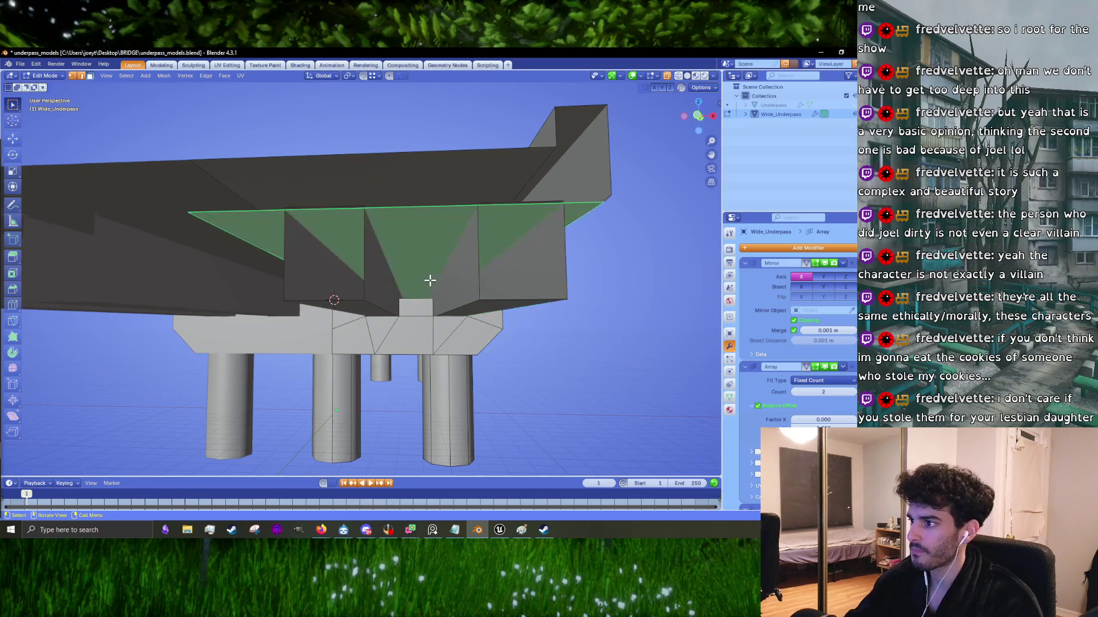
Step: Narrow two vertical pier-cap faces by scaling them along the X axis
middle_click_drag(452, 280, 399, 277)
left_click(399, 277)
key("s")
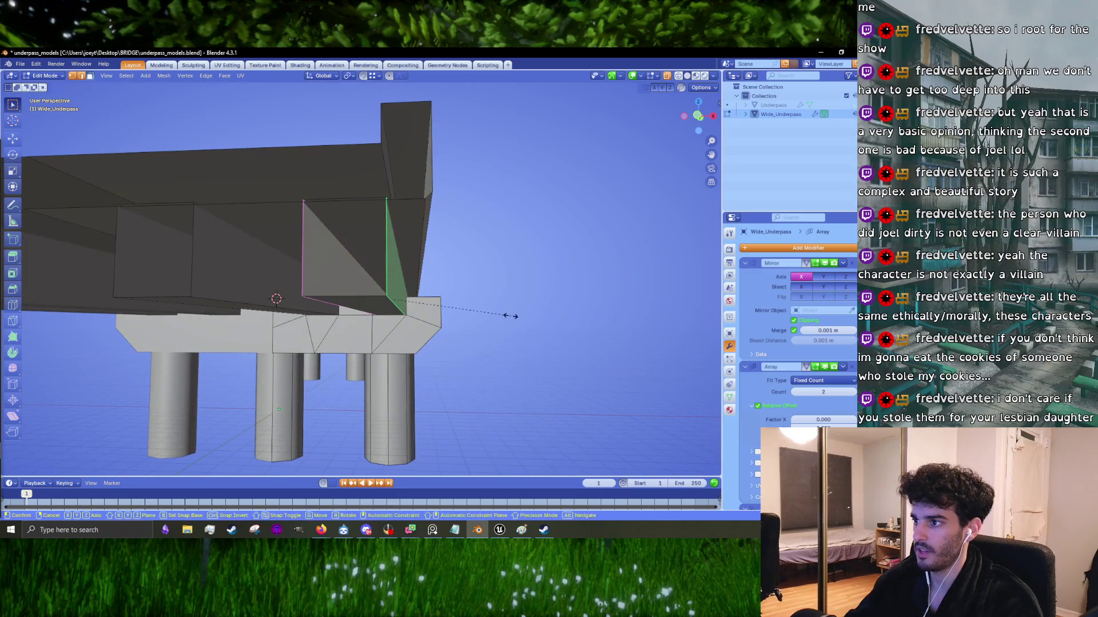
key("x")
left_click(500, 314)
middle_click_drag(240, 252, 343, 259)
left_click(517, 299)
middle_click_drag(517, 299, 481, 299)
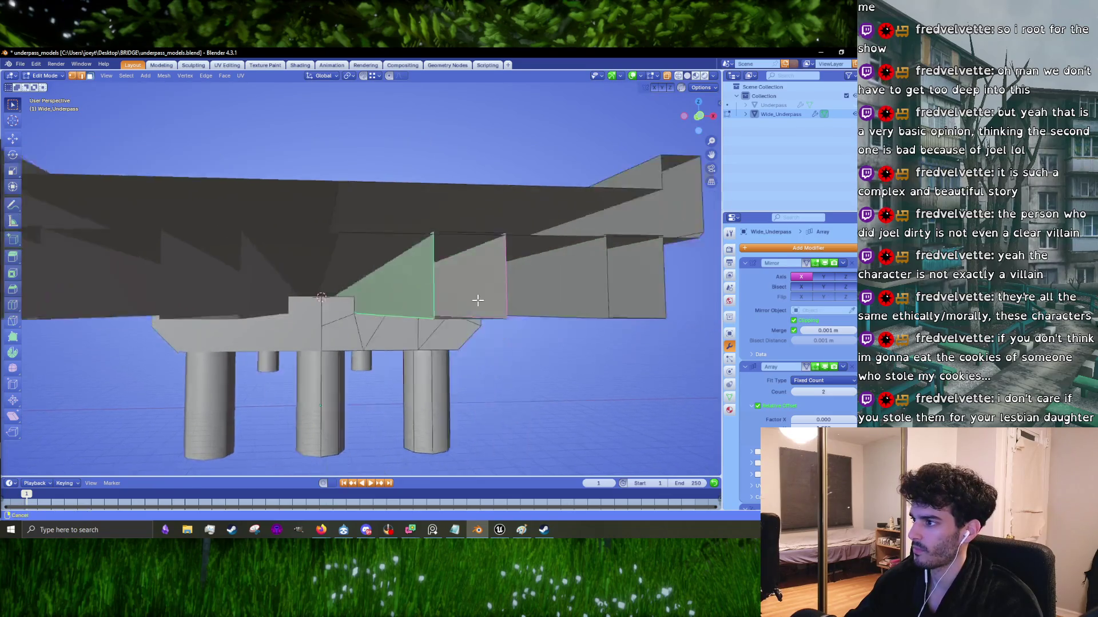
key("s")
key("x")
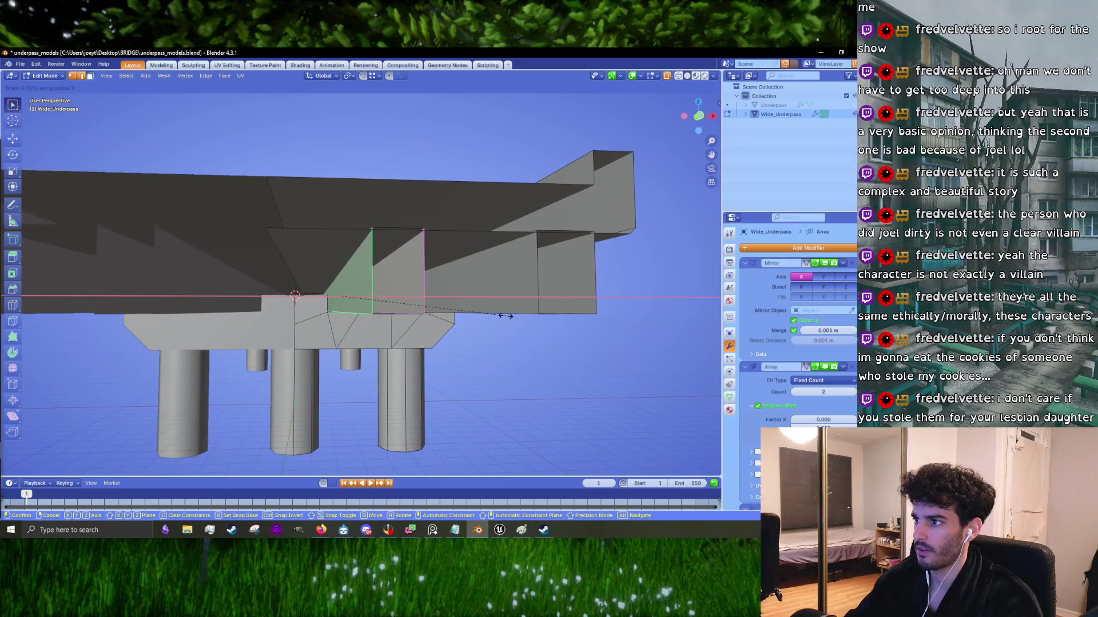
left_click(506, 315)
Step: Scale a third pier-cap face to 0.979 along X
mouse_move(513, 315)
middle_mouse_down()
mouse_move(292, 299)
mouse_move(333, 297)
middle_mouse_up()
middle_click_drag(461, 296, 564, 306)
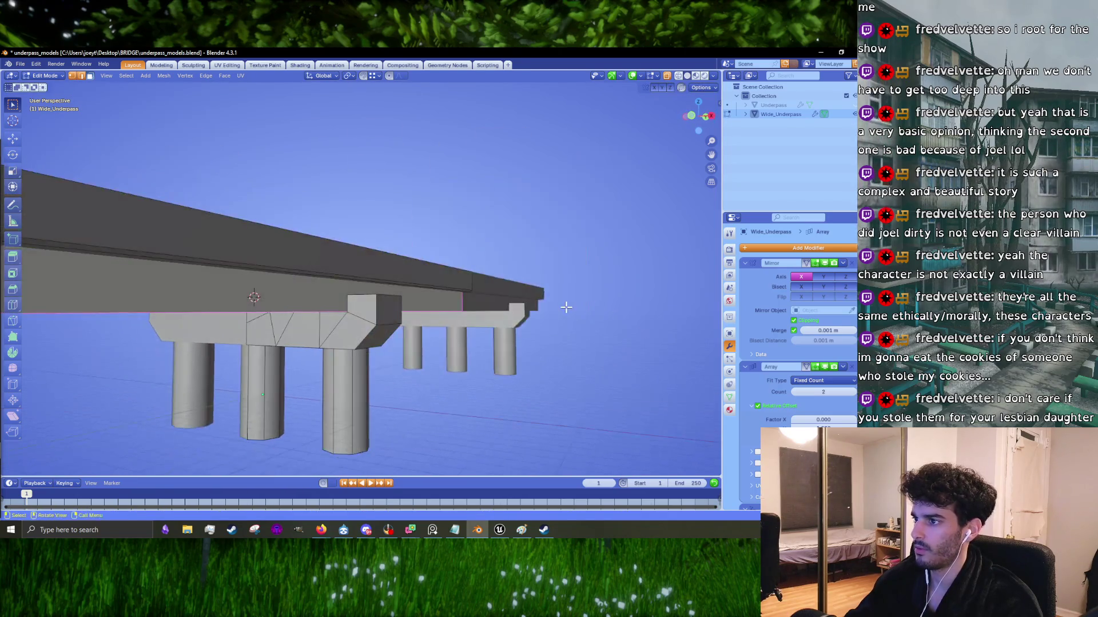
key("s")
key("x")
left_click(562, 308)
Step: Select the pier cap's triangular face, bottom edge and bottom vertices
mouse_move(456, 309)
middle_mouse_down()
mouse_move(379, 309)
mouse_move(404, 299)
mouse_move(303, 321)
mouse_move(405, 313)
middle_mouse_up()
left_click(285, 317)
left_click(371, 297)
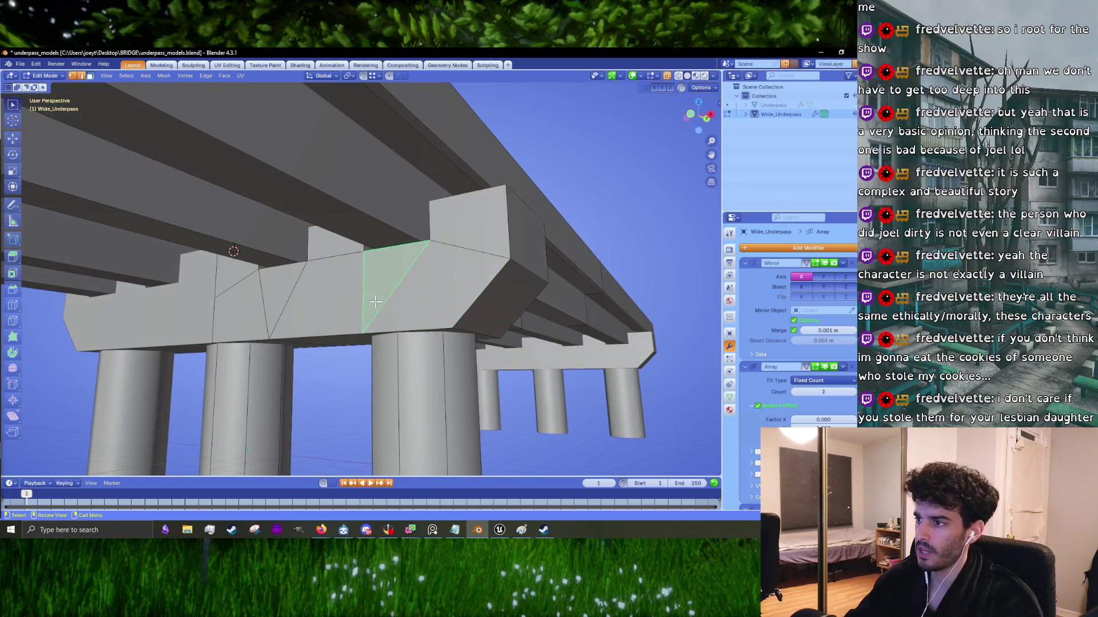
left_click(364, 330)
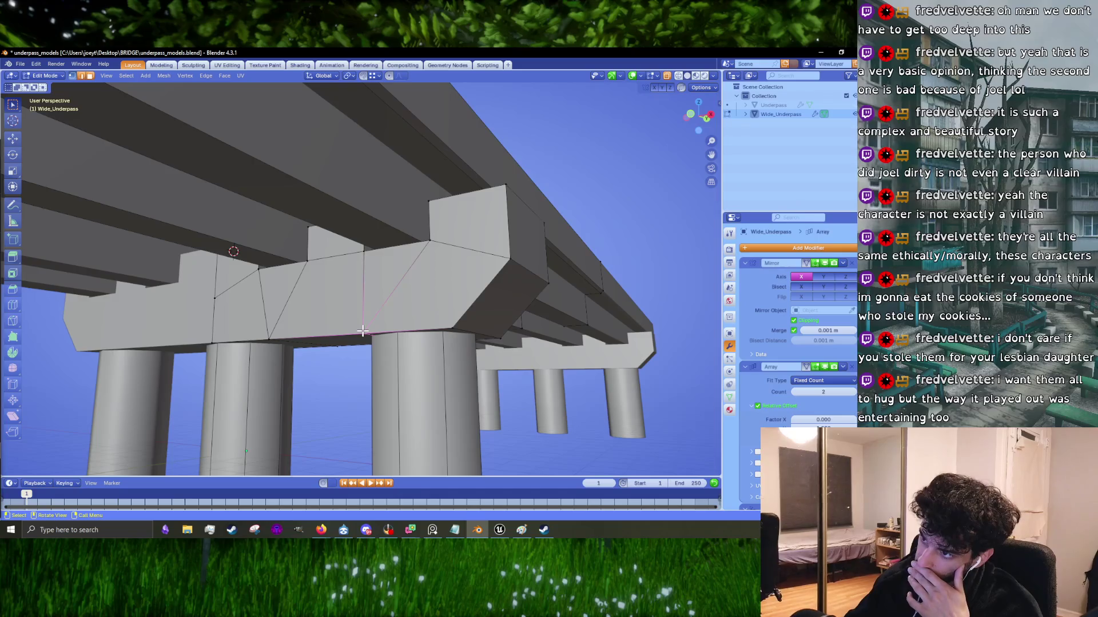
middle_click_drag(324, 343, 357, 345)
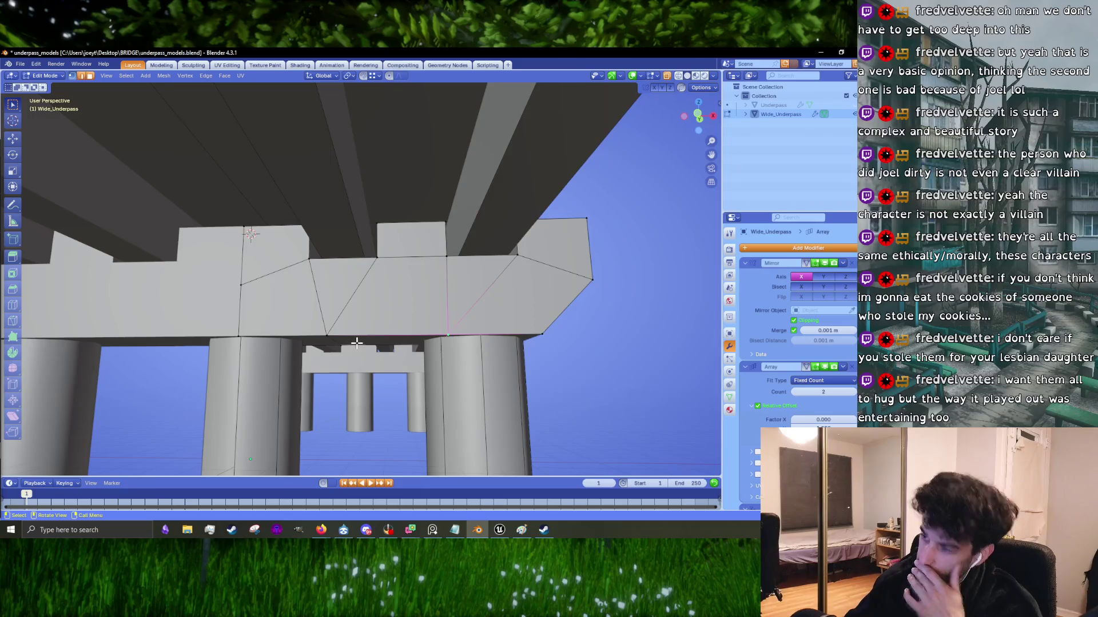
left_click(326, 335, "shift")
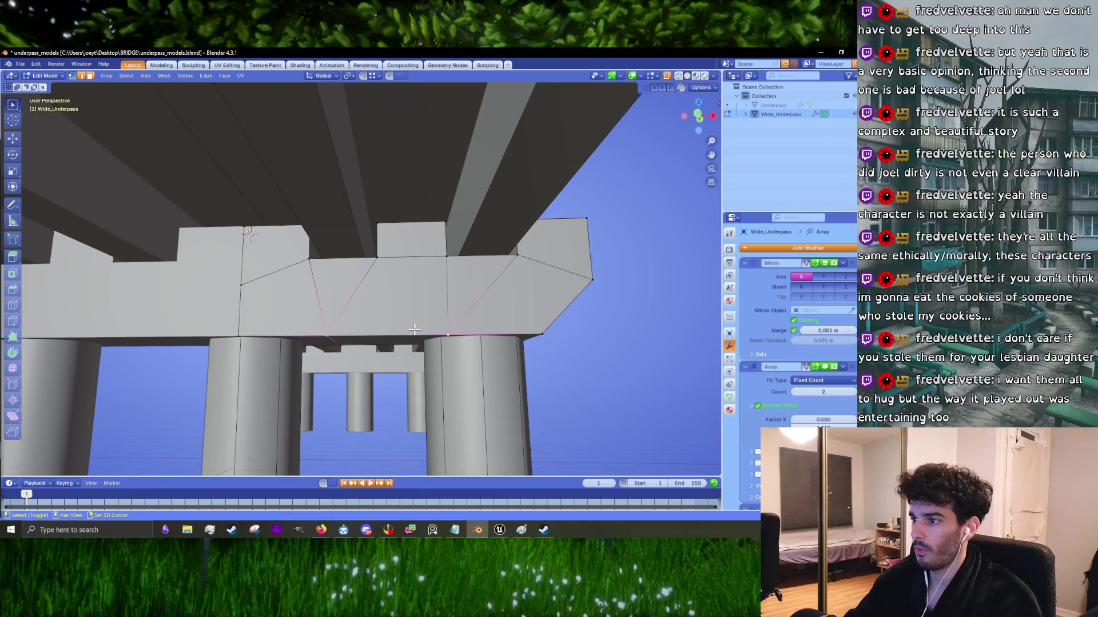
left_click(449, 332, "shift")
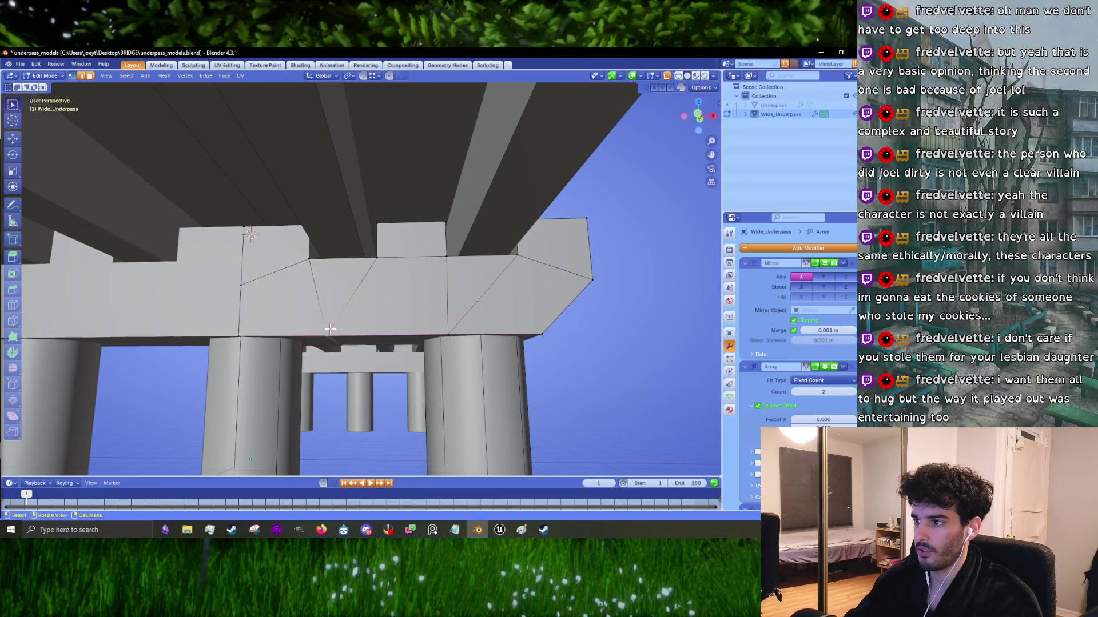
Step: Try merging the selected vertices at center, undo it, and clear the selection
key("m")
left_click(449, 330)
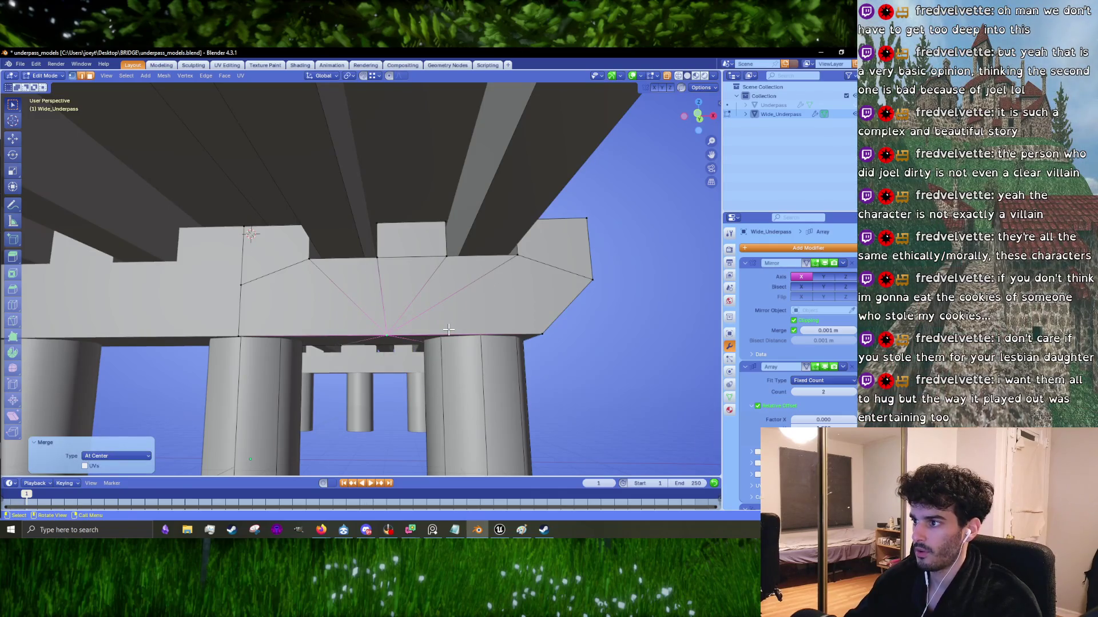
key("ctrl+z")
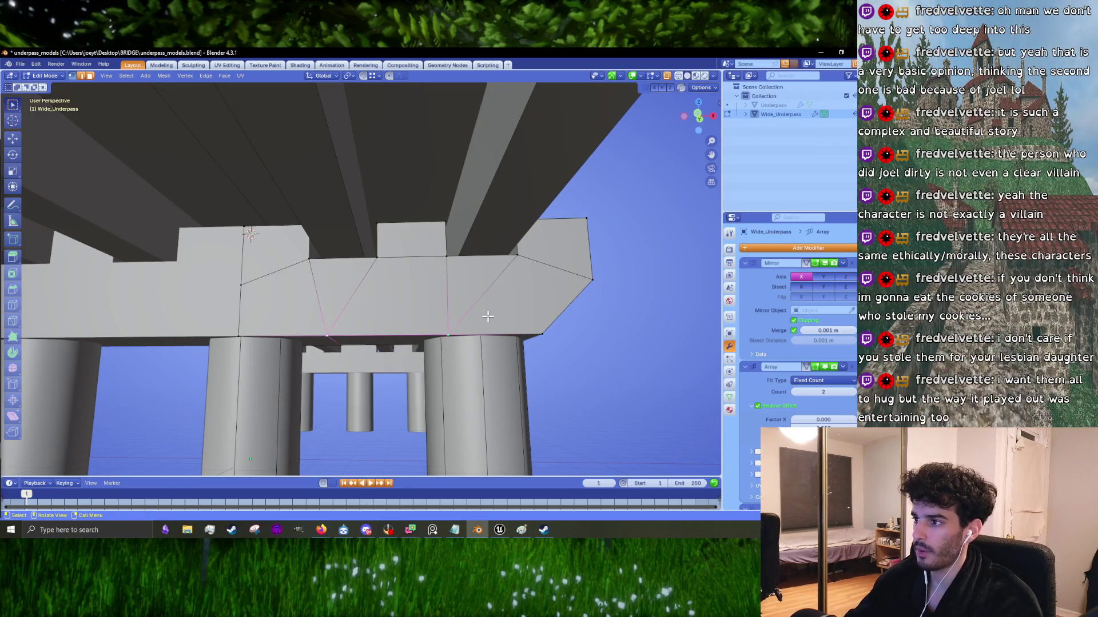
mouse_move(450, 319)
middle_mouse_down()
mouse_move(468, 321)
mouse_move(416, 319)
middle_mouse_up()
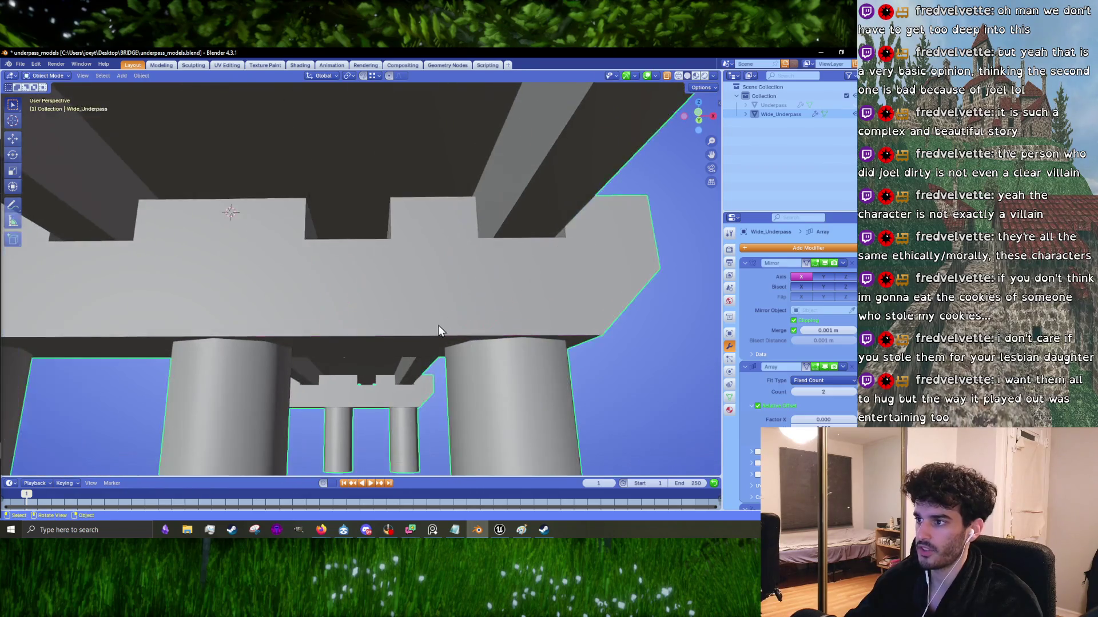
left_click(409, 314)
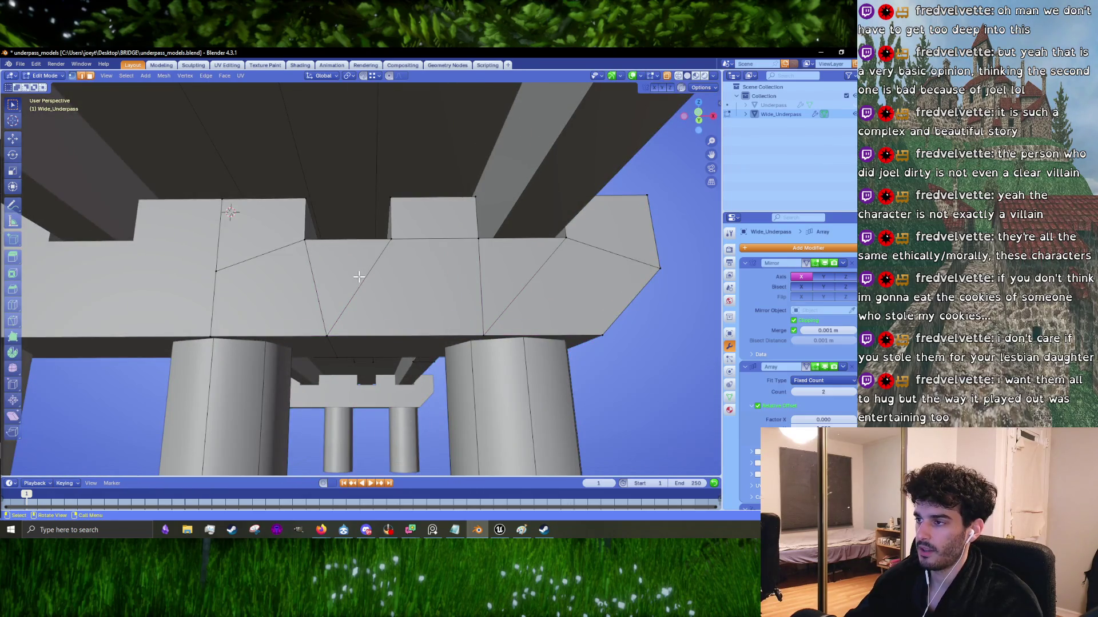
Step: Dissolve the diagonal edges across the pier cap beam faces
key("3")
left_click(343, 269, "shift")
left_click(269, 295, "shift")
left_click(263, 229, "shift")
left_click(414, 284, "shift")
left_click(433, 218, "shift")
left_click(514, 283)
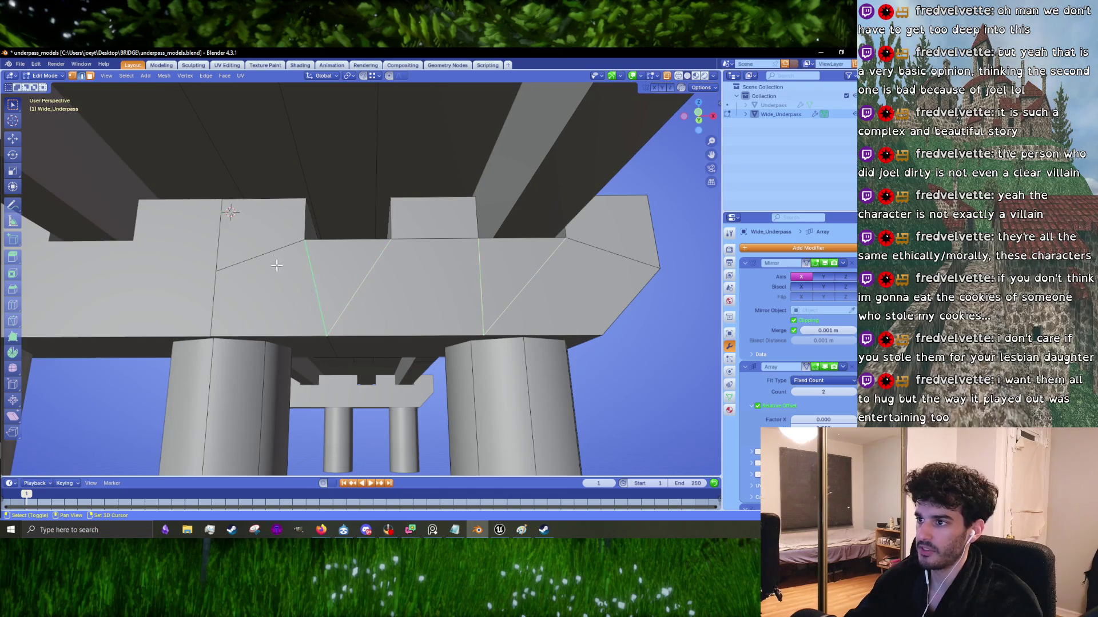
key("x")
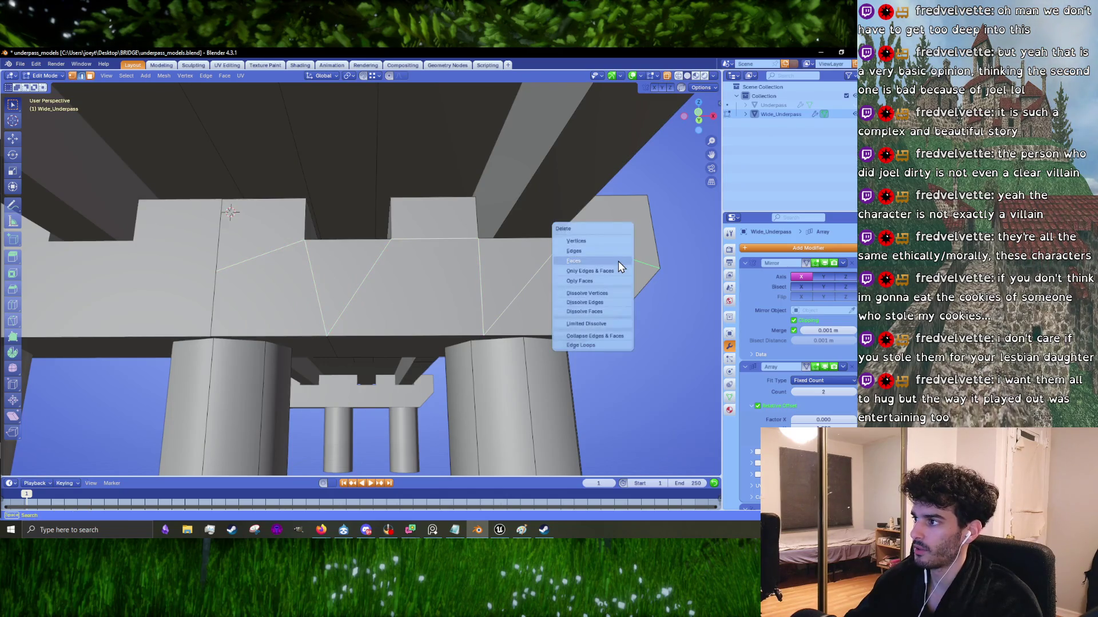
left_click(609, 303)
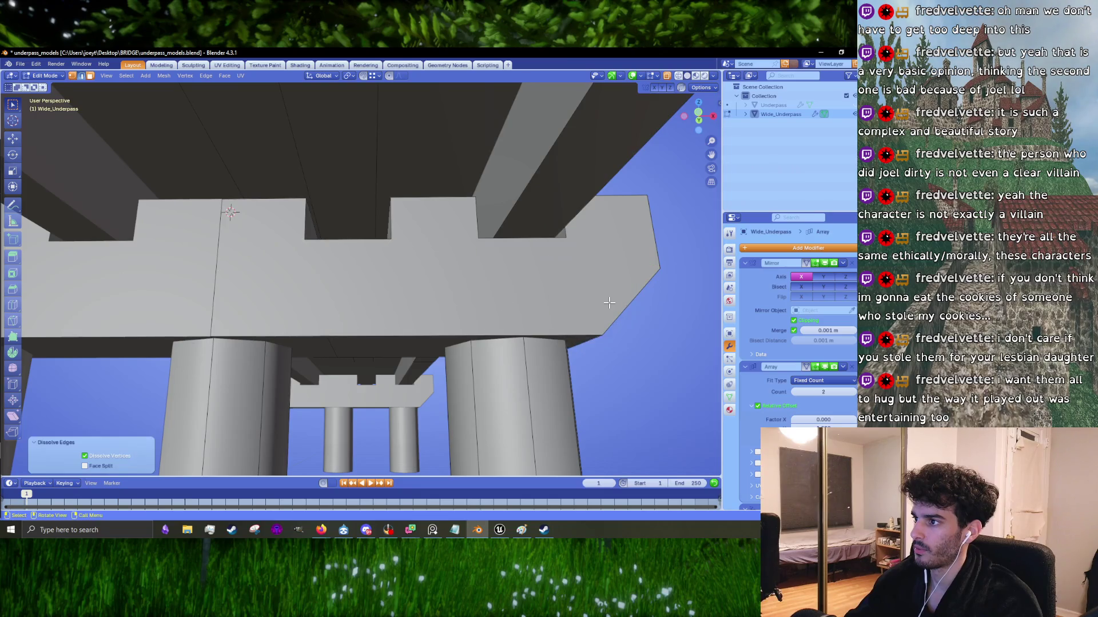
Step: Dissolve two more diagonal edges on the faces under the deck
mouse_move(609, 303)
middle_mouse_down()
mouse_move(465, 299)
mouse_move(493, 307)
middle_mouse_up()
left_click(395, 310)
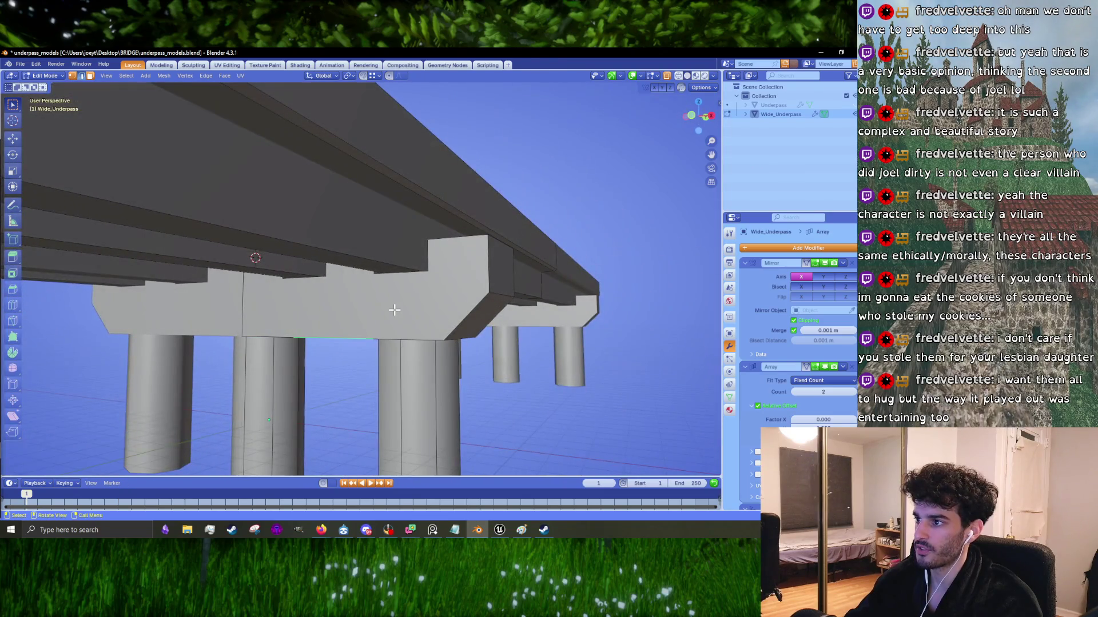
key("Tab")
mouse_move(395, 310)
middle_mouse_down()
mouse_move(375, 311)
mouse_move(383, 294)
mouse_move(404, 290)
mouse_move(474, 318)
mouse_move(254, 313)
middle_mouse_up()
key("Tab")
left_click(220, 292, "shift")
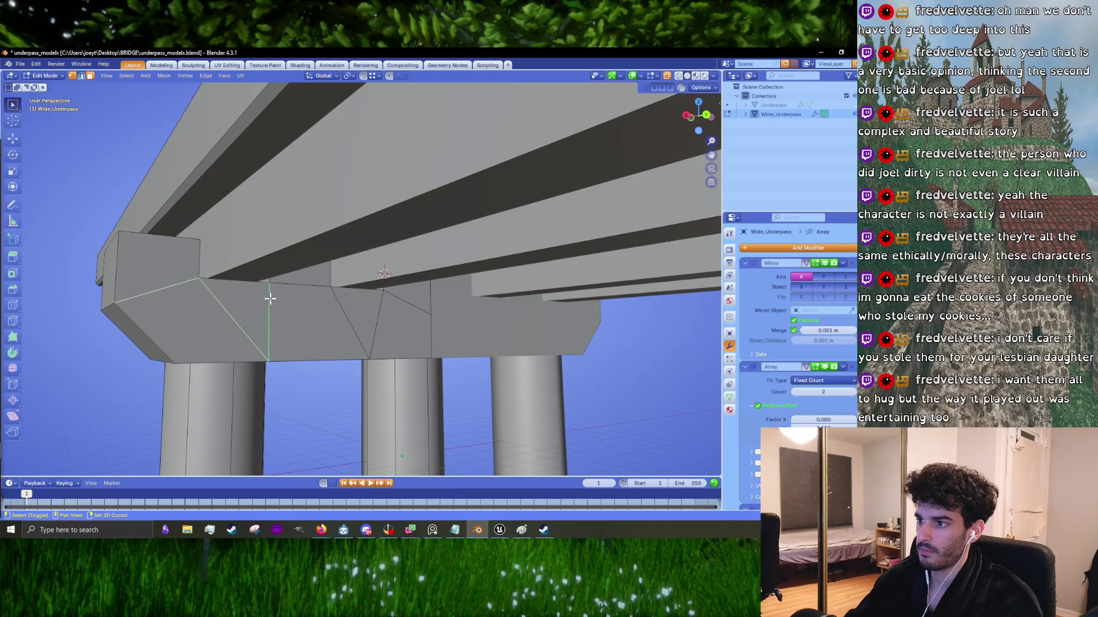
left_click(406, 303, "shift")
key("x")
left_click(451, 317)
Step: Dissolve one remaining diagonal edge on the pier cap
middle_click_drag(397, 331, 434, 257)
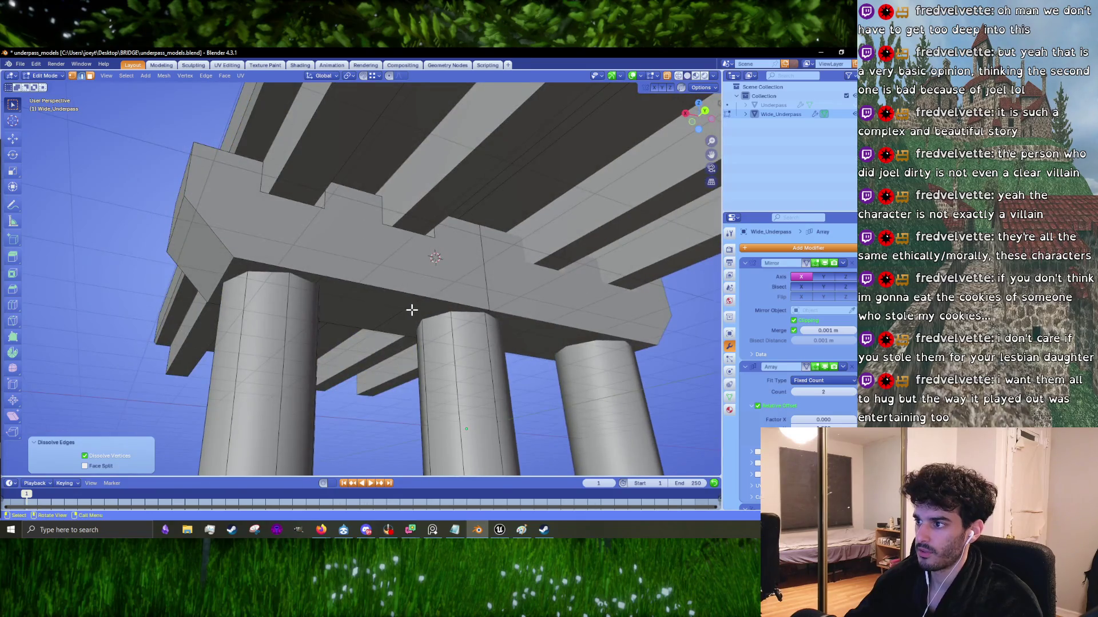
scroll(417, 311, "up", 3)
mouse_move(417, 311)
middle_mouse_down()
mouse_move(384, 304)
mouse_move(457, 318)
middle_mouse_up()
left_click(457, 318)
key("x")
left_click(276, 299)
middle_click_drag(276, 299, 360, 312)
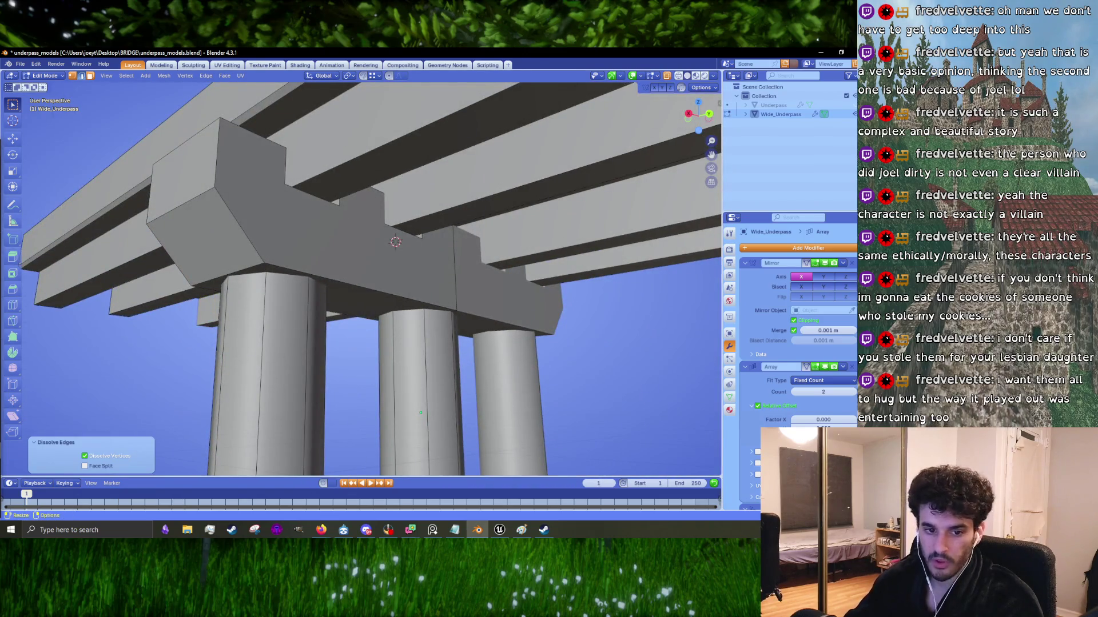
Step: Select the middle pier column and set the Transform Pivot Point to Individual Origins
mouse_move(515, 312)
middle_mouse_down()
mouse_move(321, 286)
mouse_move(519, 287)
mouse_move(546, 306)
middle_mouse_up()
left_click(309, 282)
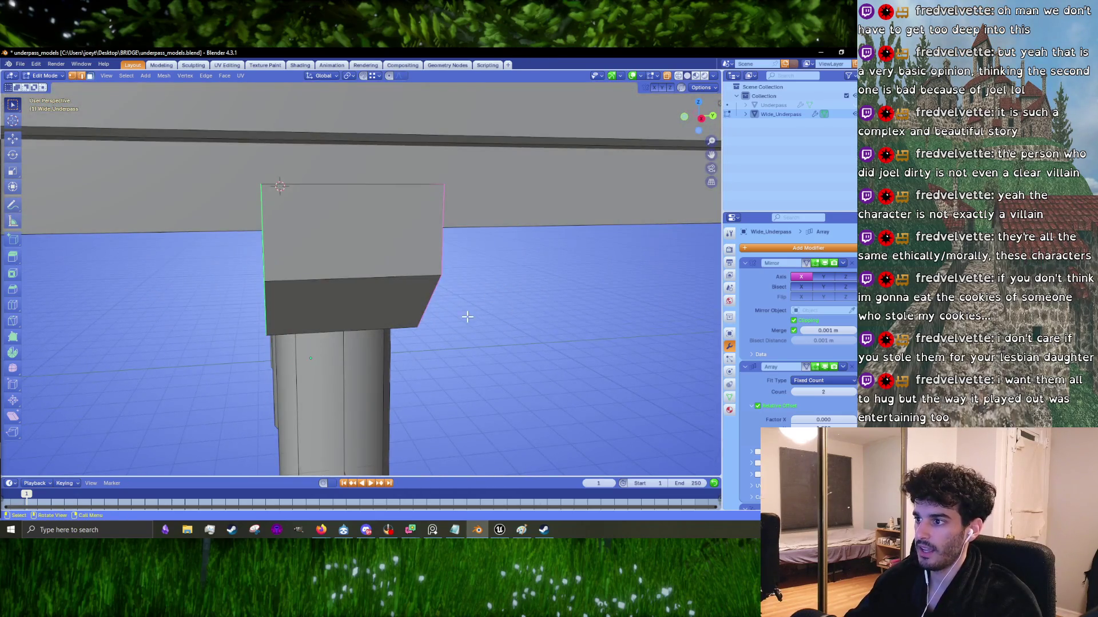
middle_click_drag(467, 316, 398, 364)
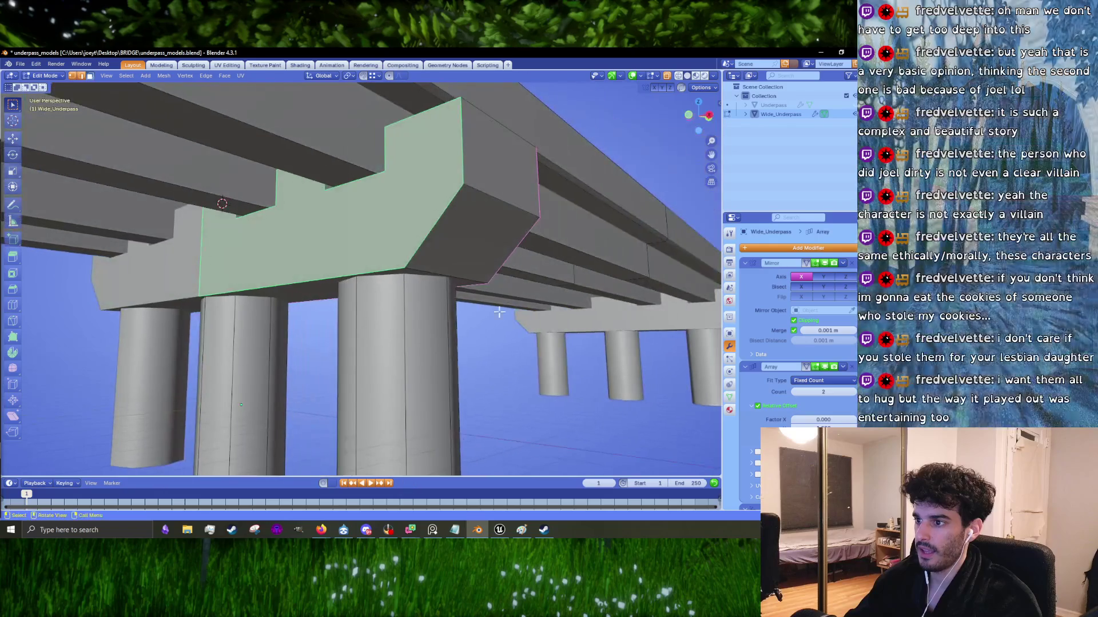
left_click(398, 364)
key("ctrl+l")
middle_click_drag(334, 372, 302, 334)
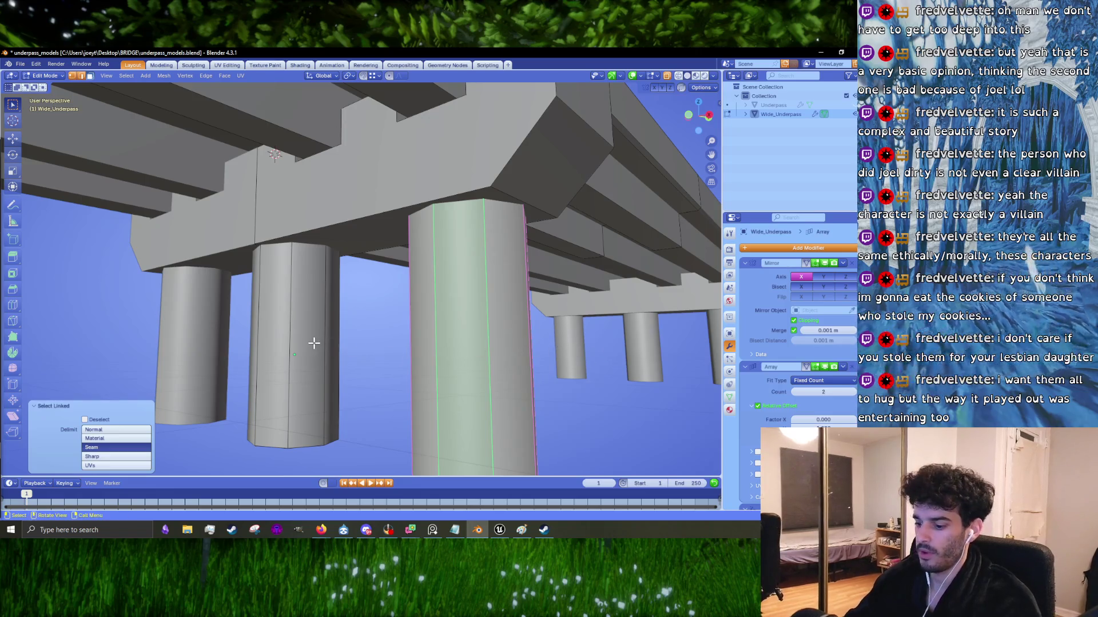
key("l")
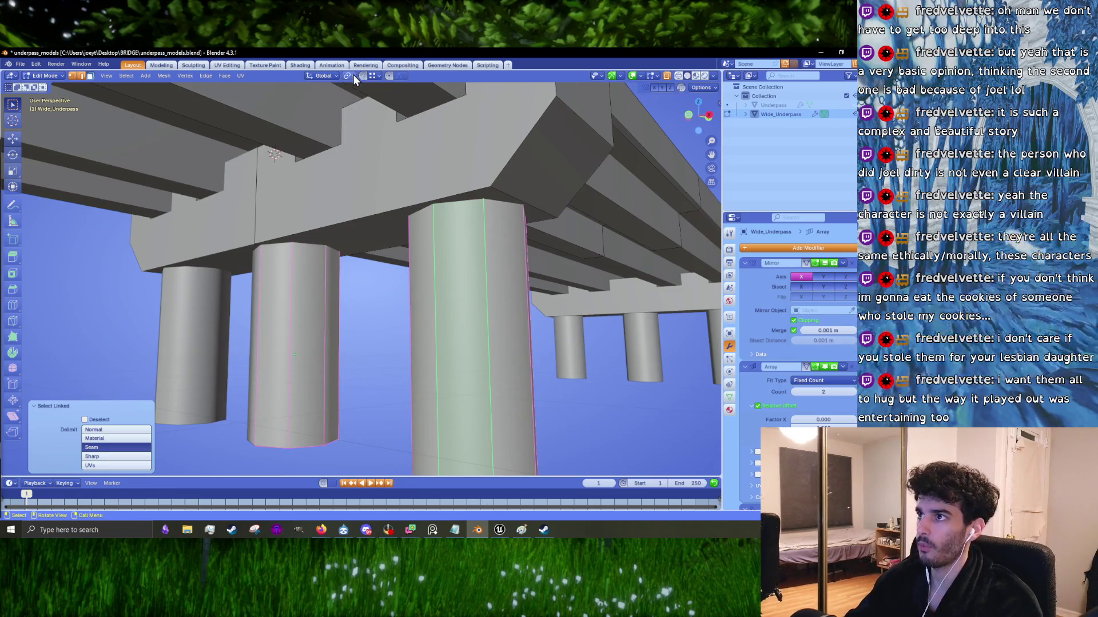
left_click(350, 77)
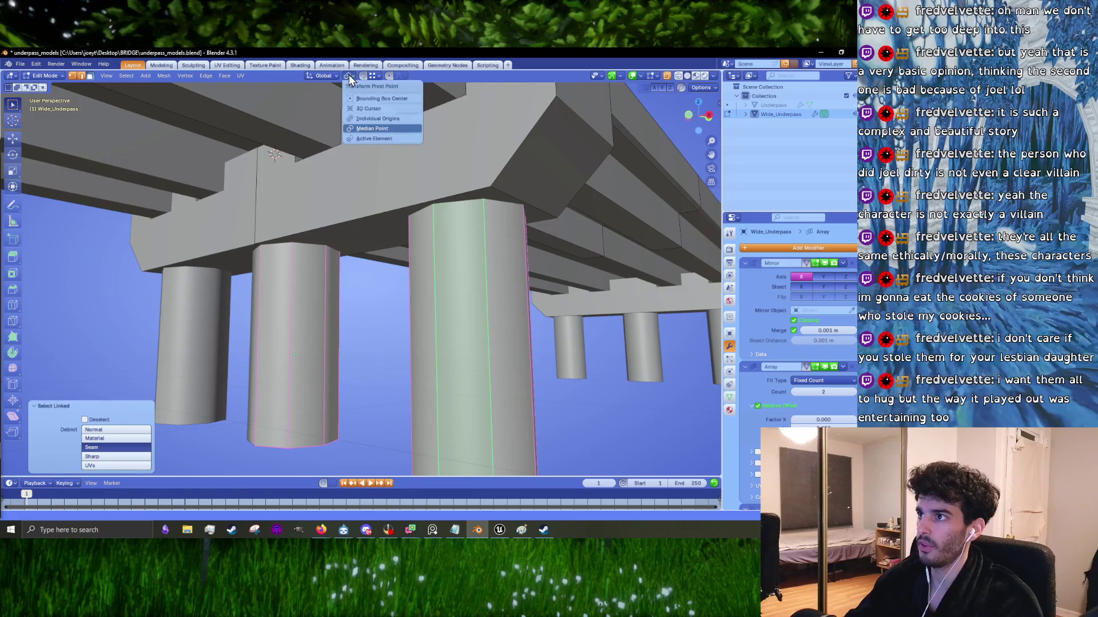
left_click(375, 119)
Step: Rescale the columns to 0.812, then 0.928, then widen them to 1.124
key("s")
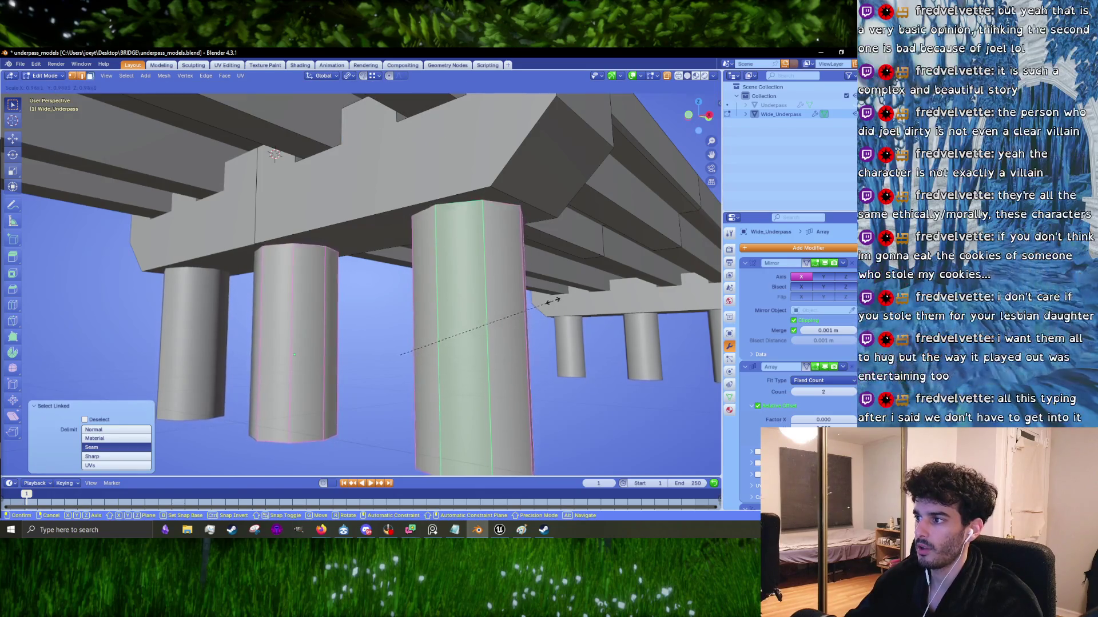
left_click(506, 302)
middle_click_drag(505, 302, 600, 329)
key("s")
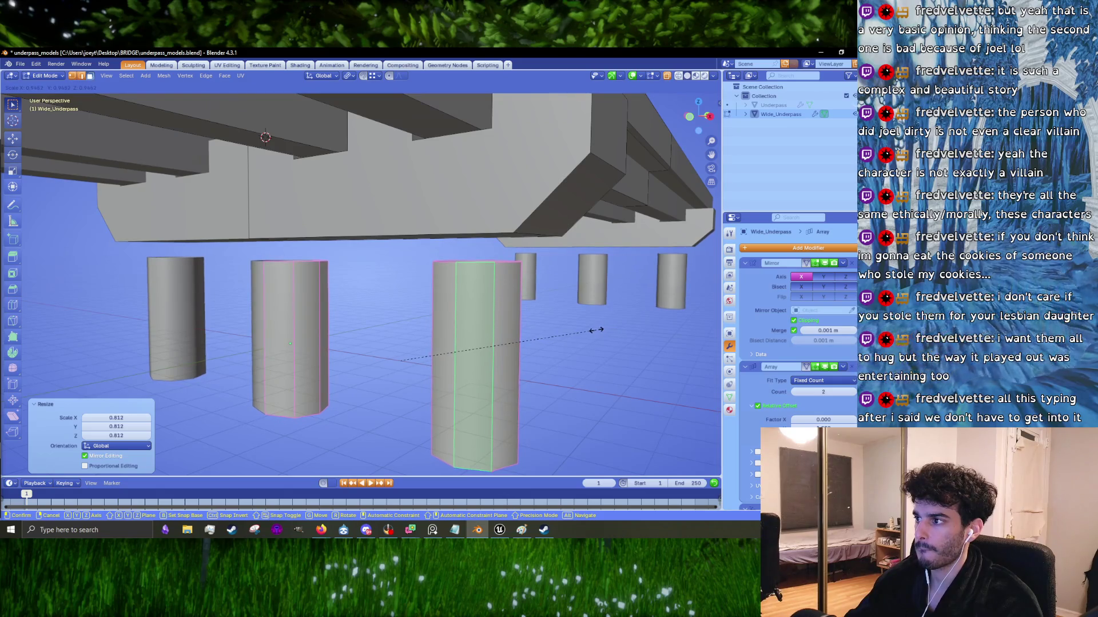
left_click(595, 327)
mouse_move(594, 327)
middle_mouse_down()
mouse_move(596, 314)
mouse_move(548, 317)
middle_mouse_up()
scroll(532, 292, "down", 6)
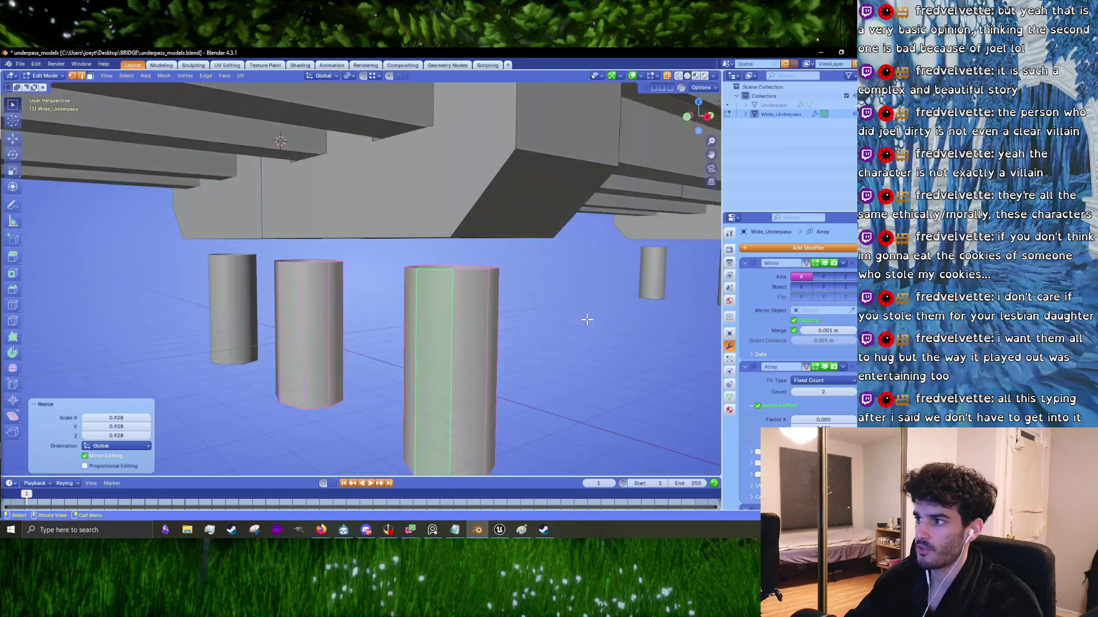
scroll(412, 235, "up", 1)
key("s")
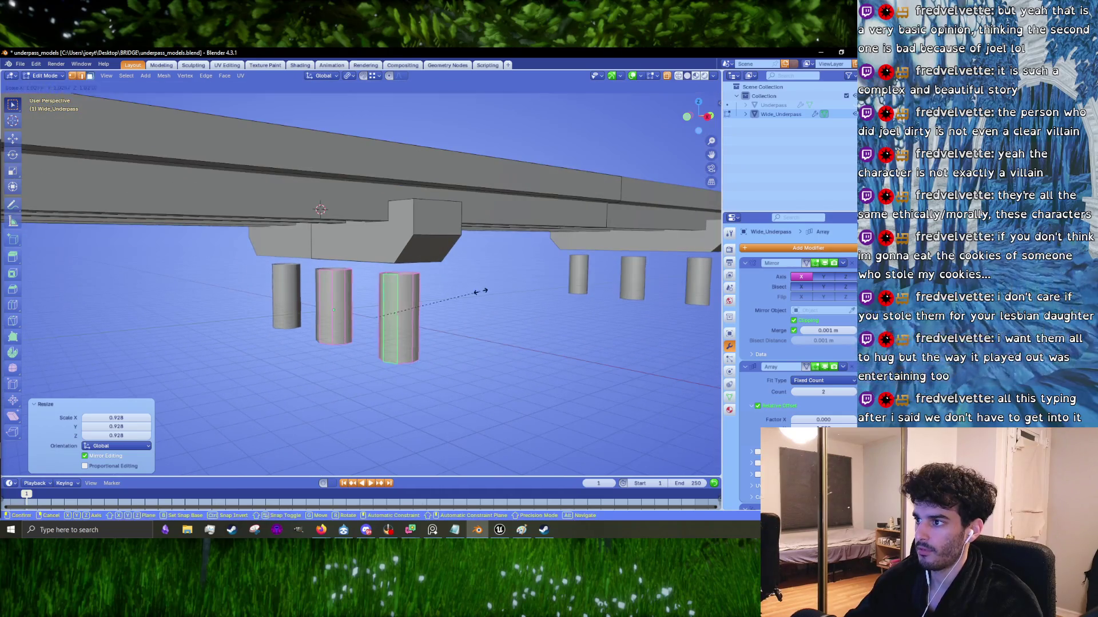
left_click(491, 290)
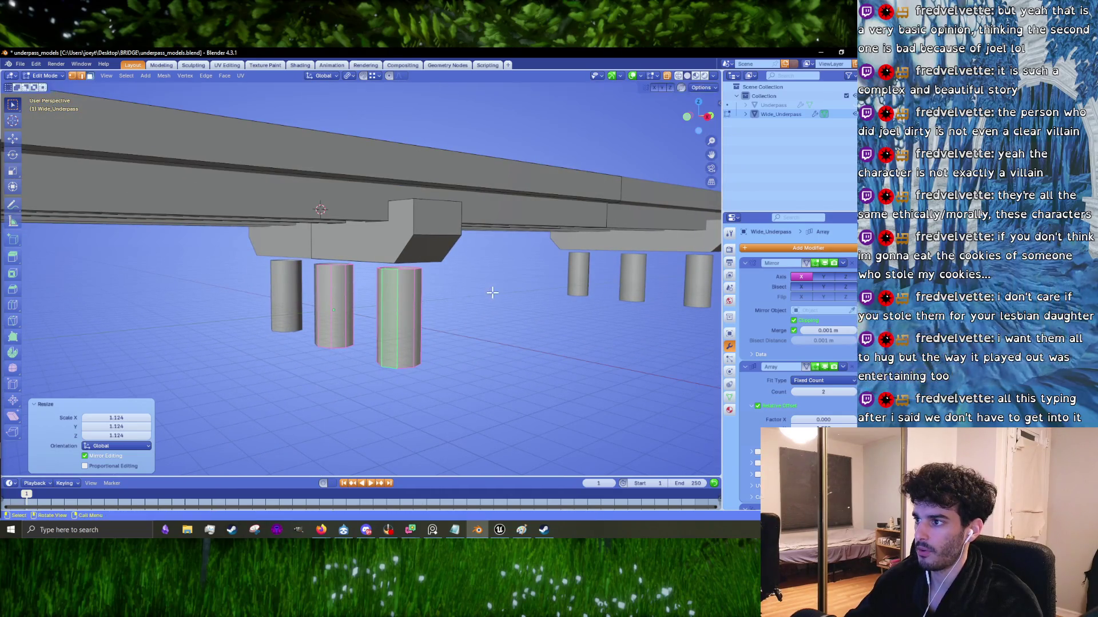
middle_click_drag(491, 290, 481, 241)
left_click(404, 254)
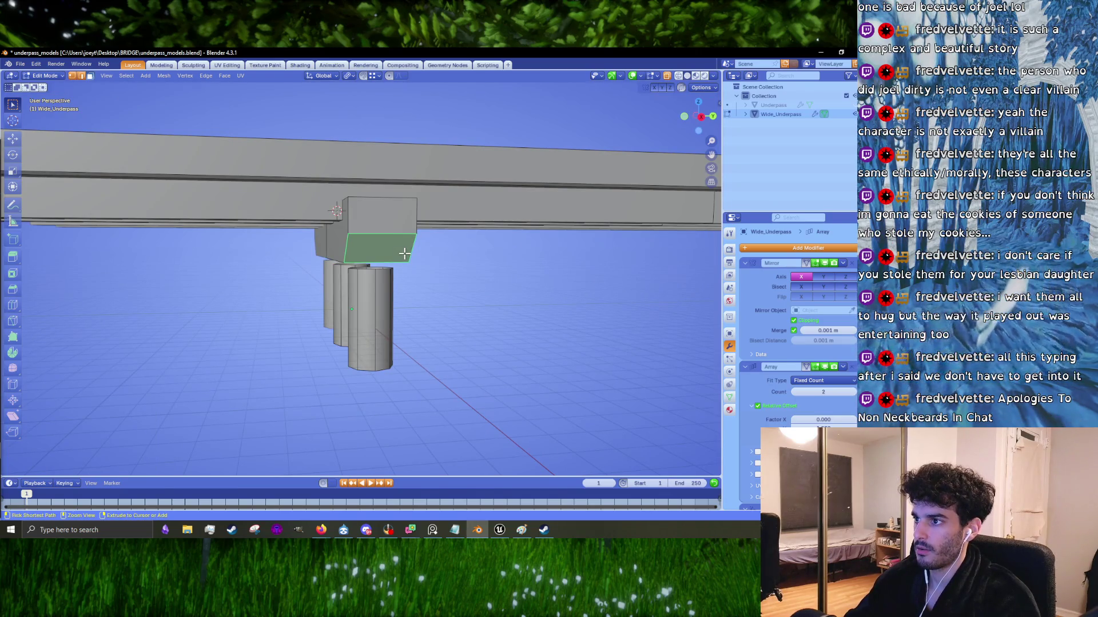
Step: Select the pillars instead of the pier cap and scale them down to 0.865
key("ctrl+l")
key("ctrl+i")
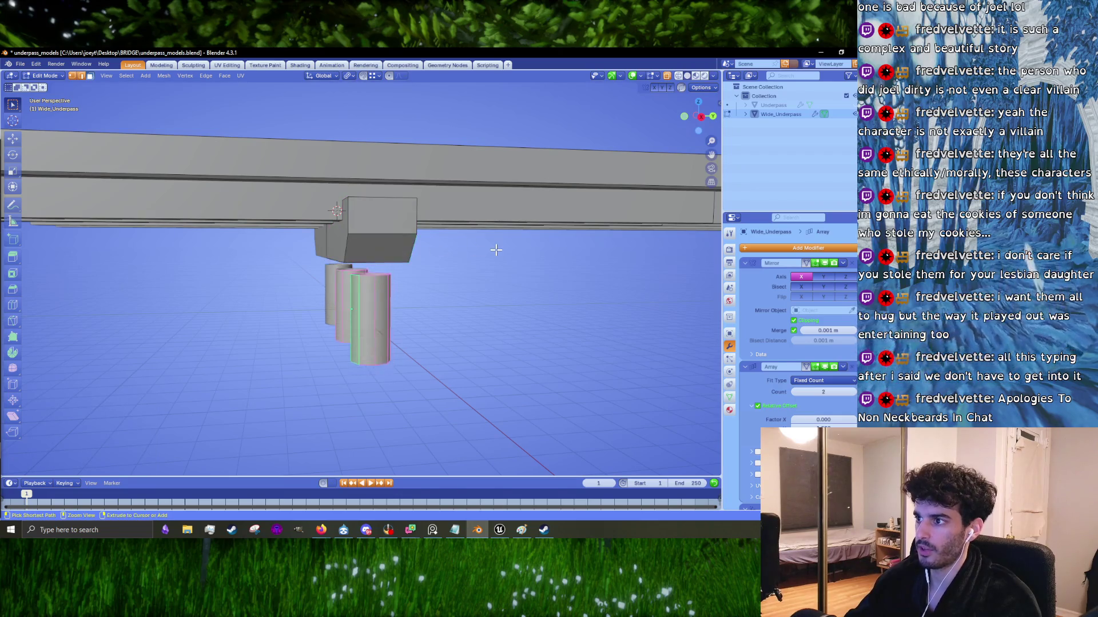
middle_click_drag(496, 250, 535, 250)
key("a")
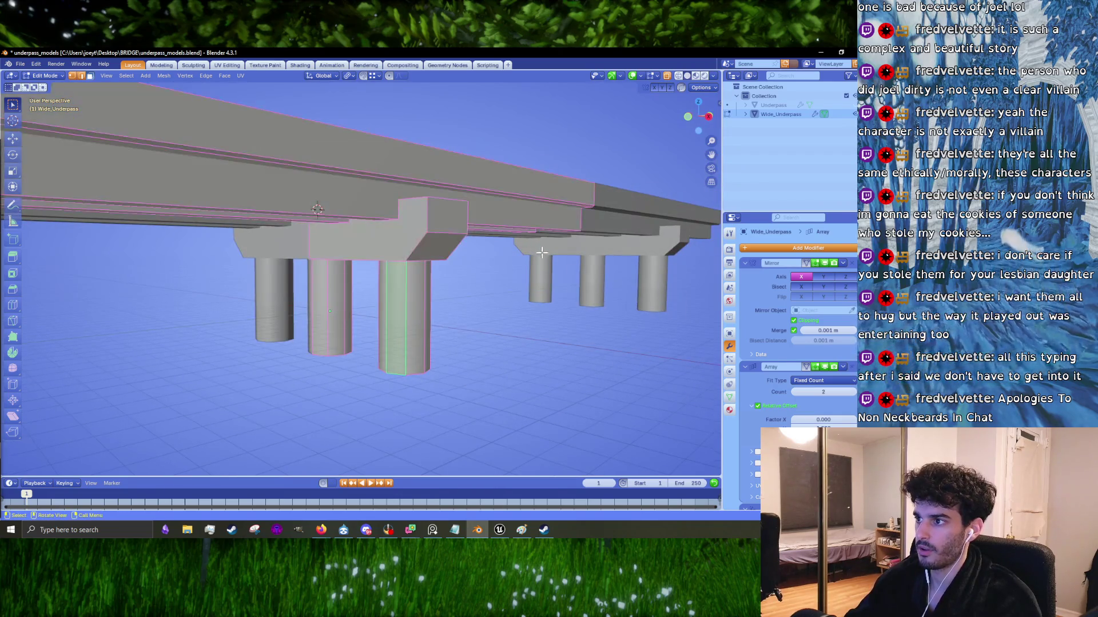
key("s")
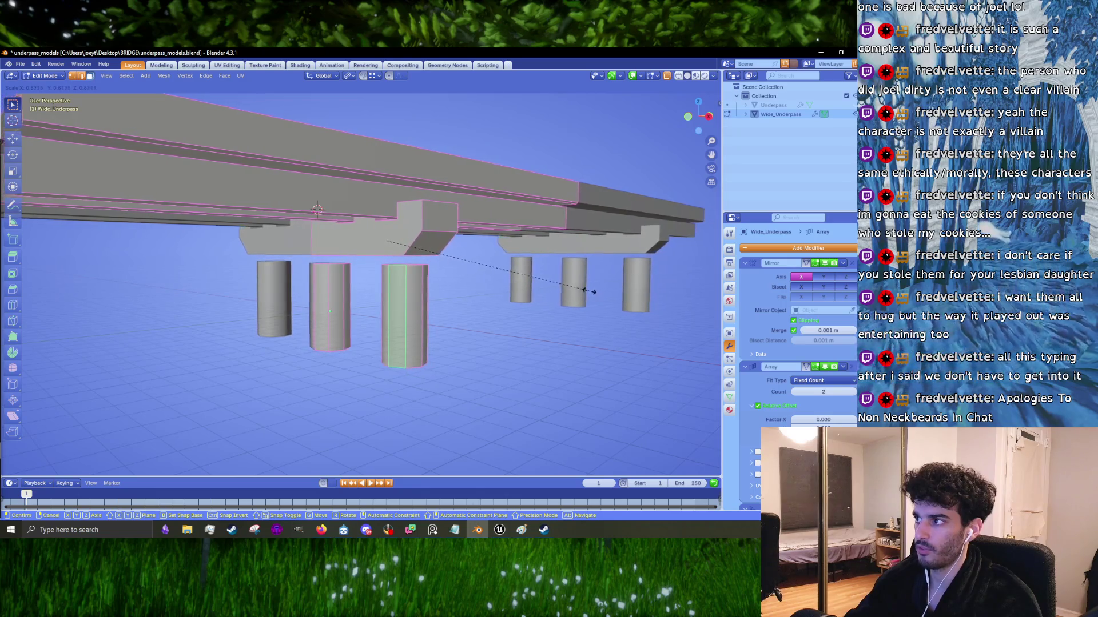
left_click(572, 292)
Step: Lower the connected deck part above the pier about 0.95 m along Z
scroll(572, 292, "up", 3)
middle_click_drag(572, 292, 399, 239)
key("alt+a")
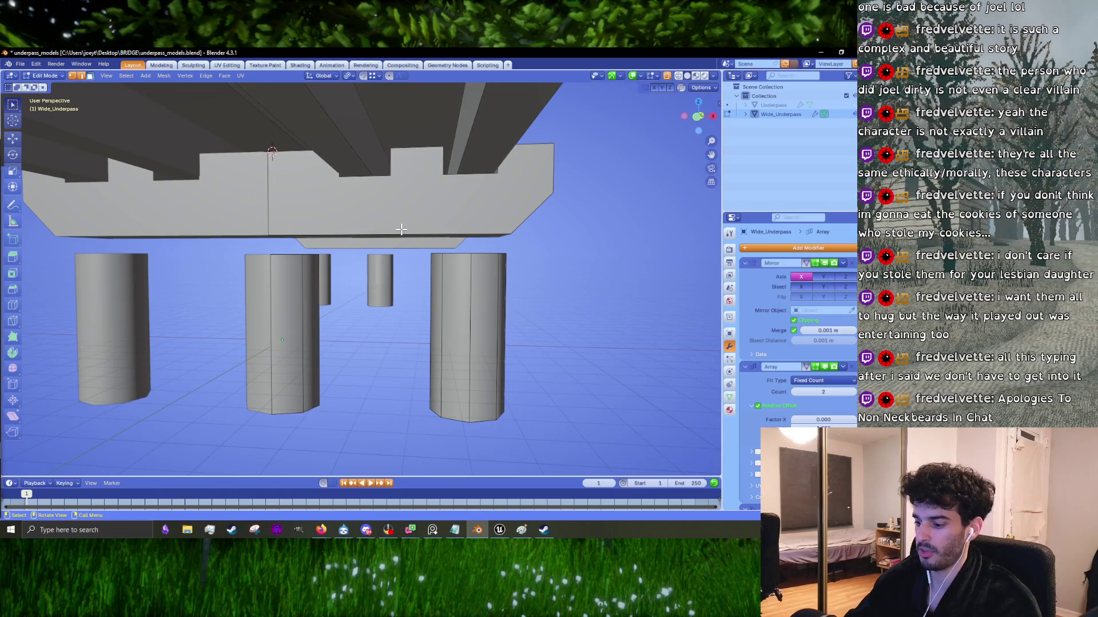
key("l")
key("g")
key("z")
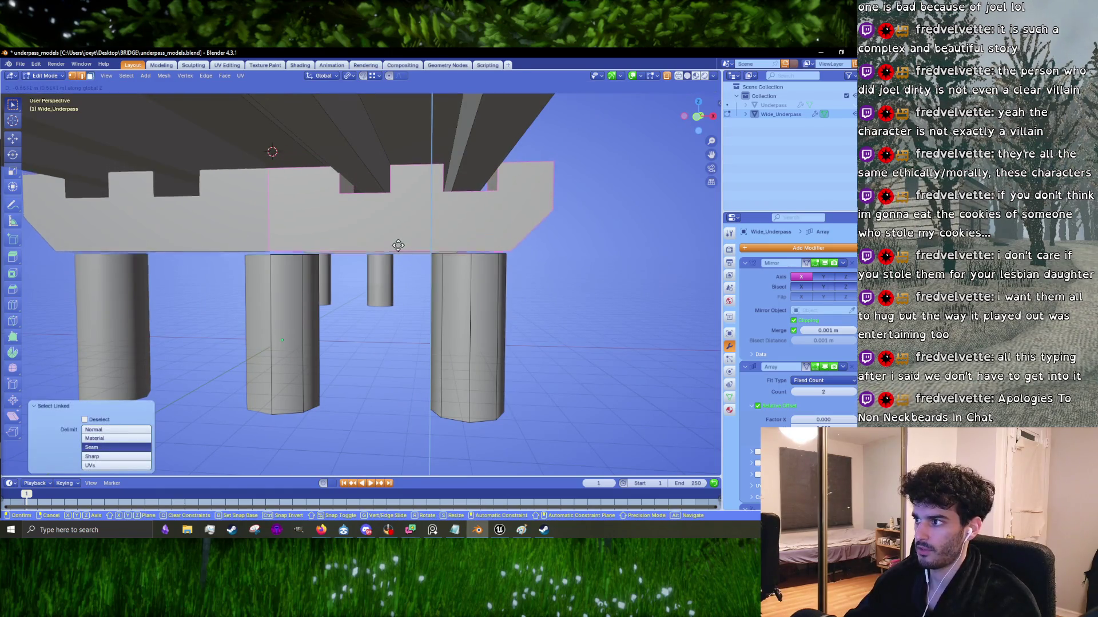
left_click(396, 252)
Step: Select the whole connected deck girder and lower it 1.0954 m along Z
middle_click_drag(396, 252, 344, 157)
left_click(342, 190)
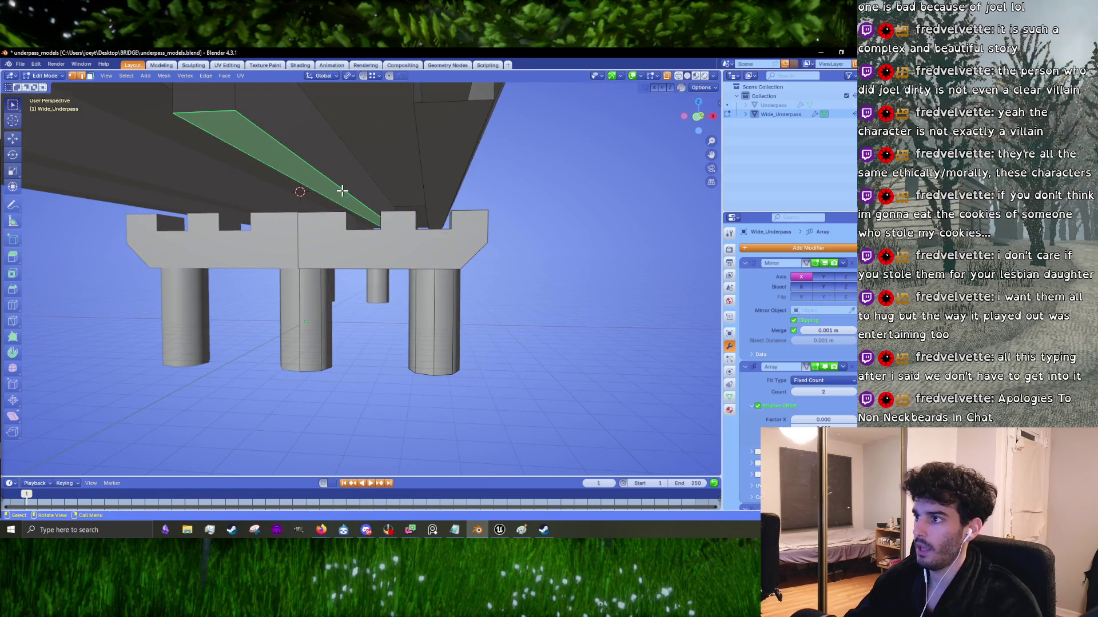
key("ctrl+l")
scroll(443, 204, "up", 3)
middle_click_drag(444, 204, 440, 240)
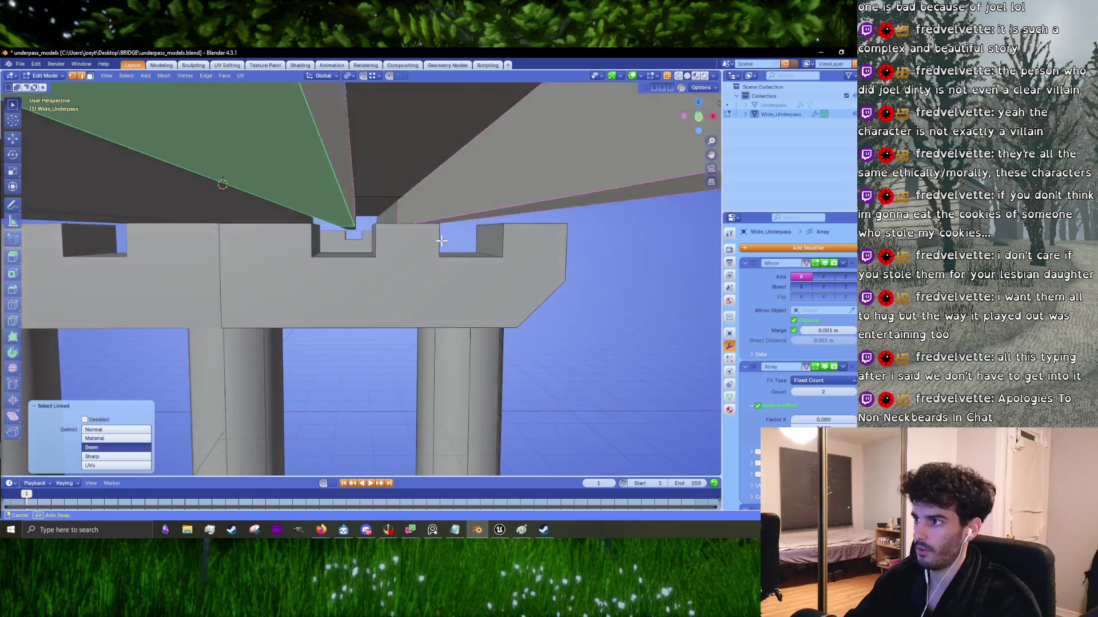
key("g")
key("z")
left_click(437, 275)
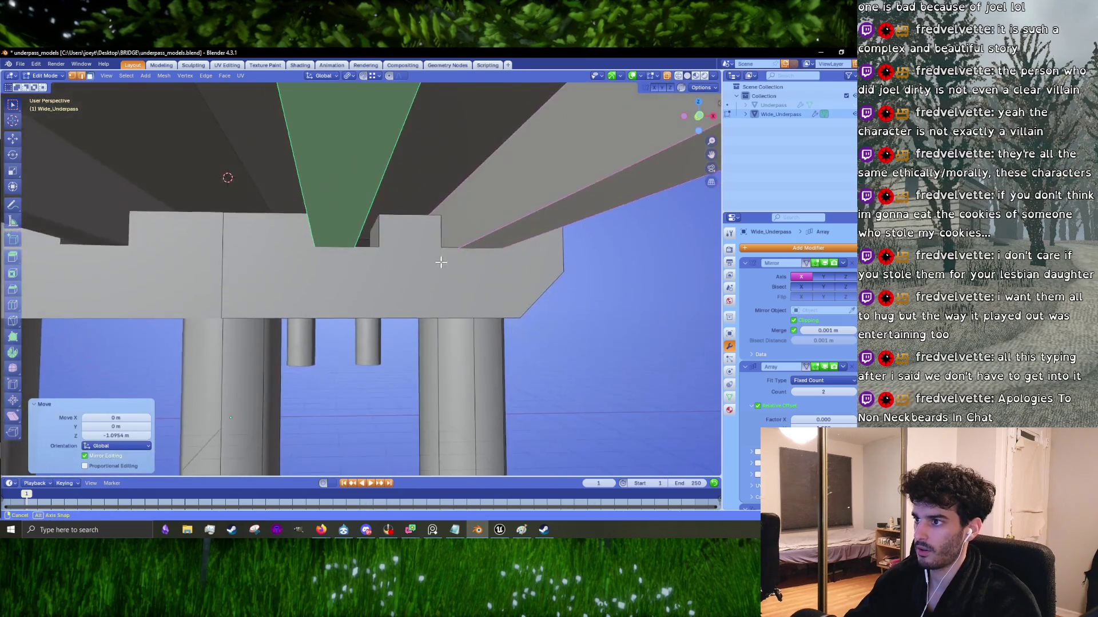
Step: In front view, nudge the girder up 0.019689 m along Z
key("KP_1")
scroll(440, 254, "up", 3)
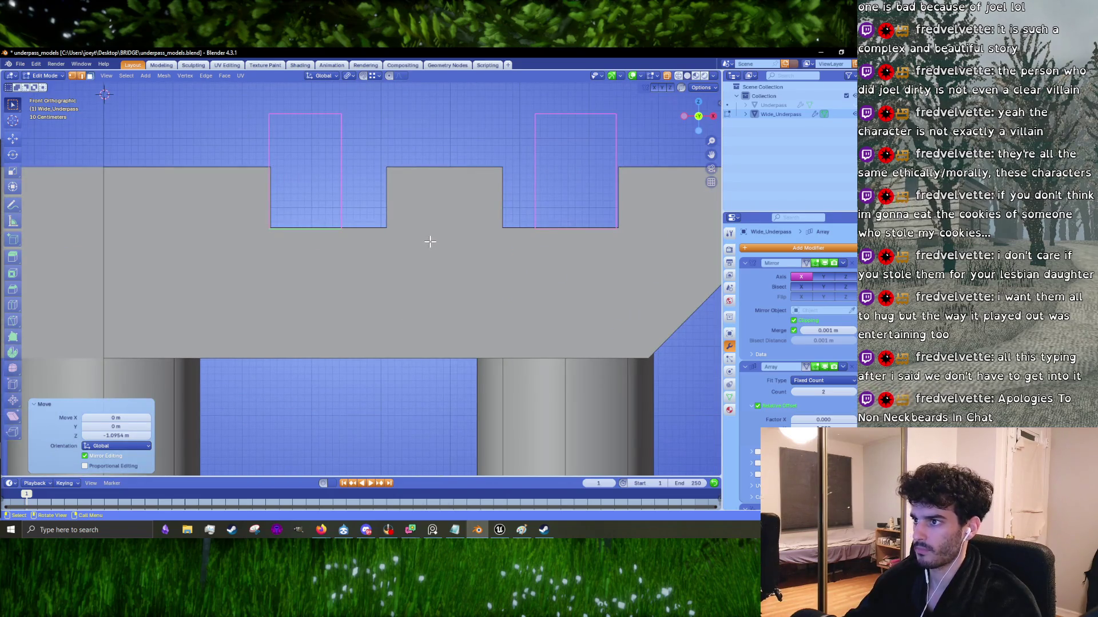
key("g")
key("z")
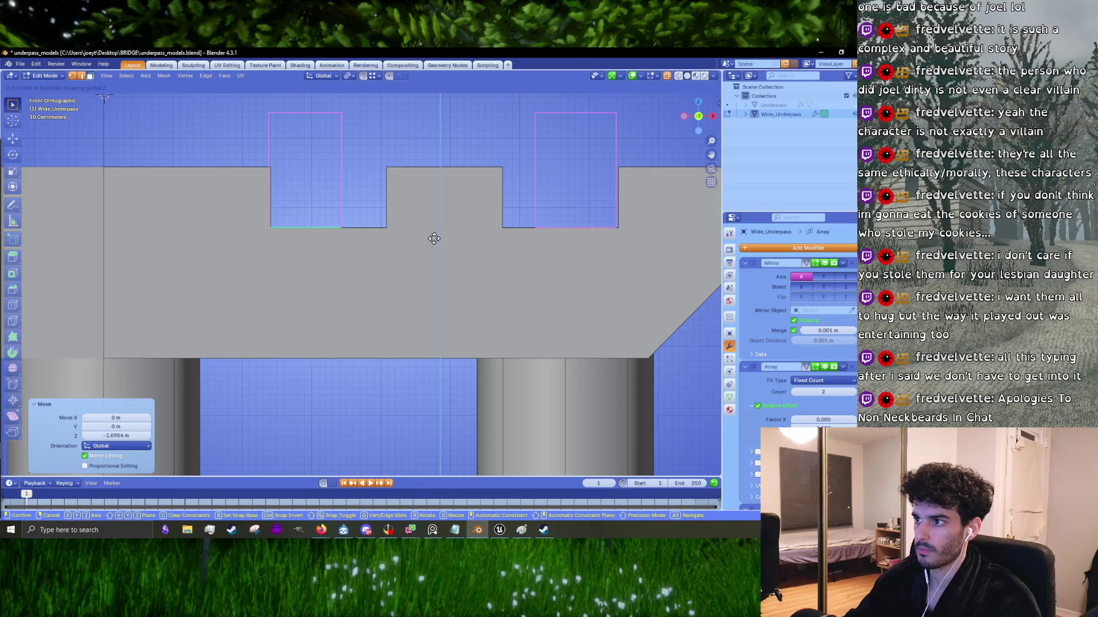
left_click(434, 238)
Step: Select the whole left block on the pier cap and hide it from view
scroll(357, 206, "down", 4)
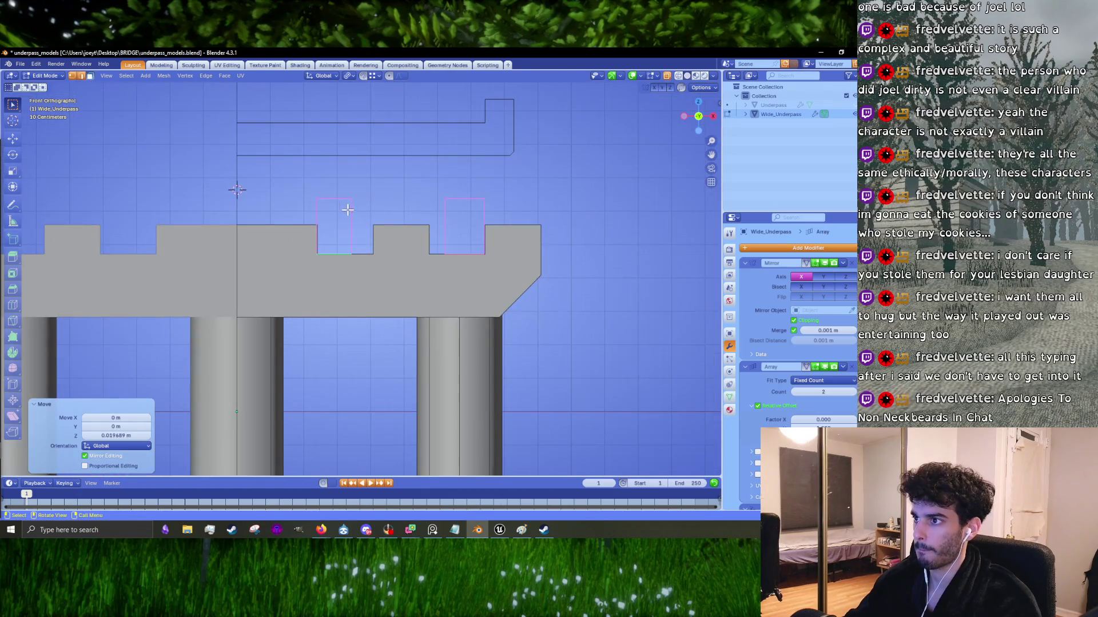
left_click(347, 209)
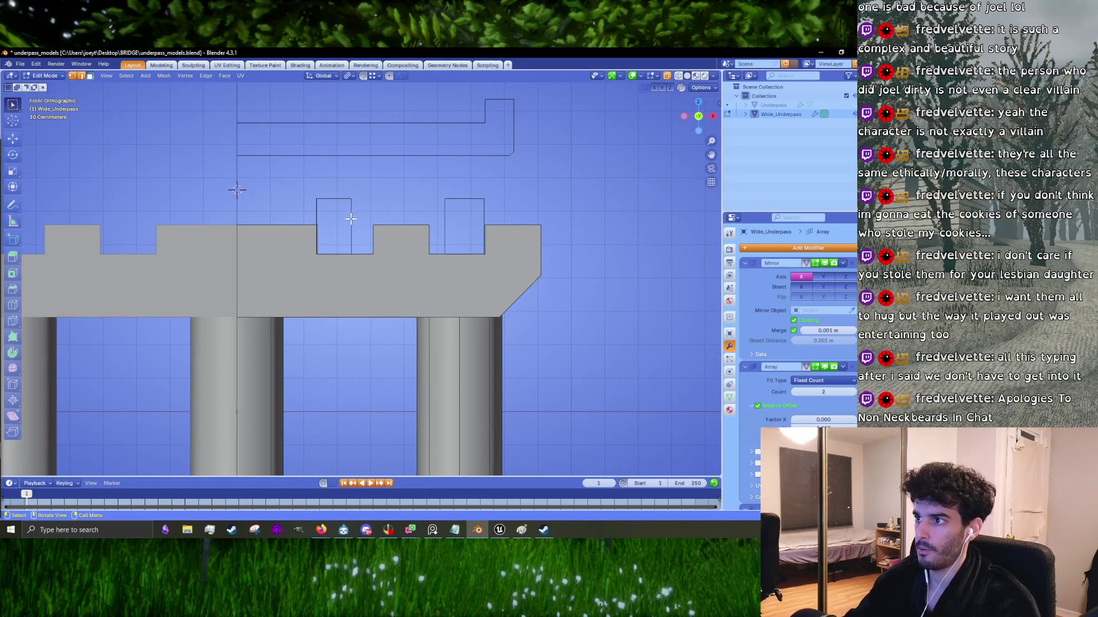
middle_click_drag(350, 219, 349, 226)
left_click(348, 225)
key("ctrl+l")
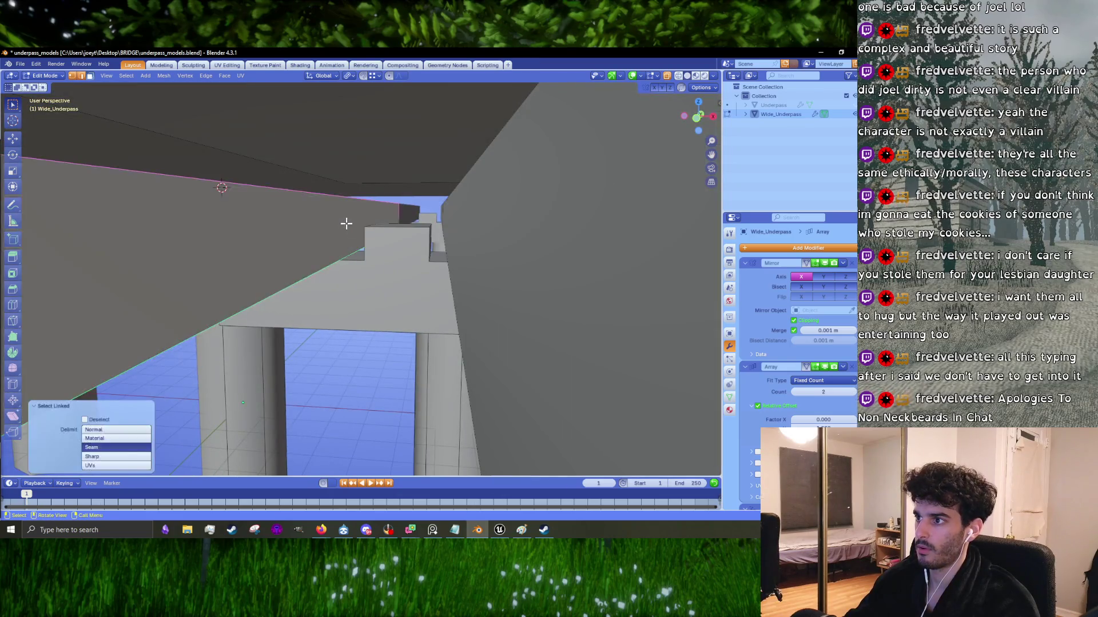
key("KP_1")
scroll(349, 223, "up", 4)
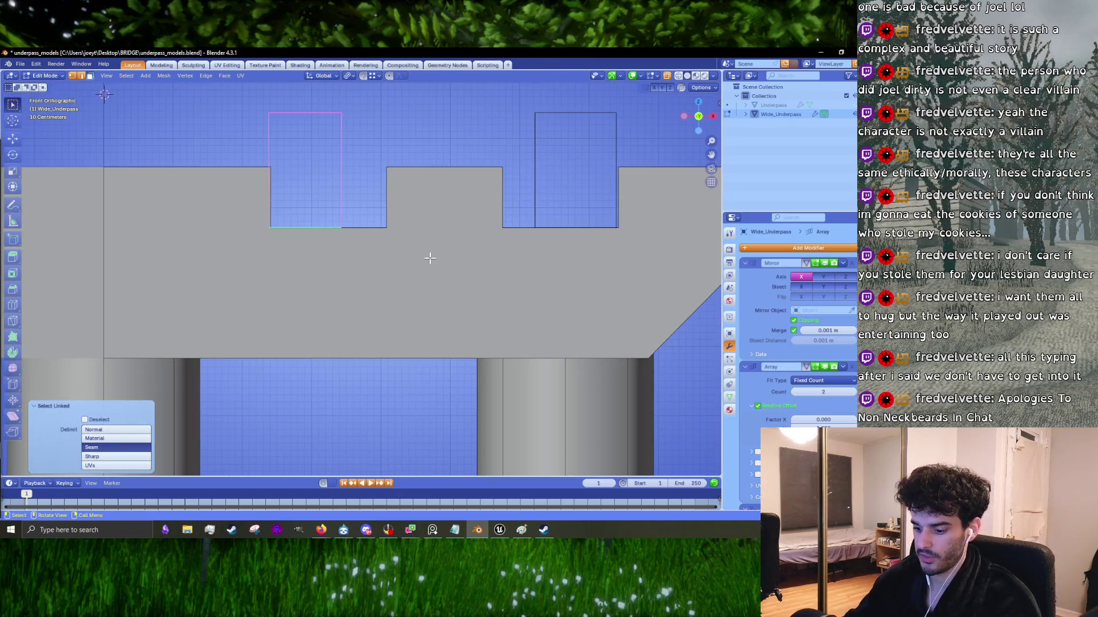
key("h")
right_click(459, 262)
key("Escape")
Step: In front view, shift the block 0.31 m along X
scroll(400, 246, "down", 3)
mouse_move(368, 232)
middle_mouse_down()
mouse_move(334, 242)
mouse_move(371, 242)
middle_mouse_up()
key("KP_1")
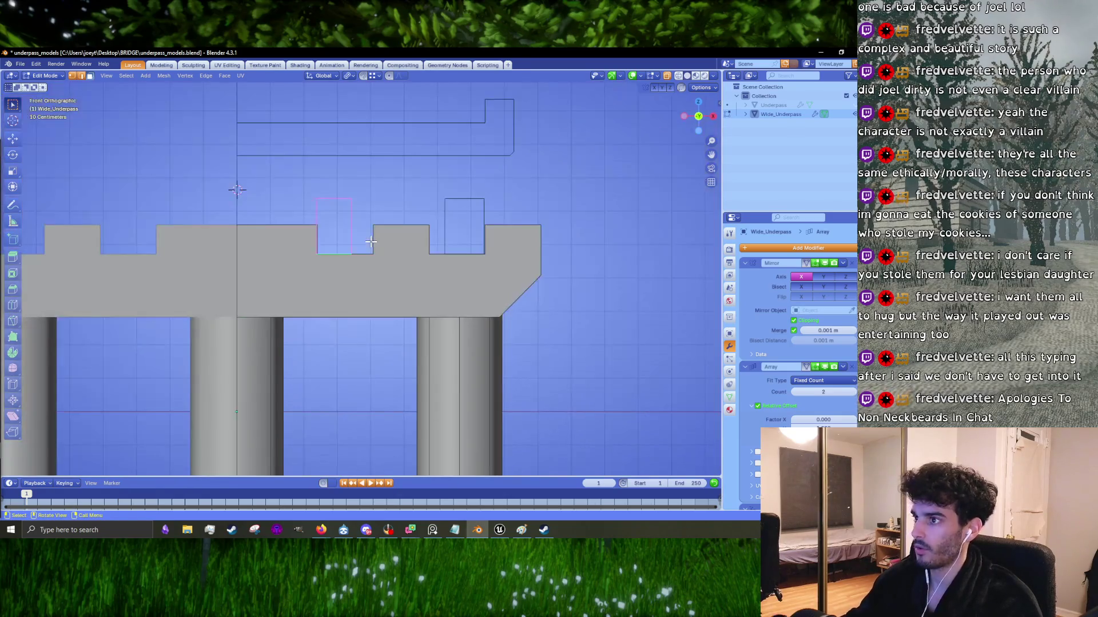
scroll(370, 242, "up", 3)
key("g")
key("x")
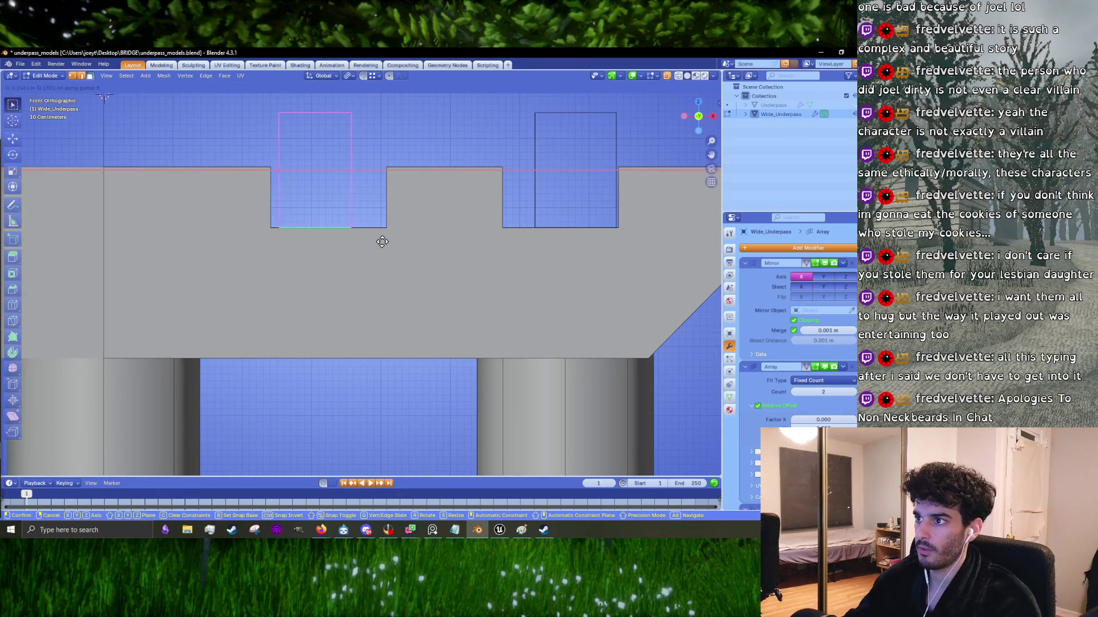
left_click(392, 240)
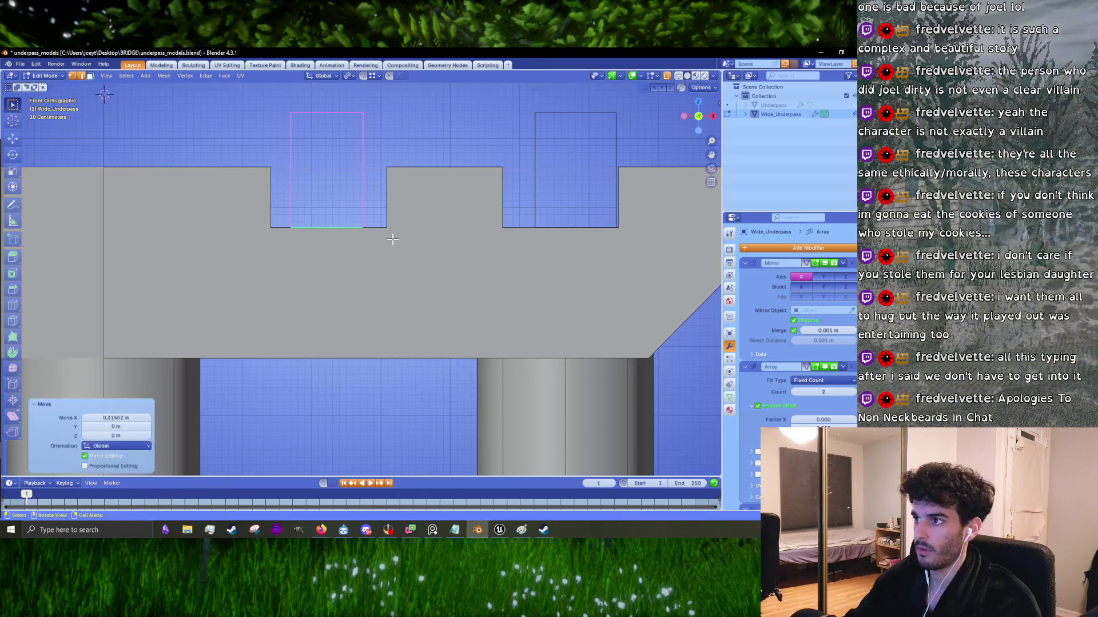
Step: Select the connected part with the triangular face and shift it sideways along X
scroll(417, 232, "down", 3)
middle_click_drag(443, 224, 443, 248)
scroll(449, 229, "down", 5)
left_click(444, 247)
key("l")
key("KP_1")
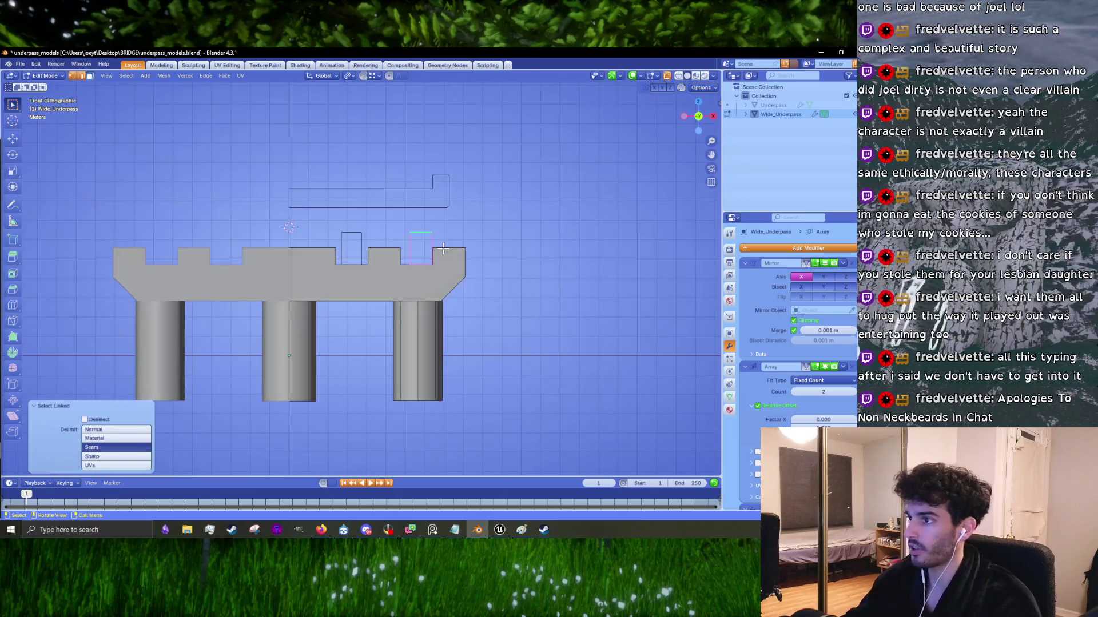
scroll(472, 278, "up", 6)
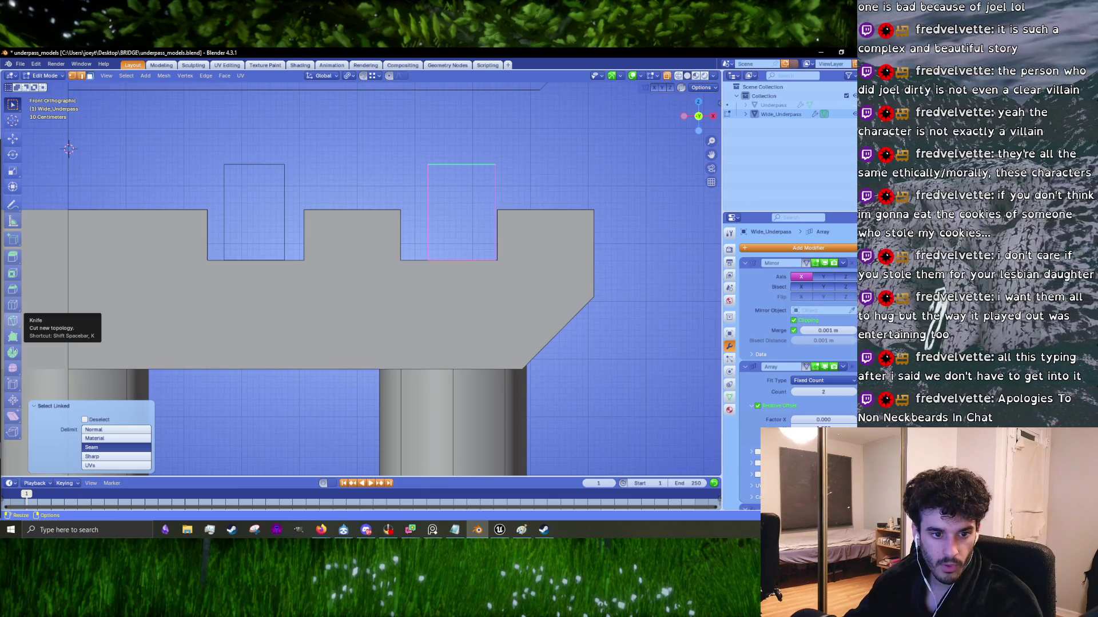
key("alt+Tab")
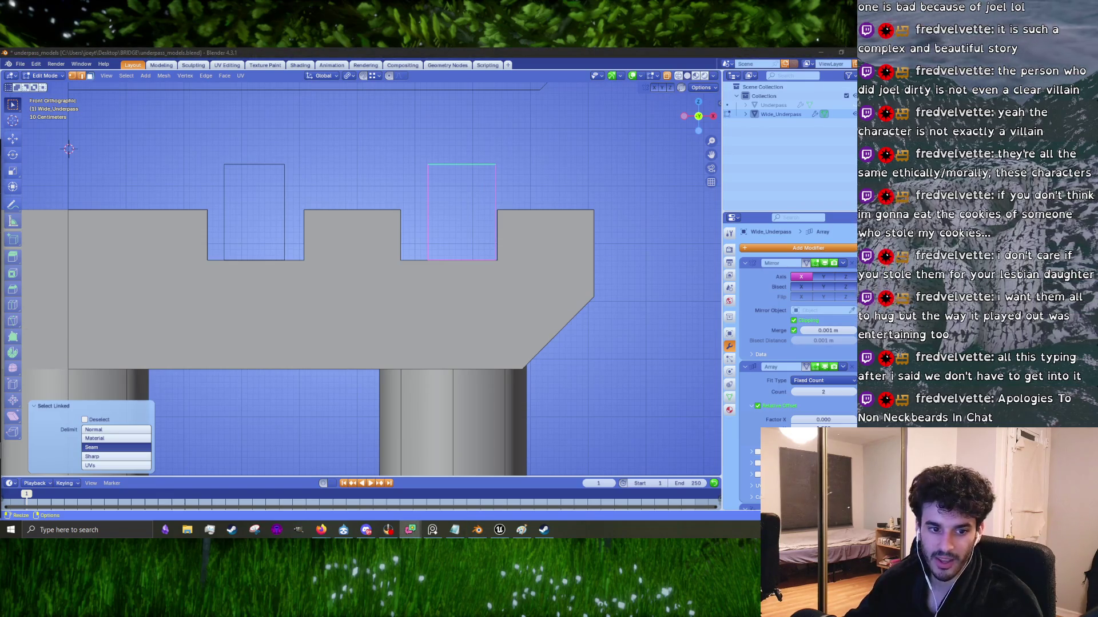
key("alt+Tab")
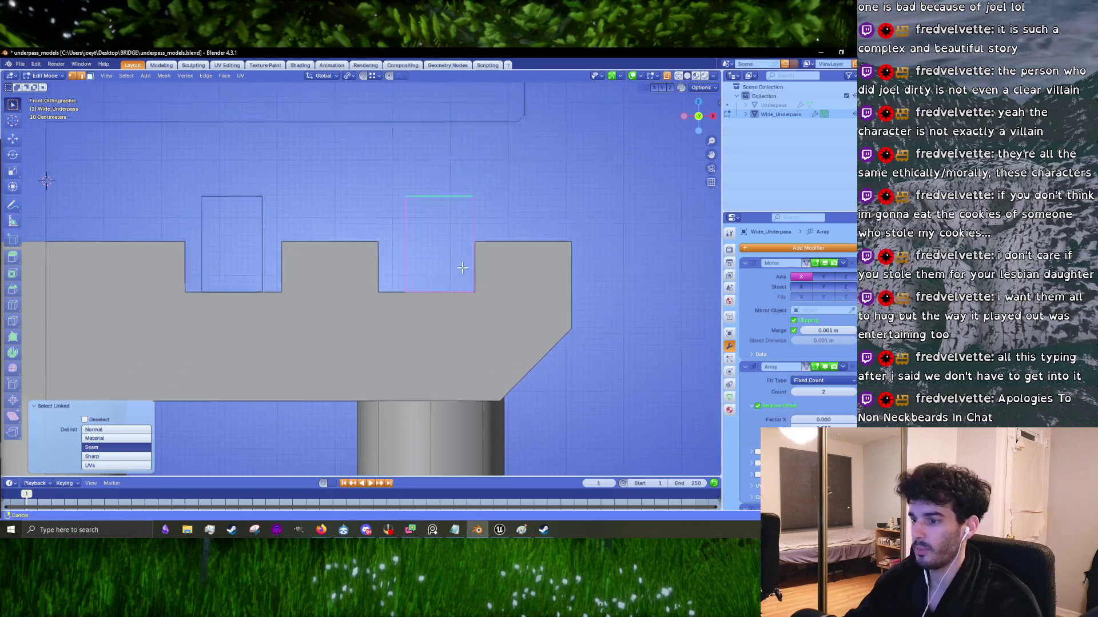
scroll(481, 281, "up", 2)
key("g")
key("x")
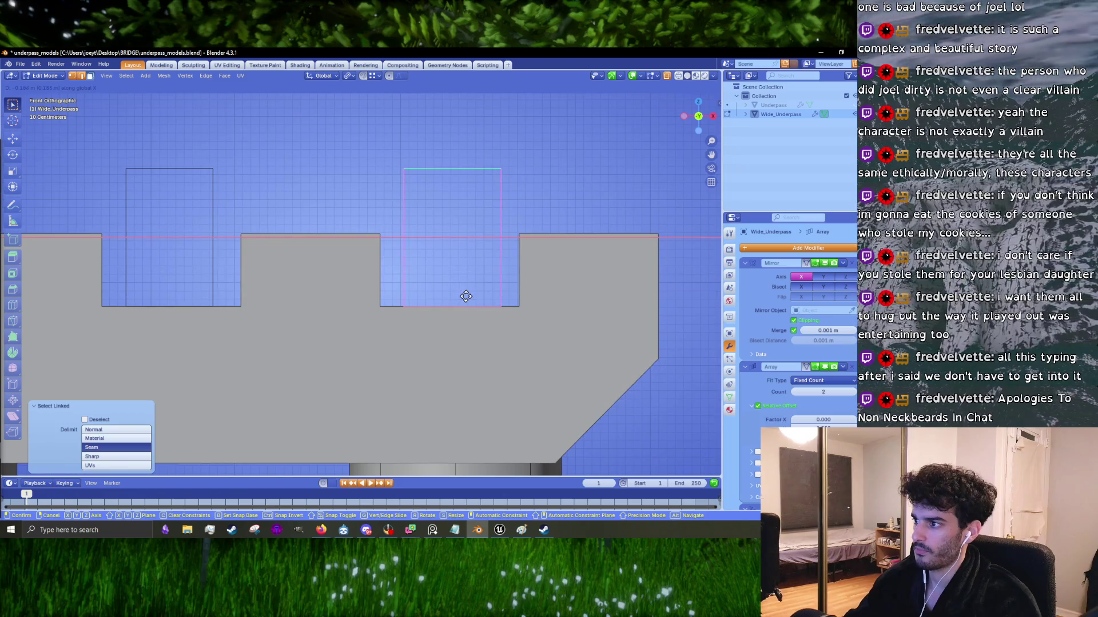
left_click(466, 296)
Step: Select the whole connected block and lower it 1.0529 m along Z
mouse_move(466, 296)
middle_mouse_down()
mouse_move(502, 240)
mouse_move(443, 246)
mouse_move(316, 147)
mouse_move(327, 183)
middle_mouse_up()
key("ctrl+l")
key("g")
key("z")
left_click(369, 252)
Step: Lower the block a further 0.3114 m along Z, ending in top view
mouse_move(369, 251)
middle_mouse_down()
mouse_move(514, 246)
mouse_move(343, 295)
middle_mouse_up()
key("g")
key("z")
left_click(473, 255)
key("KP_7")
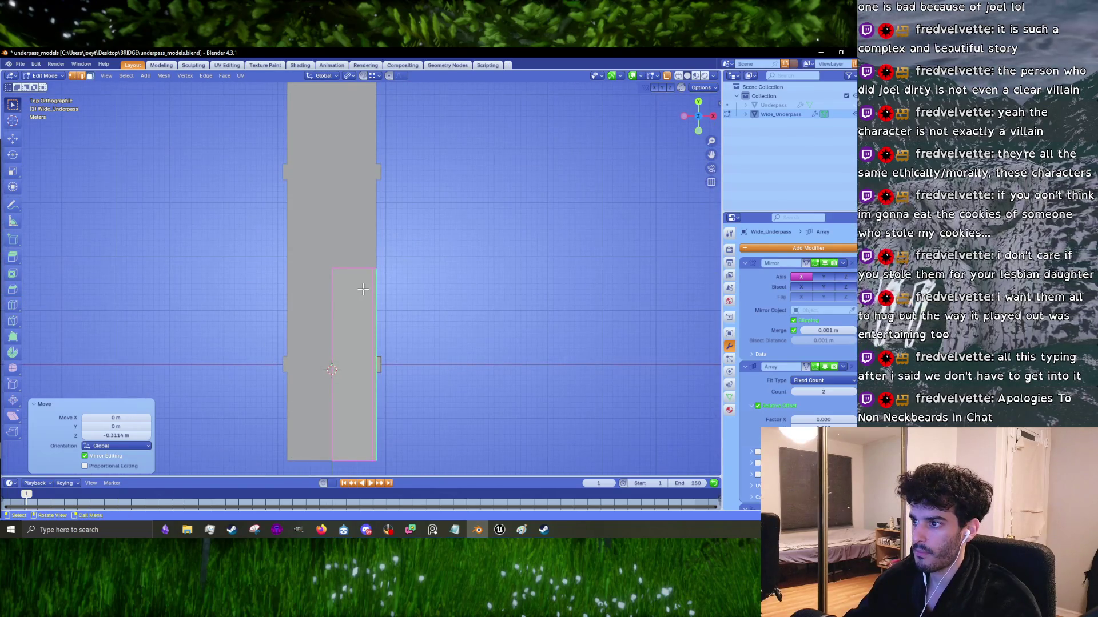
Step: Inspect the underpass from below, return to Object Mode, and bring up File > Export
scroll(371, 294, "up", 4)
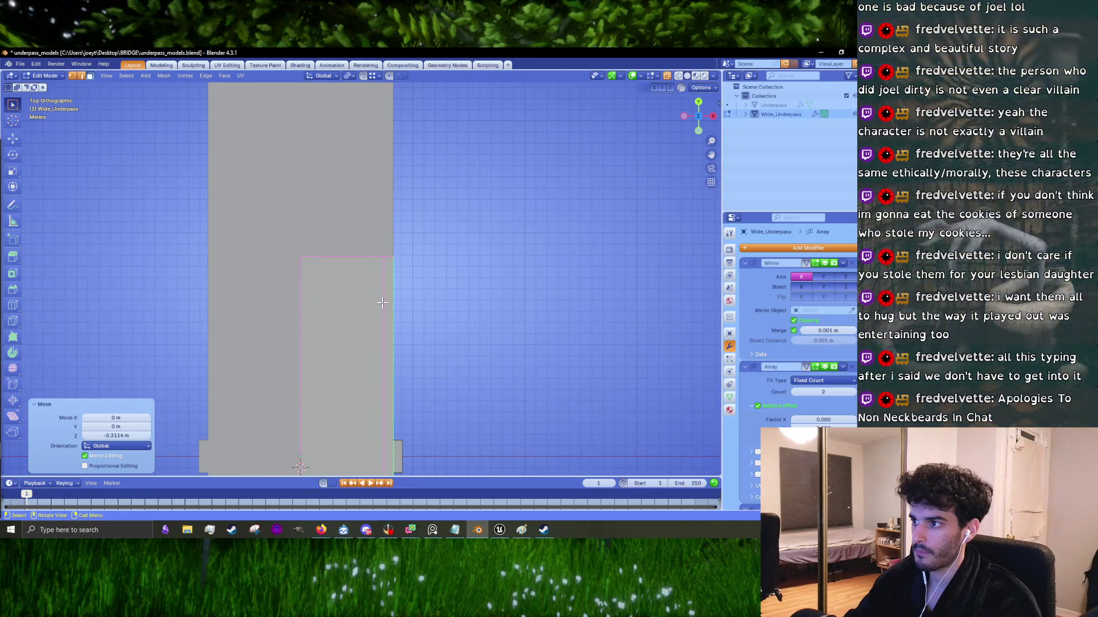
scroll(382, 302, "up", 2)
scroll(390, 276, "down", 5, "shift")
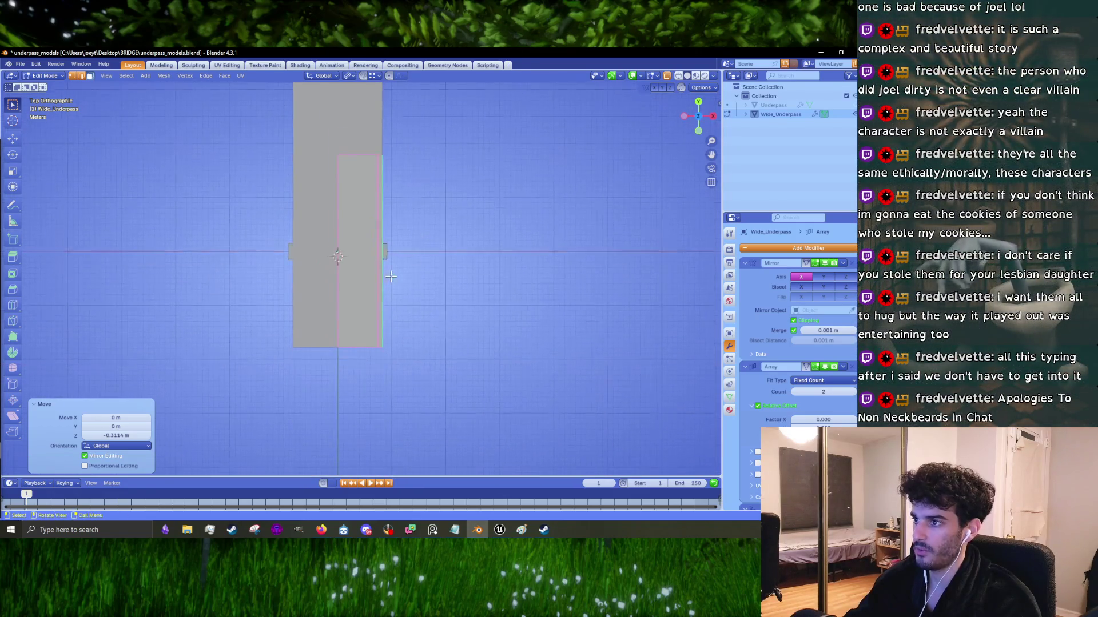
mouse_move(476, 229)
middle_mouse_down()
mouse_move(465, 235)
mouse_move(478, 108)
mouse_move(472, 469)
mouse_move(405, 111)
middle_mouse_up()
scroll(455, 300, "up", 3)
mouse_move(455, 300)
middle_mouse_down()
mouse_move(406, 274)
mouse_move(367, 283)
mouse_move(261, 349)
mouse_move(323, 279)
mouse_move(385, 276)
middle_mouse_up()
scroll(234, 347, "down", 3)
scroll(343, 271, "down", 3)
scroll(343, 272, "up", 5)
scroll(386, 276, "down", 5)
key("Tab")
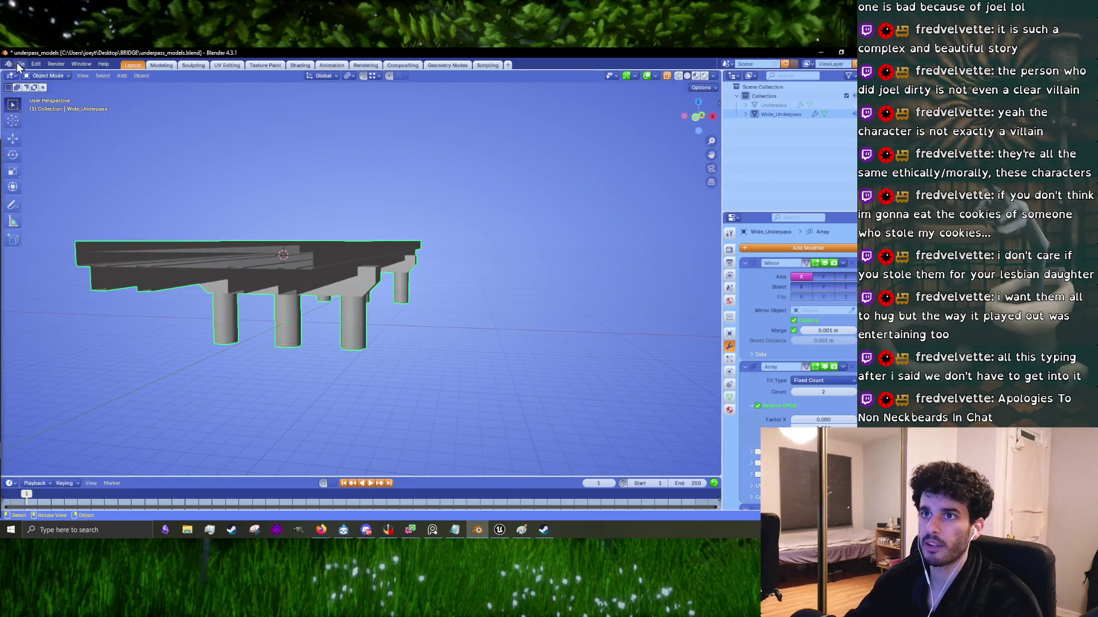
left_click(20, 64)
mouse_move(43, 201)
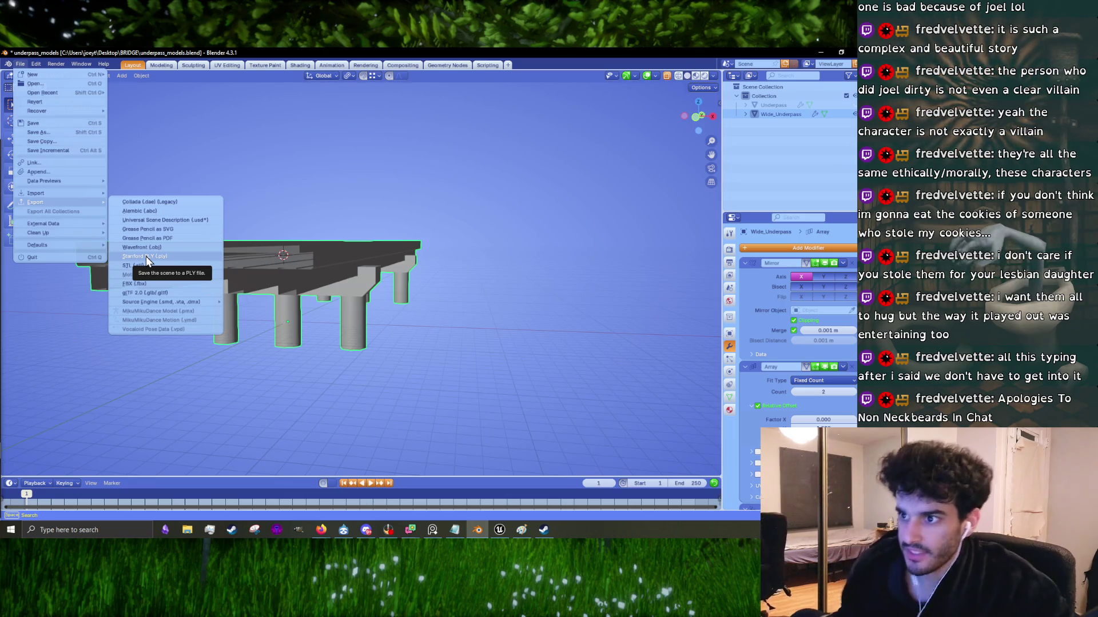
Step: Export FBX over Wide_Underpass.fbx in BRIDGE, then return to the Wide_Underpass asset in Unreal
left_click(183, 281)
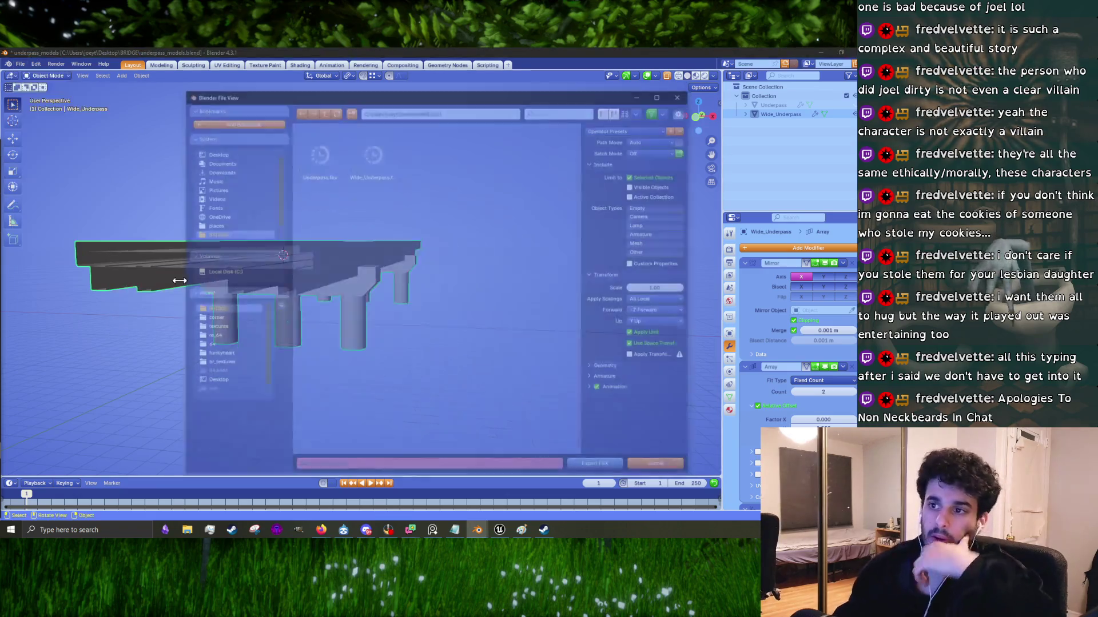
left_click(372, 150)
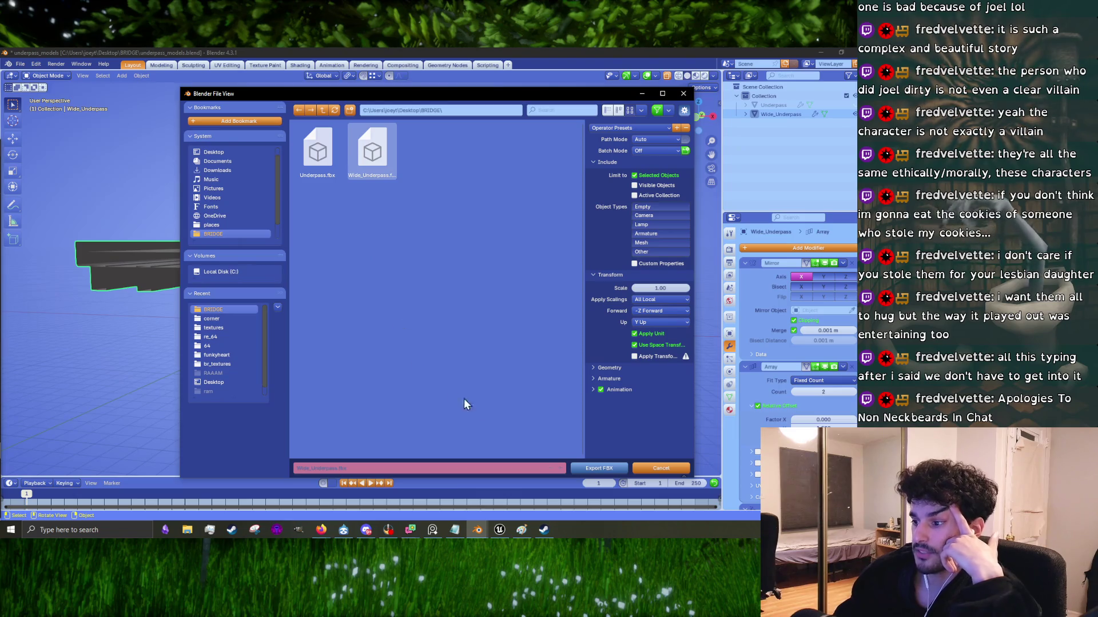
left_click(595, 469)
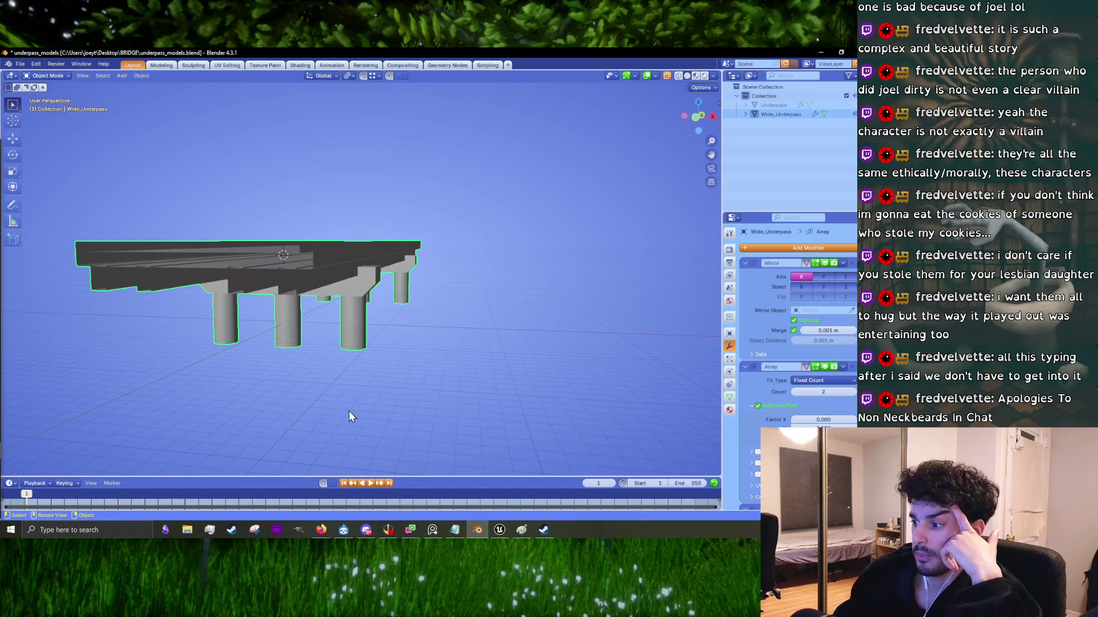
left_click(499, 530)
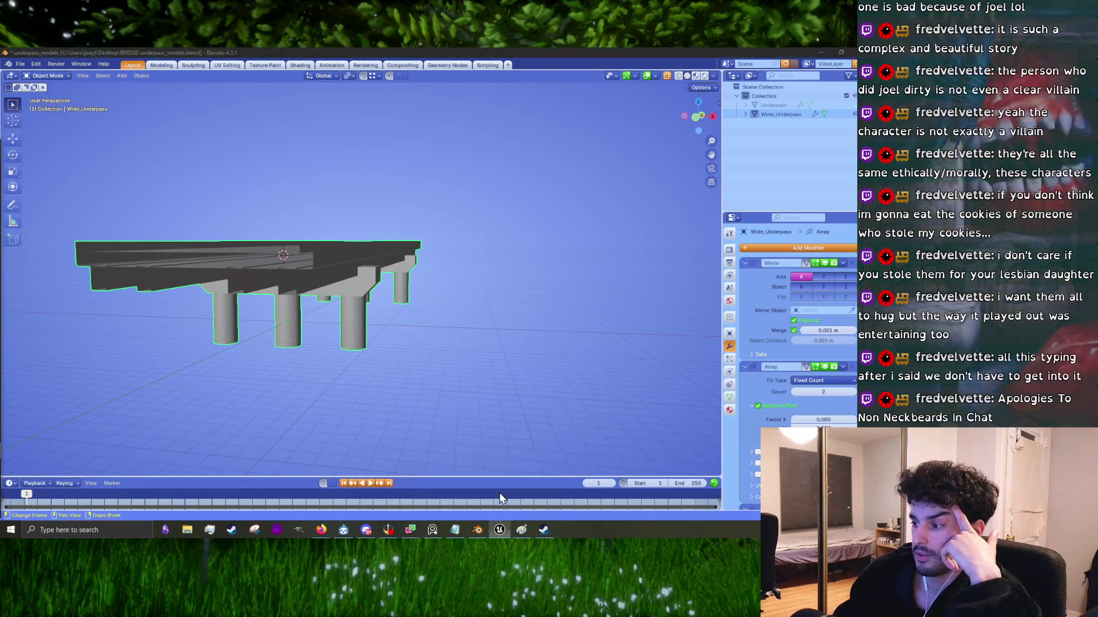
right_click(450, 445)
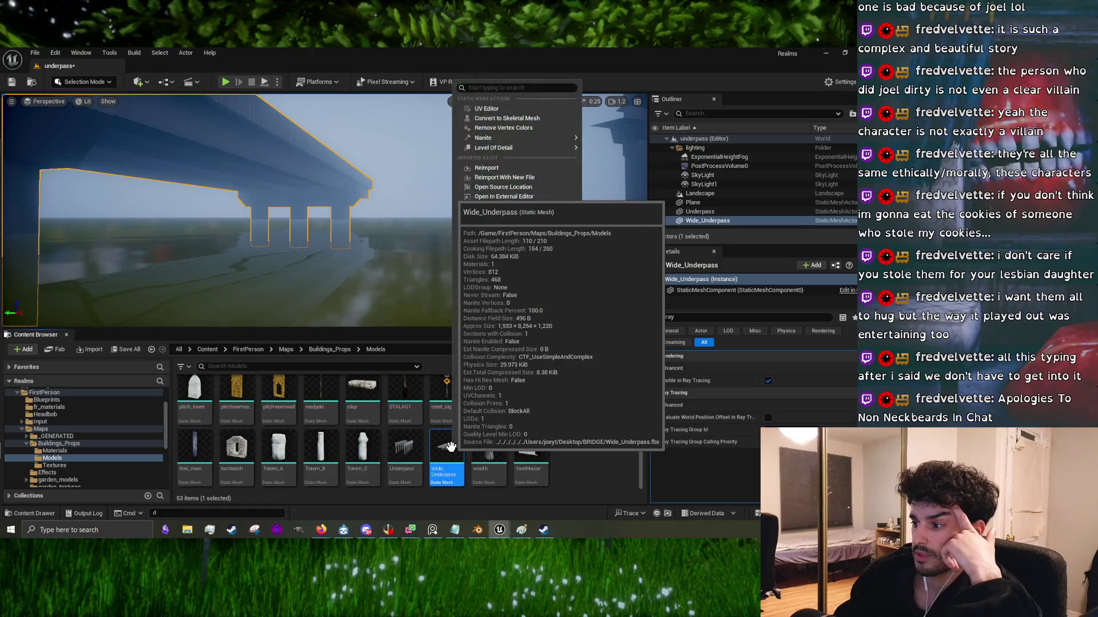
Step: Reimport Wide_Underpass in Unreal from the updated FBX, then return to Blender
left_click(486, 167)
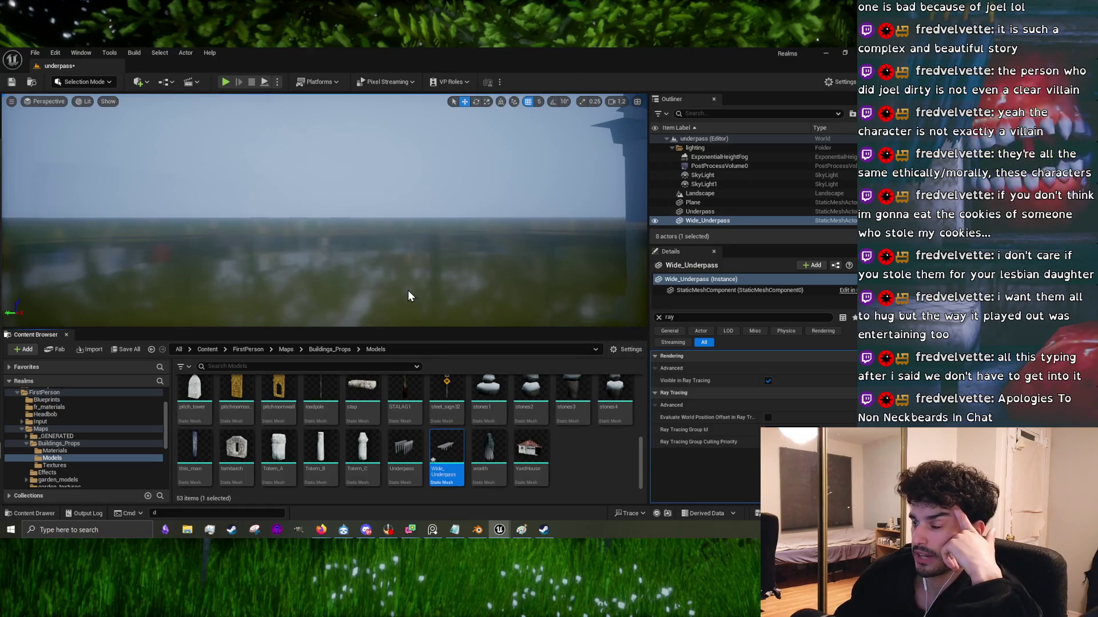
right_click_drag(407, 290, 359, 280)
left_click(827, 51)
mouse_move(691, 178)
middle_mouse_down()
mouse_move(419, 331)
mouse_move(297, 311)
mouse_move(241, 273)
mouse_move(322, 270)
mouse_move(438, 302)
mouse_move(419, 283)
middle_mouse_up()
Step: Shift the pier cap's end face 0.23341 m along the X axis
key("Tab")
key("l")
left_click(423, 268)
left_click(434, 235)
key("g")
key("Escape")
key("g")
key("x")
left_click(497, 302)
mouse_move(497, 302)
middle_mouse_down()
mouse_move(429, 306)
mouse_move(405, 293)
mouse_move(394, 245)
mouse_move(411, 232)
mouse_move(435, 277)
mouse_move(441, 250)
middle_mouse_up()
Step: From a low angle on a pillar, select the pier cap's side faces in Edit Mode
key("Tab")
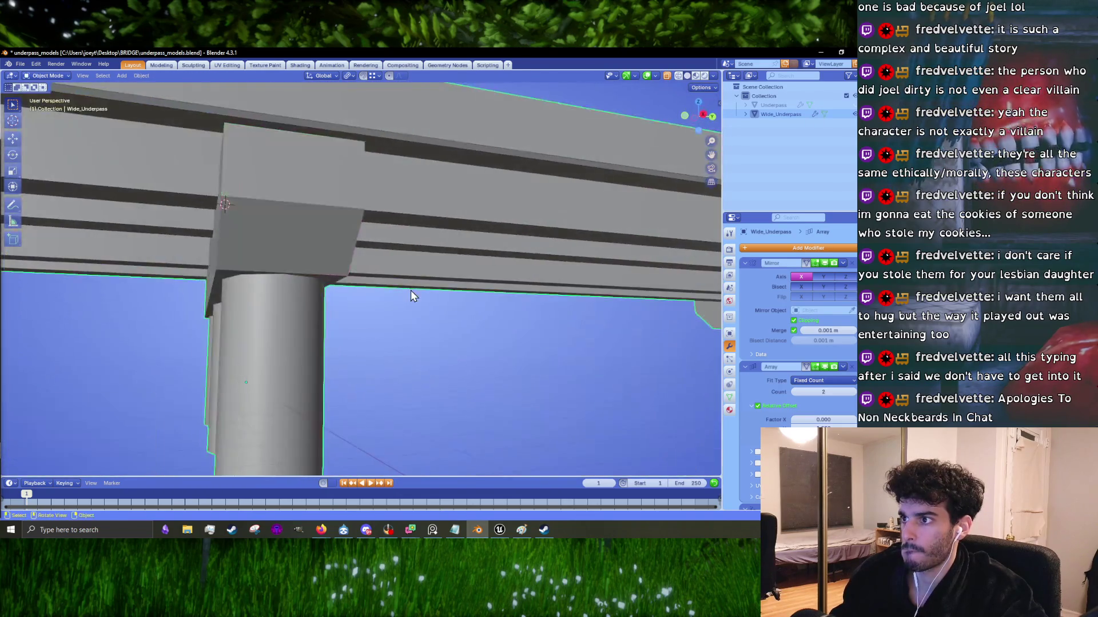
scroll(412, 294, "down", 5)
mouse_move(447, 289)
middle_mouse_down()
mouse_move(410, 306)
mouse_move(478, 261)
mouse_move(447, 296)
middle_mouse_up()
scroll(276, 318, "up", 5)
mouse_move(276, 318)
middle_mouse_down()
mouse_move(331, 291)
mouse_move(308, 282)
mouse_move(355, 245)
mouse_move(385, 289)
mouse_move(403, 286)
mouse_move(333, 281)
middle_mouse_up()
key("Tab")
left_click(289, 273)
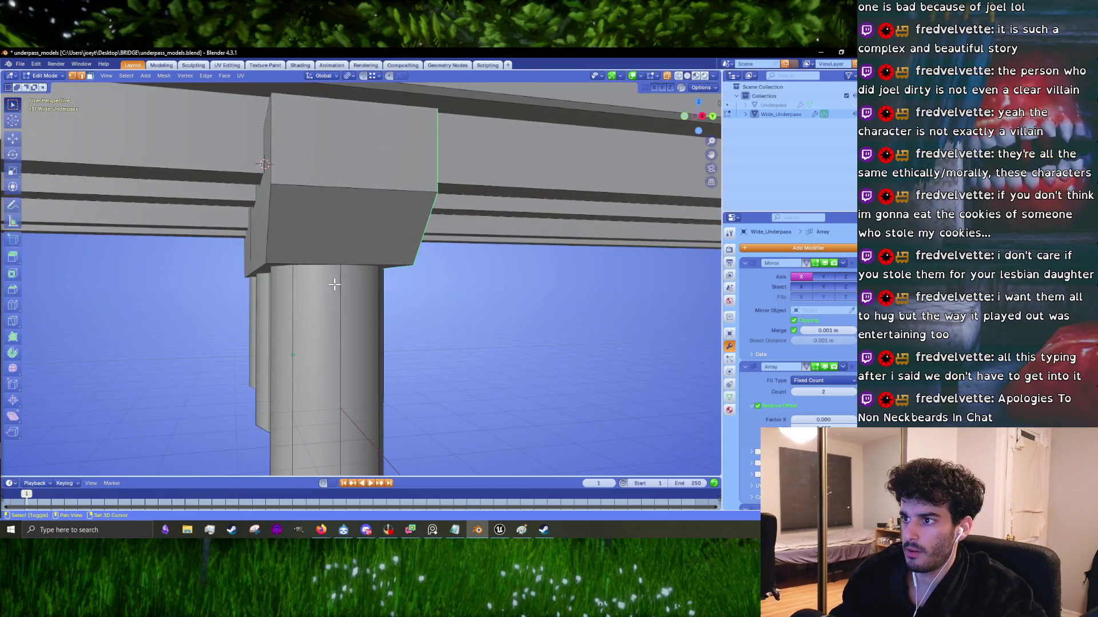
left_click(260, 223)
key("s")
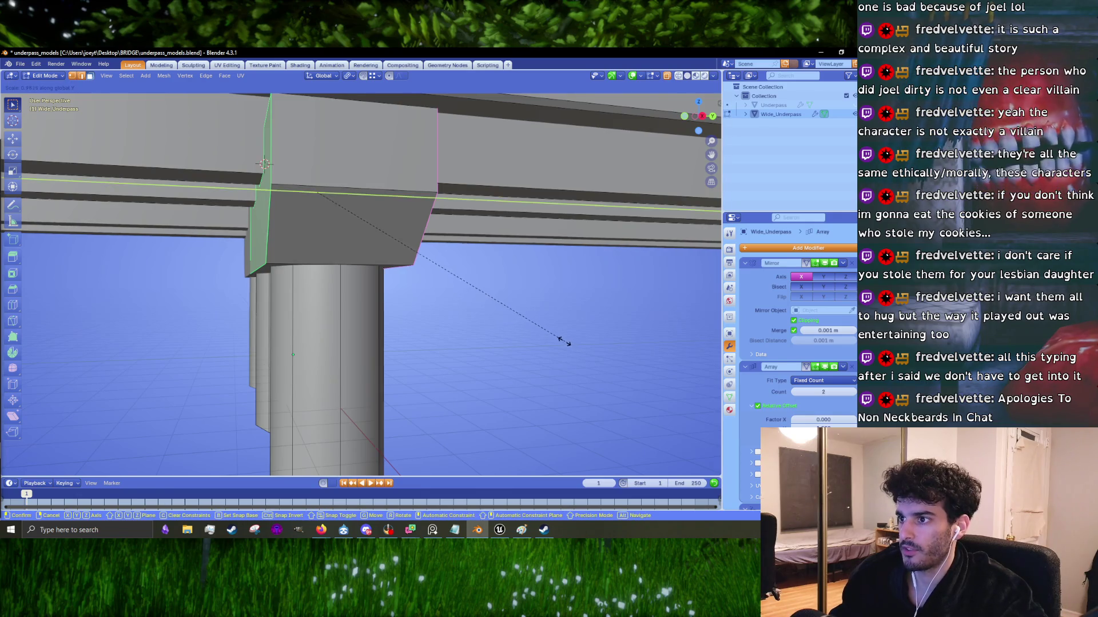
key("Escape")
Step: Scale the selected pier cap faces to 0.959 along Y and return to Object Mode
middle_click_drag(544, 329, 586, 327)
key("s")
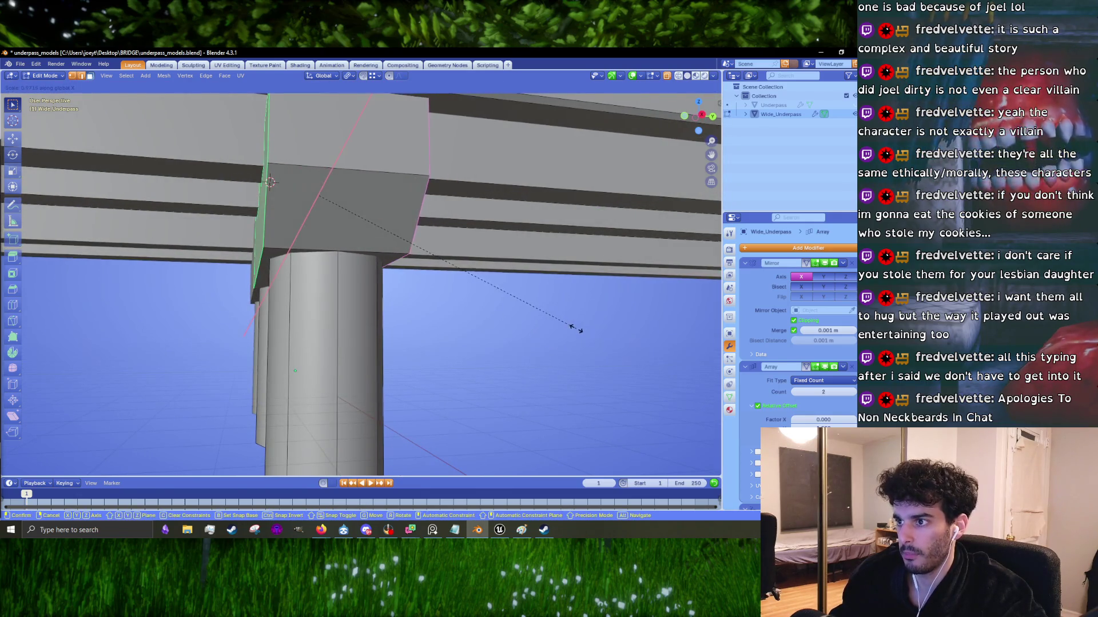
key("z")
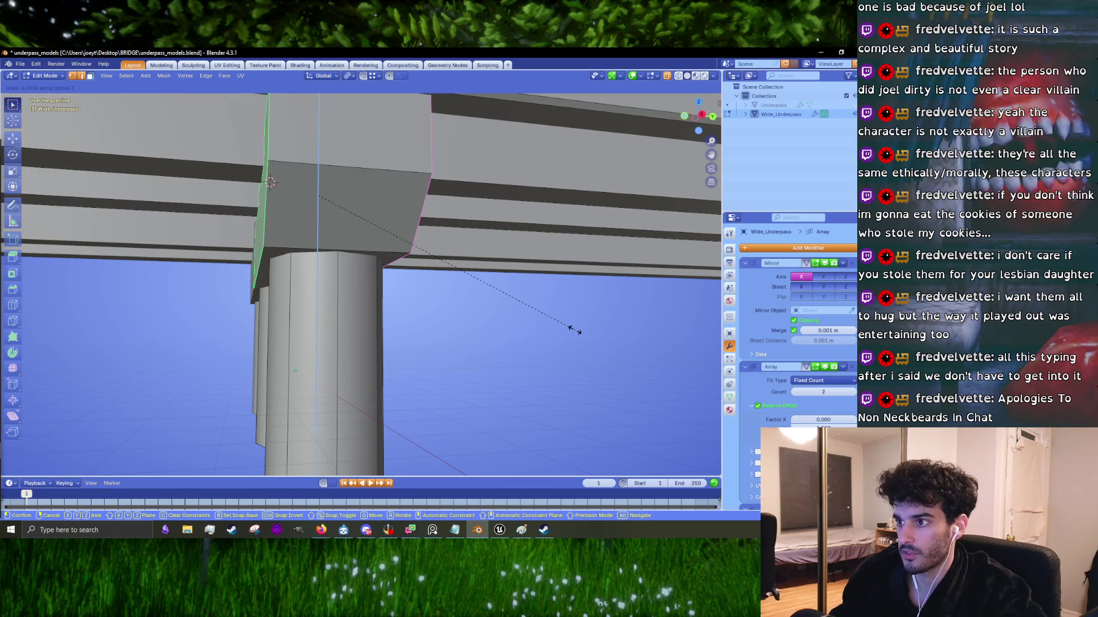
key("Escape")
middle_click_drag(563, 326, 572, 327)
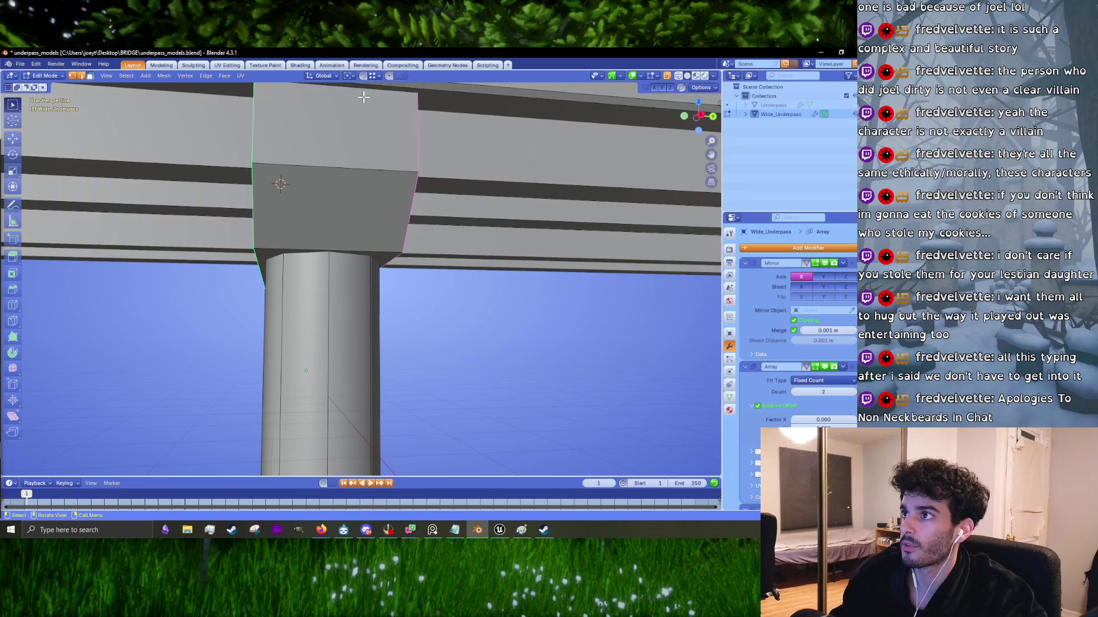
key("s")
key("y")
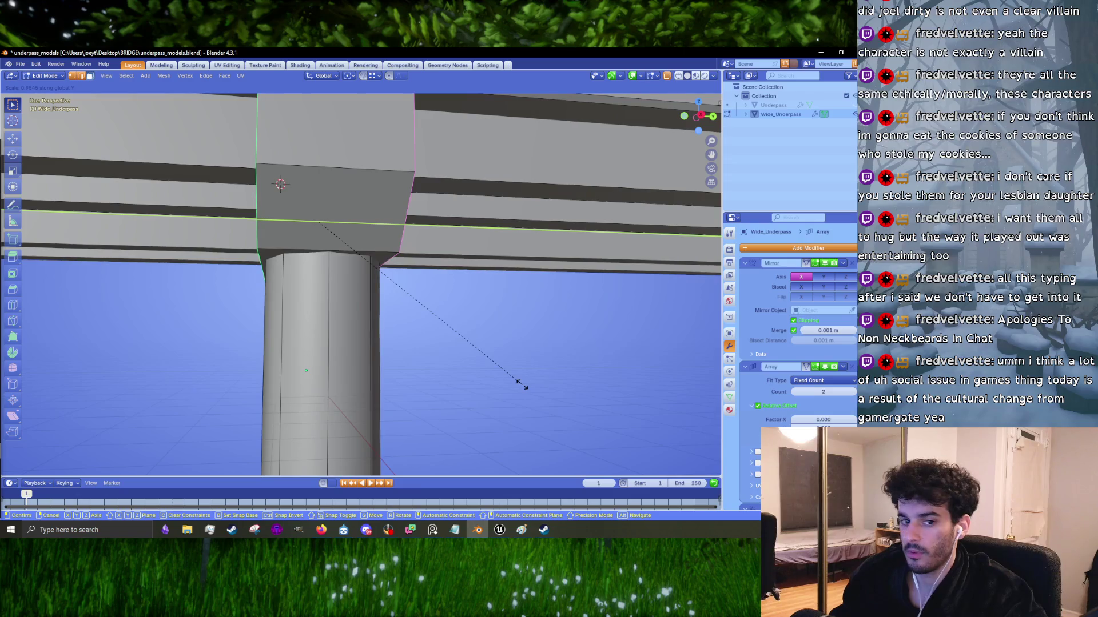
left_click(523, 384)
mouse_move(523, 384)
middle_mouse_down()
mouse_move(488, 309)
mouse_move(509, 282)
mouse_move(465, 329)
middle_mouse_up()
key("Tab")
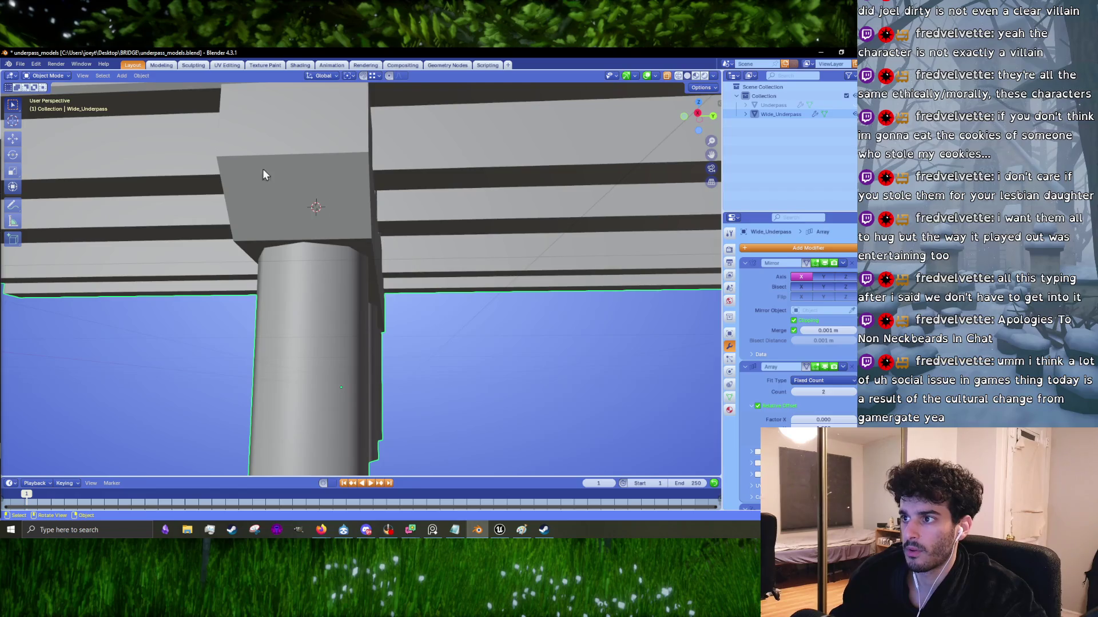
left_click(20, 64)
Step: Export the refined model as FBX, overwriting Wide_Underpass.fbx
mouse_move(43, 203)
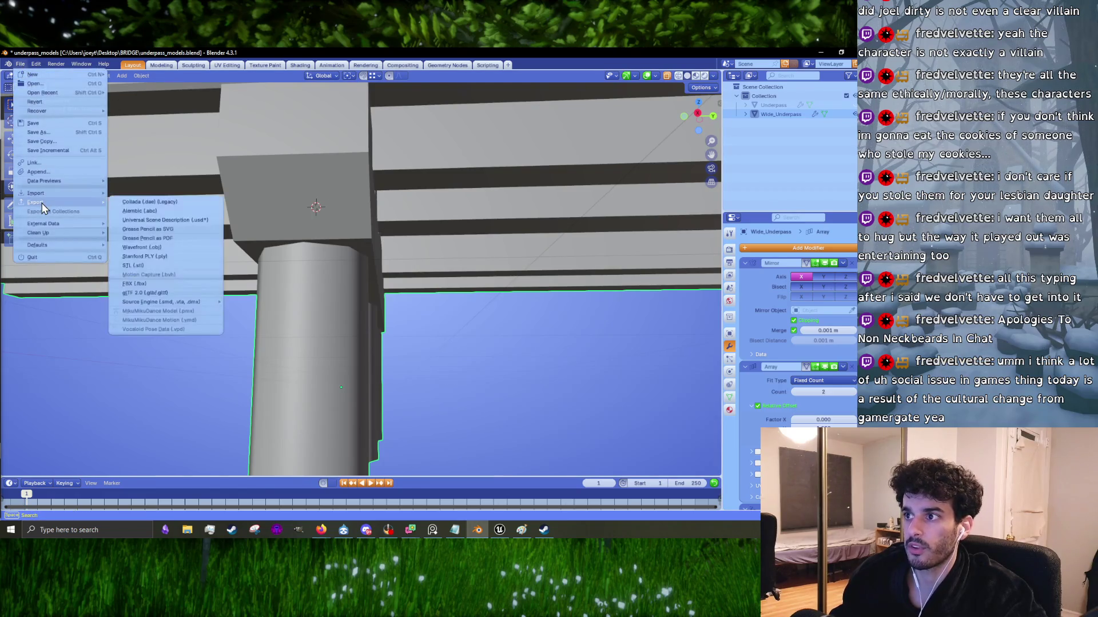
left_click(147, 284)
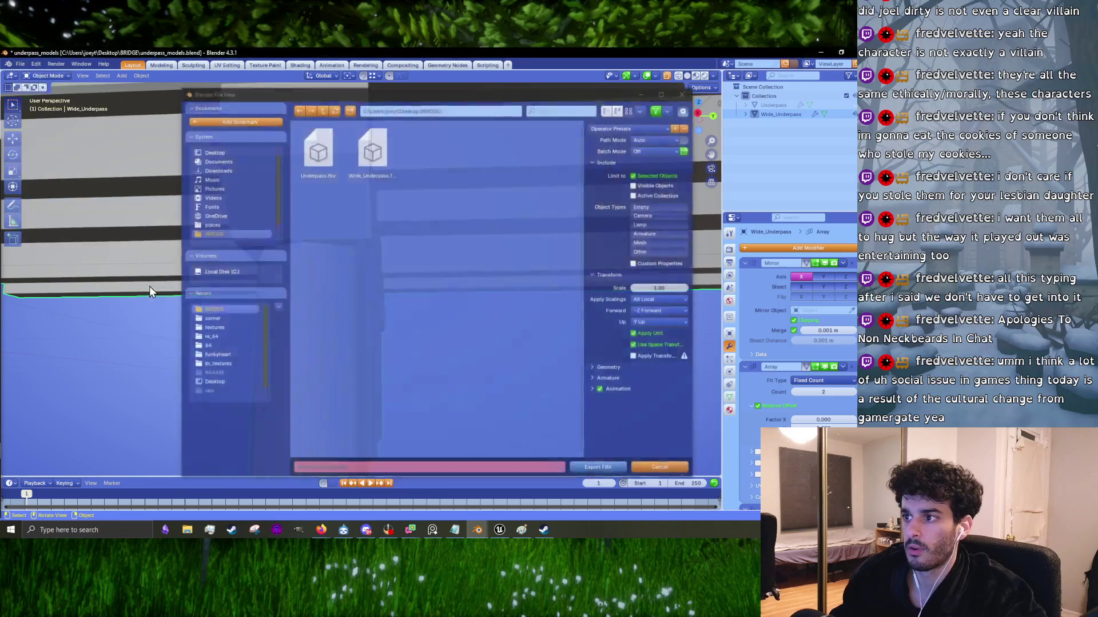
left_click(372, 150)
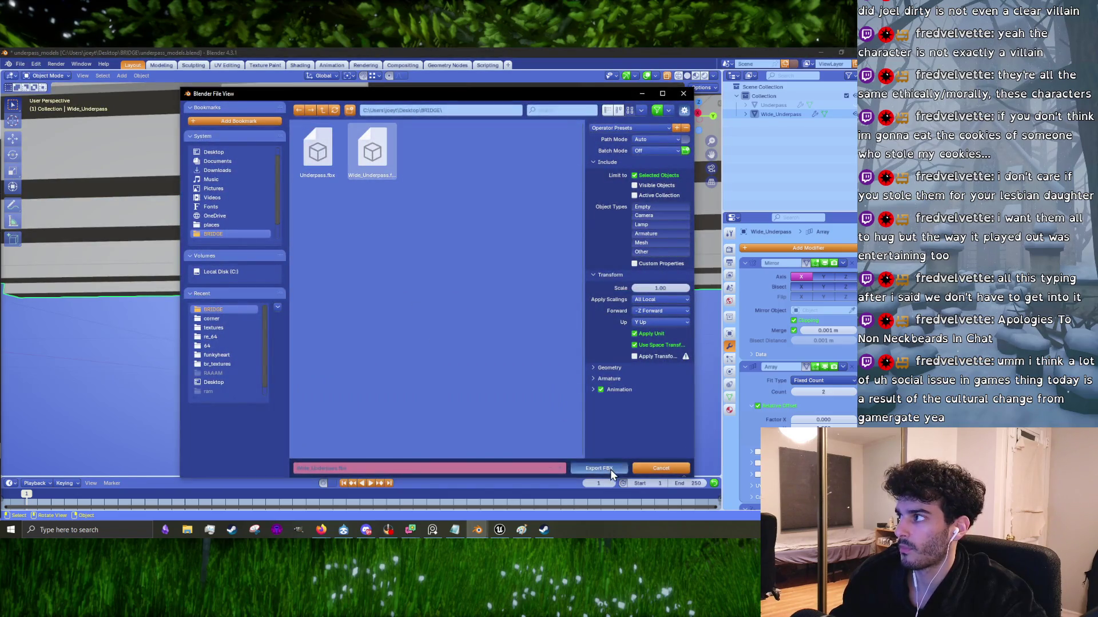
left_click(609, 468)
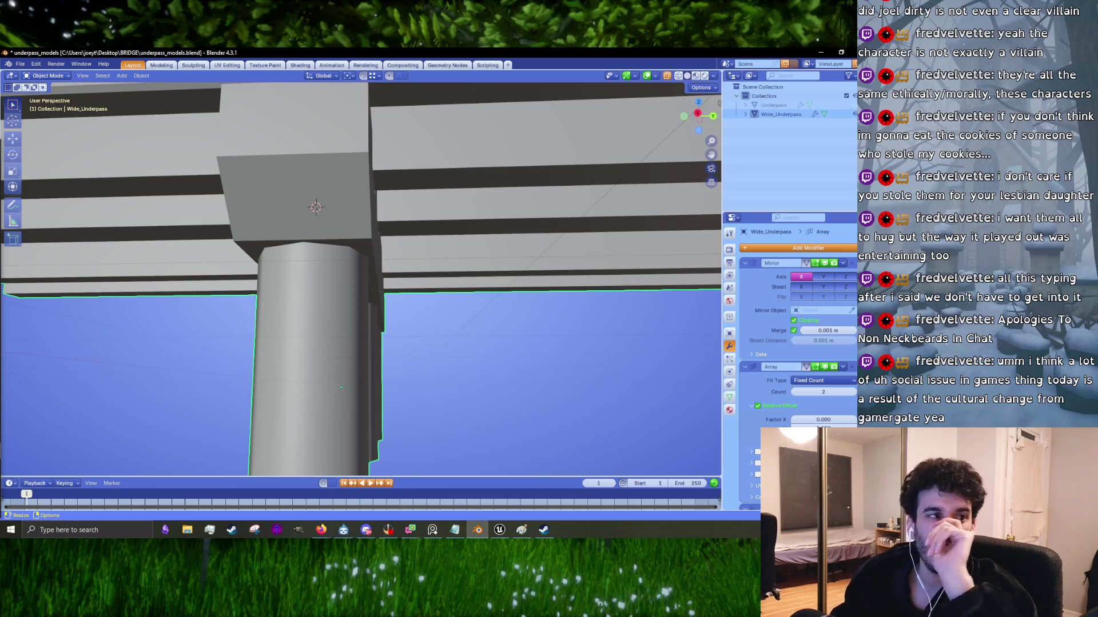
Step: Bring the Firefox 'gamergate' search results forward and maximize the window
key("alt+Tab")
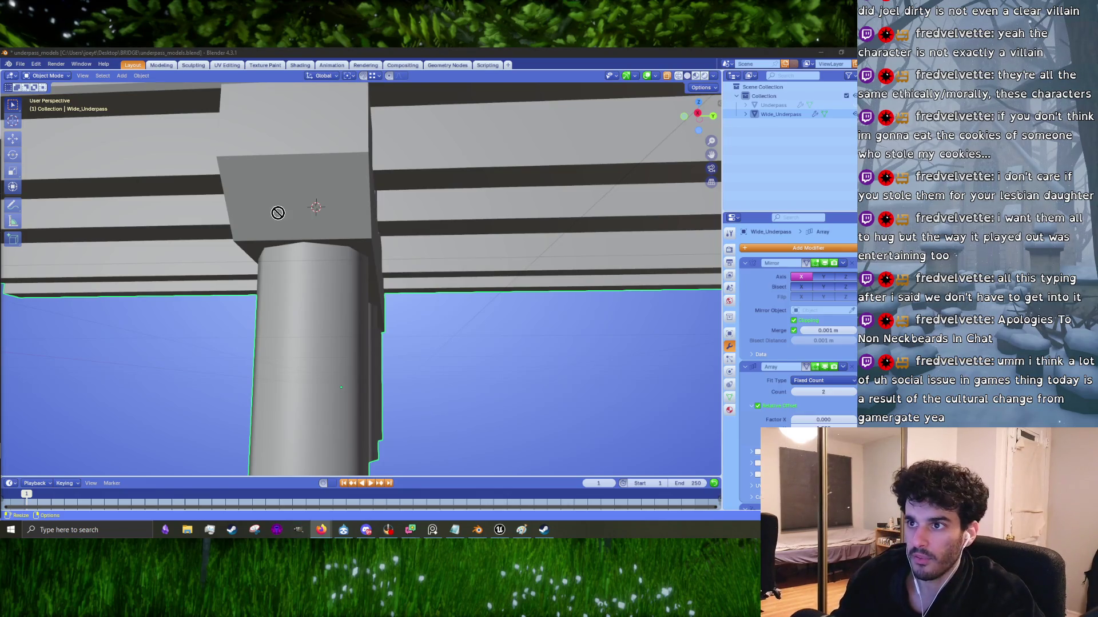
key("alt+Tab")
left_click(687, 72)
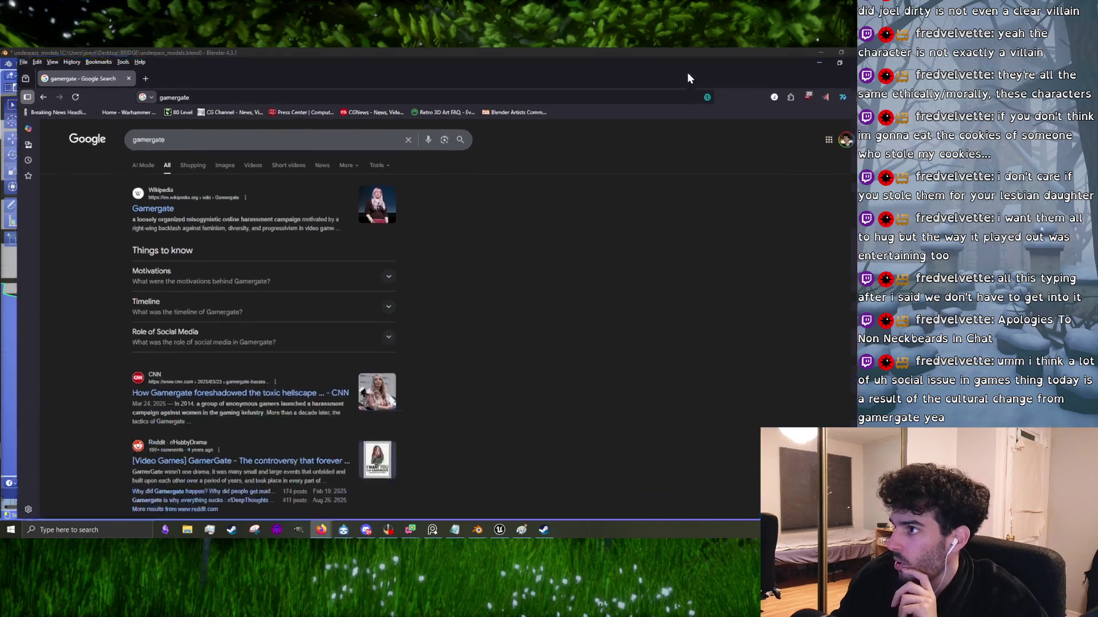
Step: Open the Wikipedia 'Gamergate' result and view link previews within the article
left_click(152, 204)
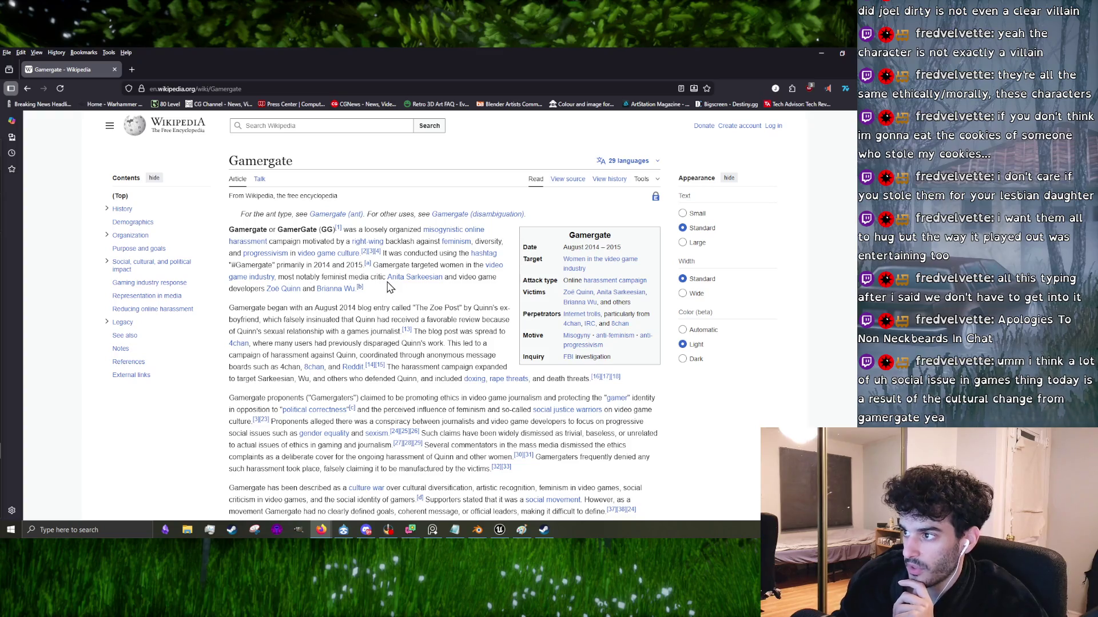
mouse_move(394, 283)
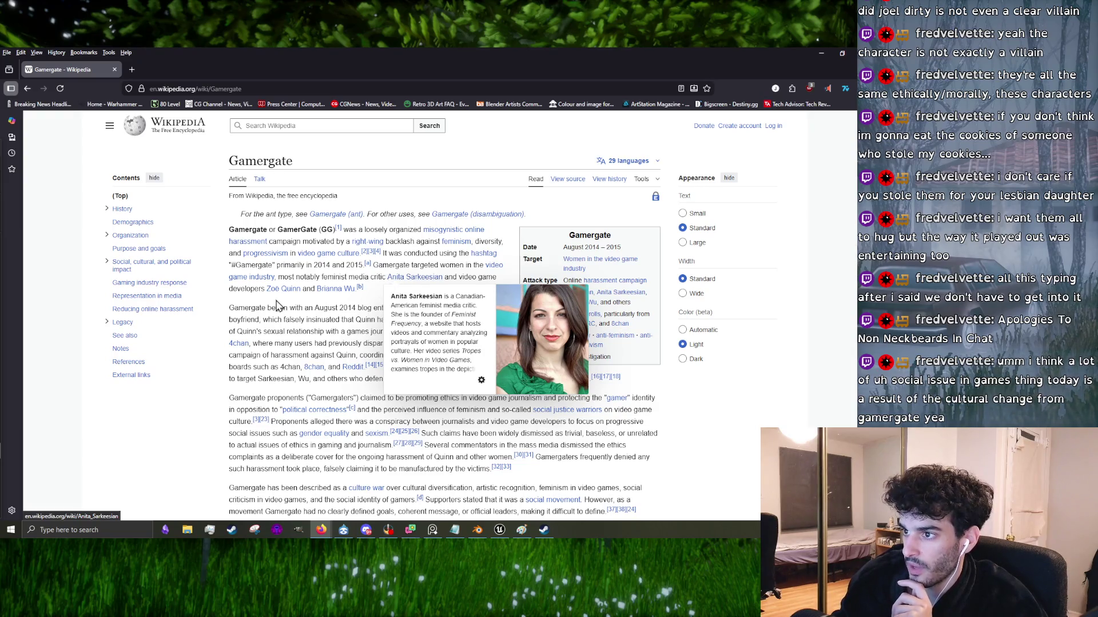
mouse_move(325, 298)
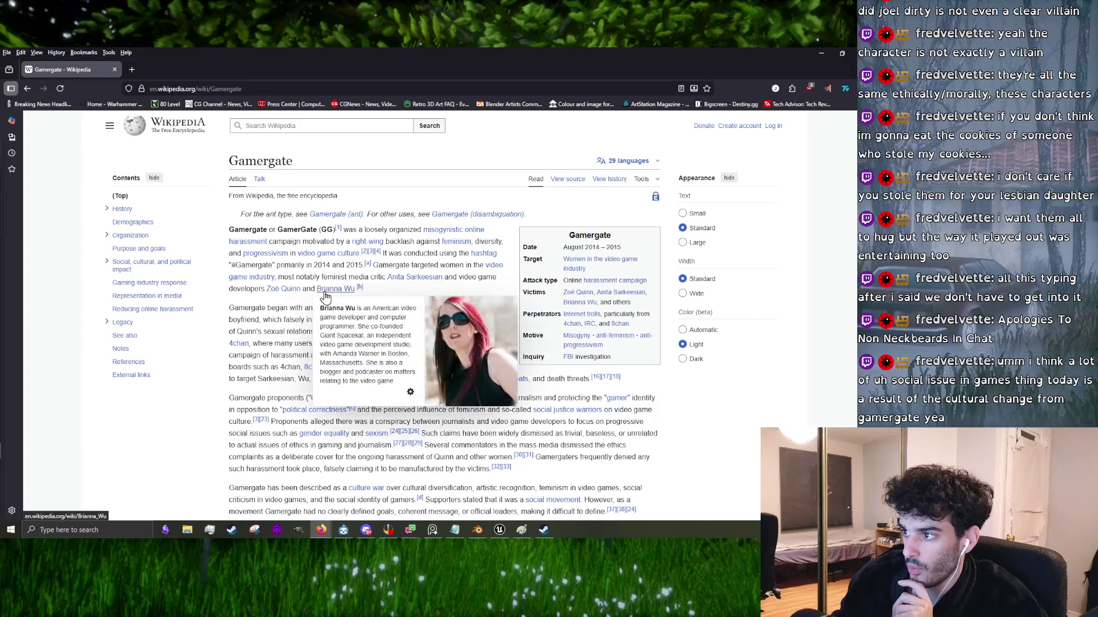
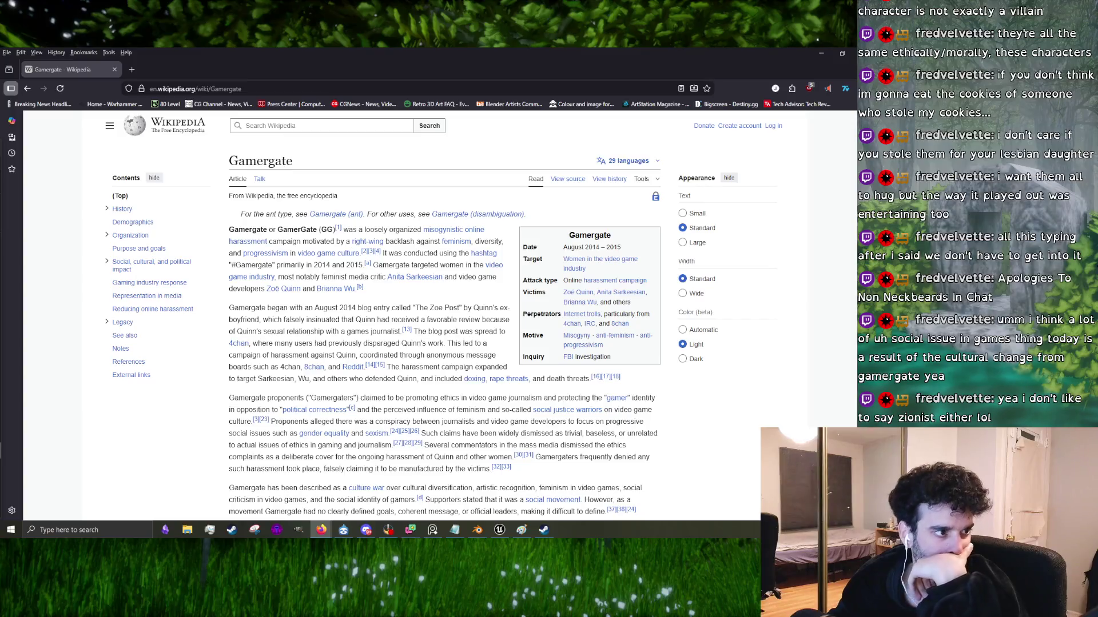
Step: Bring the Firefox window with the X post in front of the Gamergate article
key("alt+Tab")
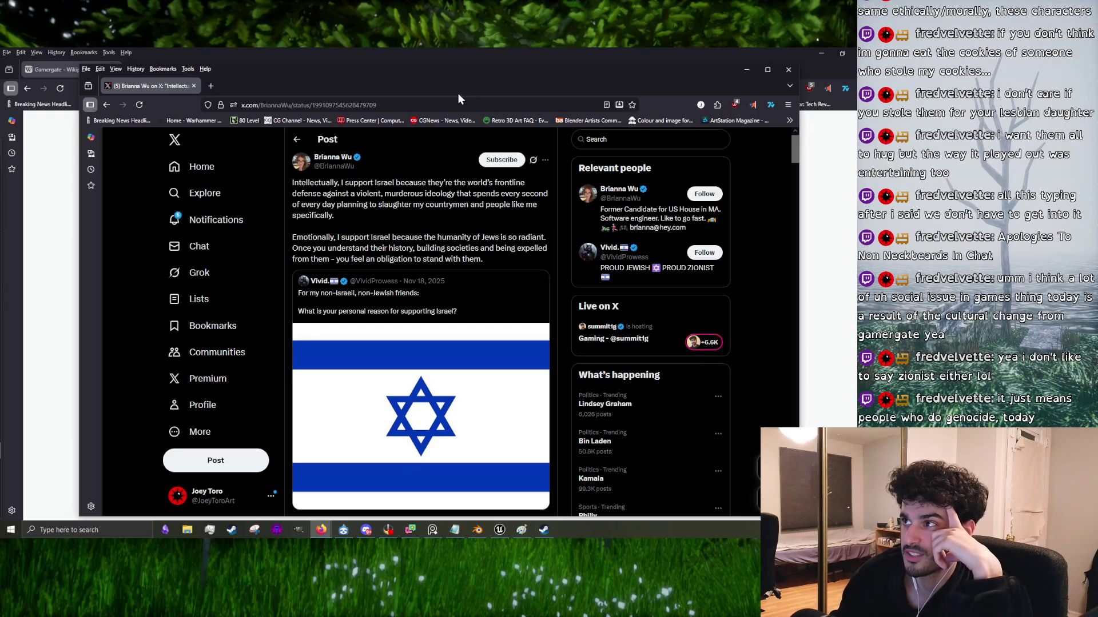
Step: Nudge the X post window up, scroll through the post and replies, then close that window
left_click_drag(448, 83, 446, 80)
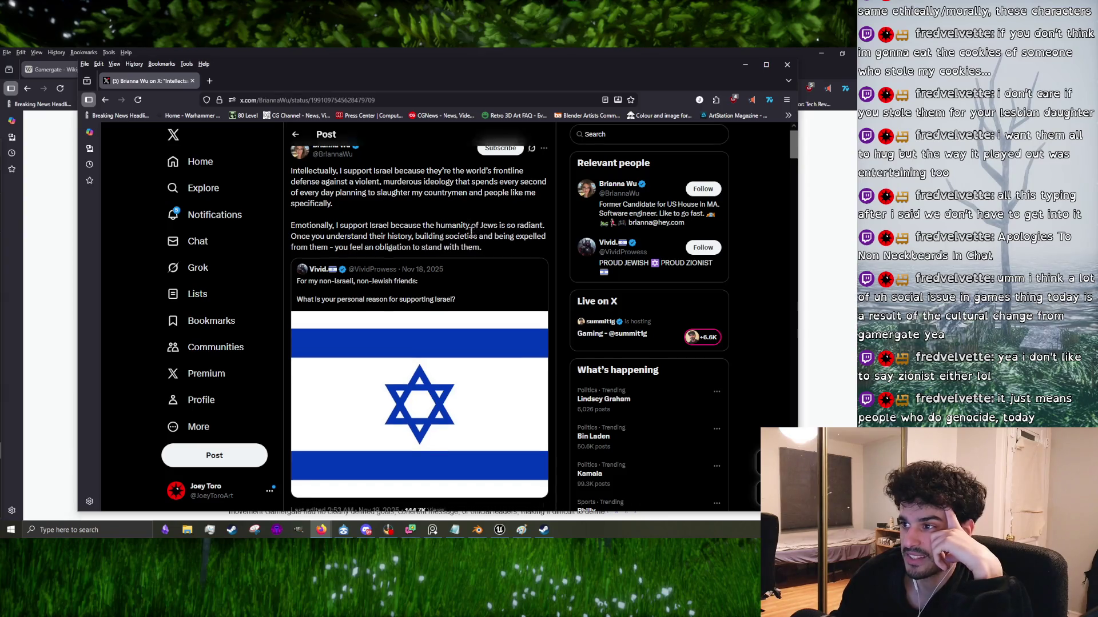
scroll(479, 229, "down", 3)
scroll(425, 252, "down", 2)
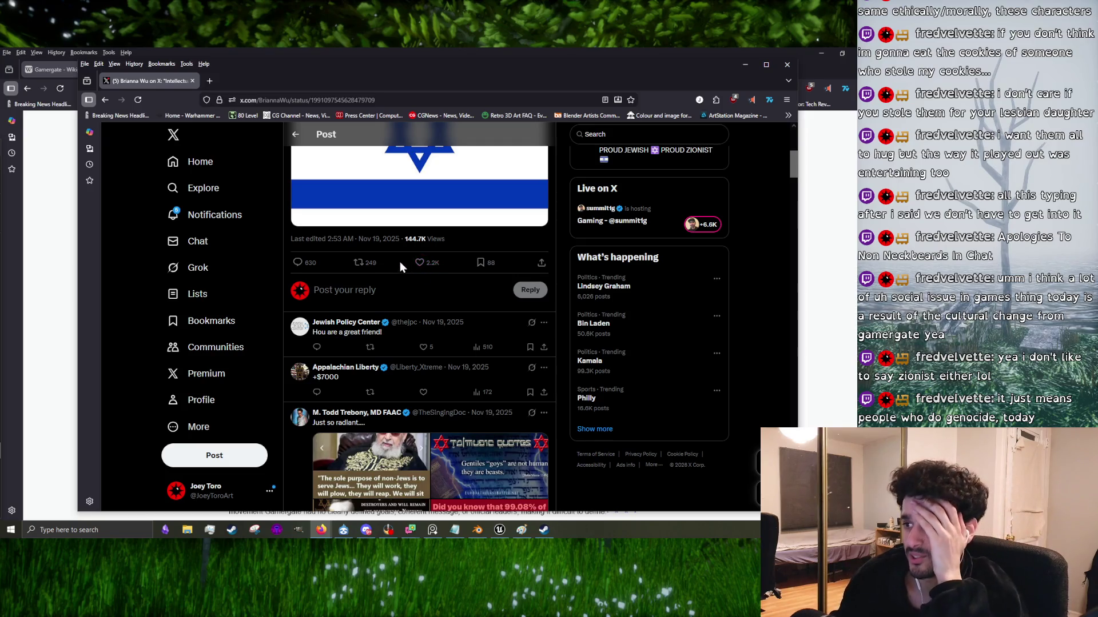
scroll(392, 276, "up", 5)
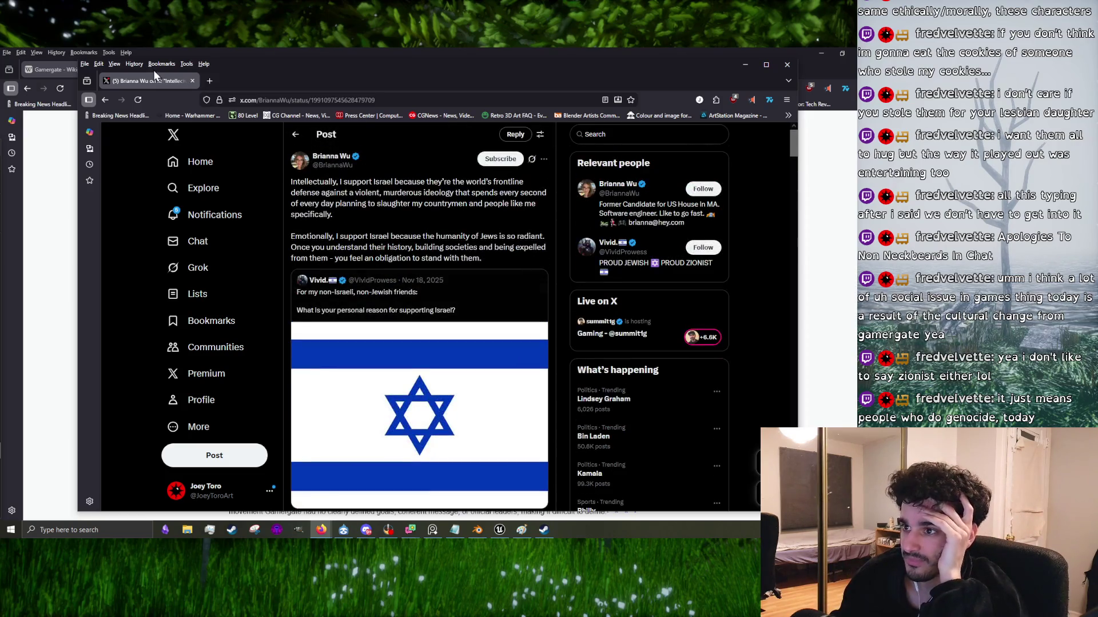
key("ctrl+w")
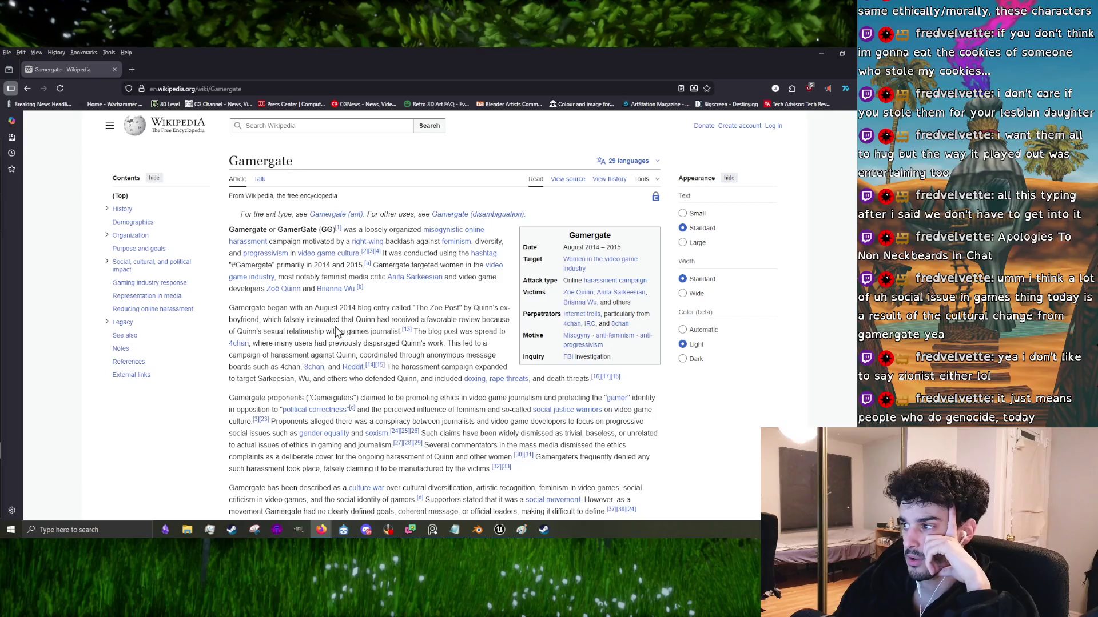
scroll(285, 320, "down", 1)
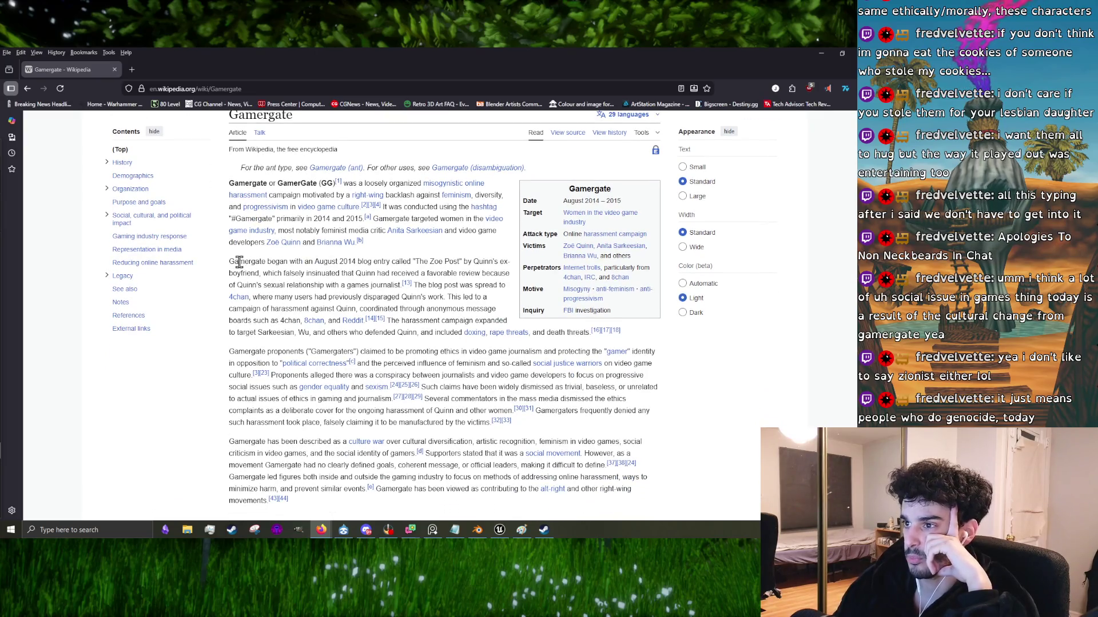
left_click_drag(239, 262, 287, 263)
left_click(302, 258)
double_click(279, 261)
double_click(383, 261)
left_click(382, 261)
mouse_move(420, 261)
left_mouse_down()
mouse_move(458, 261)
mouse_move(413, 260)
left_mouse_up()
left_click(459, 261)
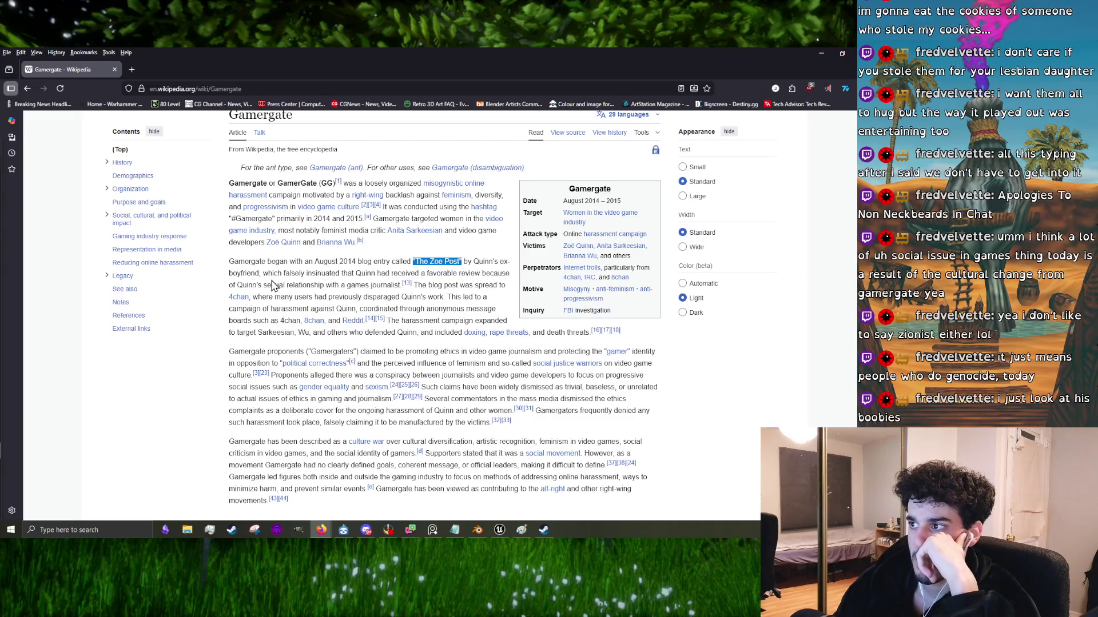
left_click(465, 273)
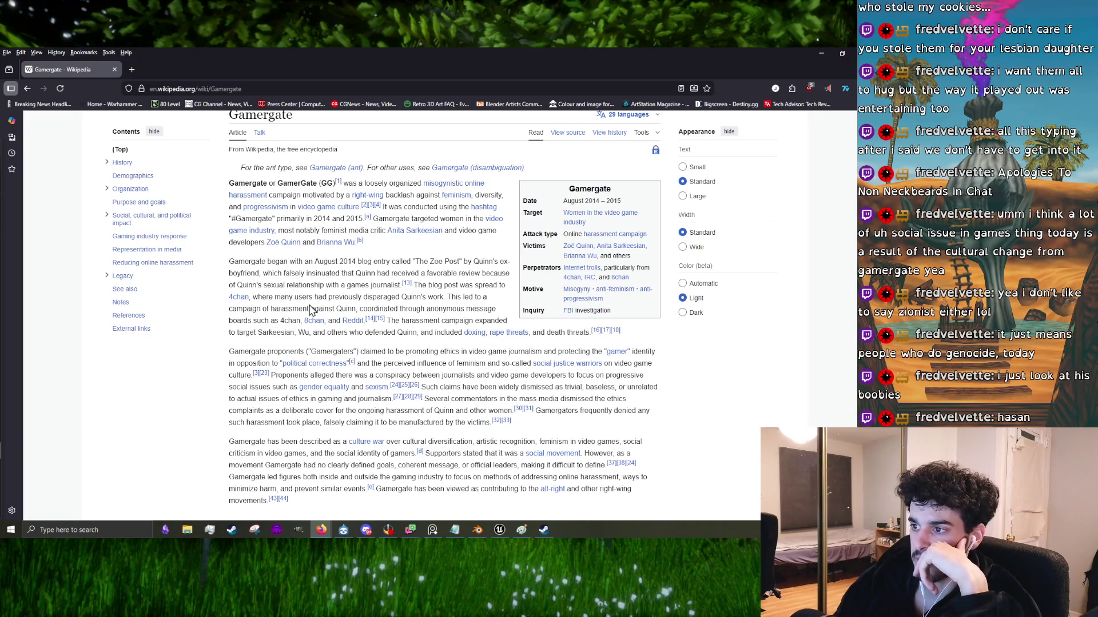
scroll(309, 309, "down", 2)
scroll(309, 310, "down", 2)
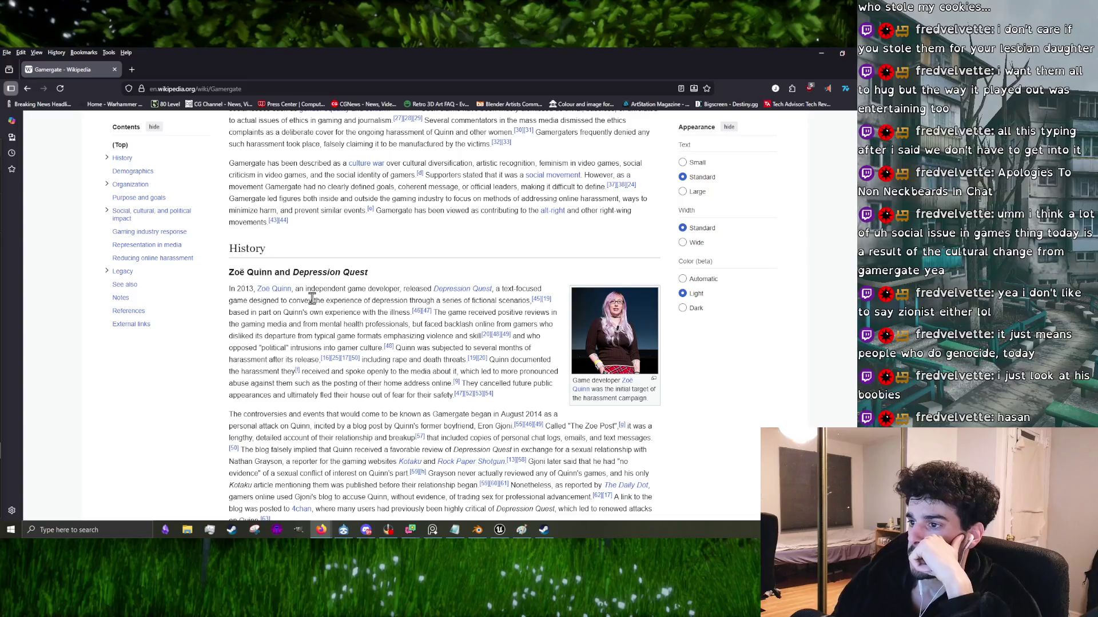
scroll(312, 299, "down", 2)
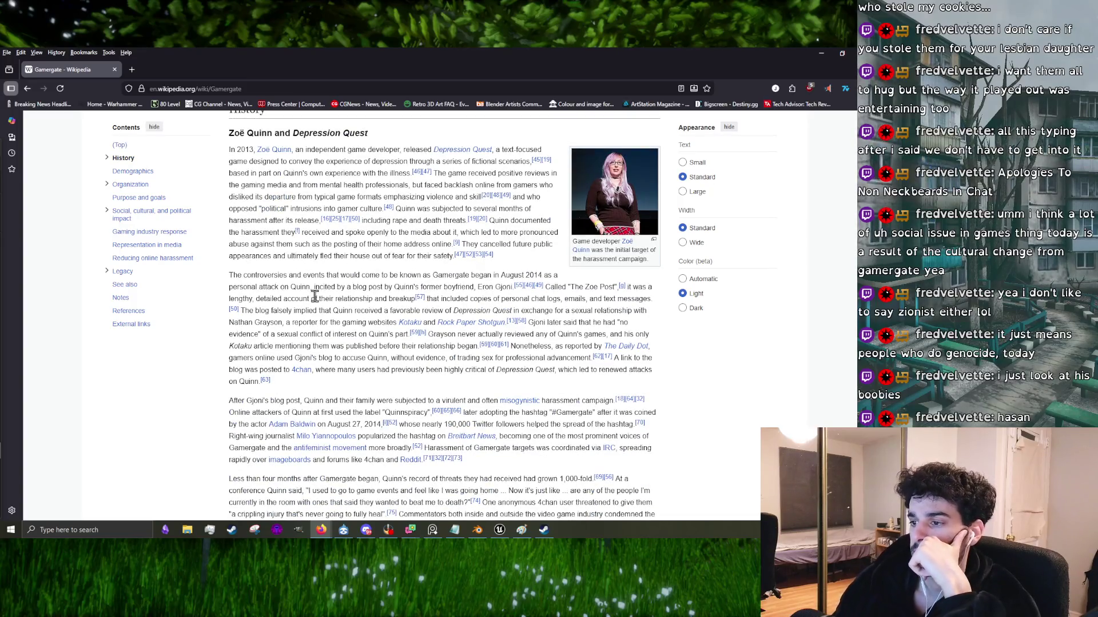
scroll(314, 297, "down", 2)
scroll(314, 301, "down", 2)
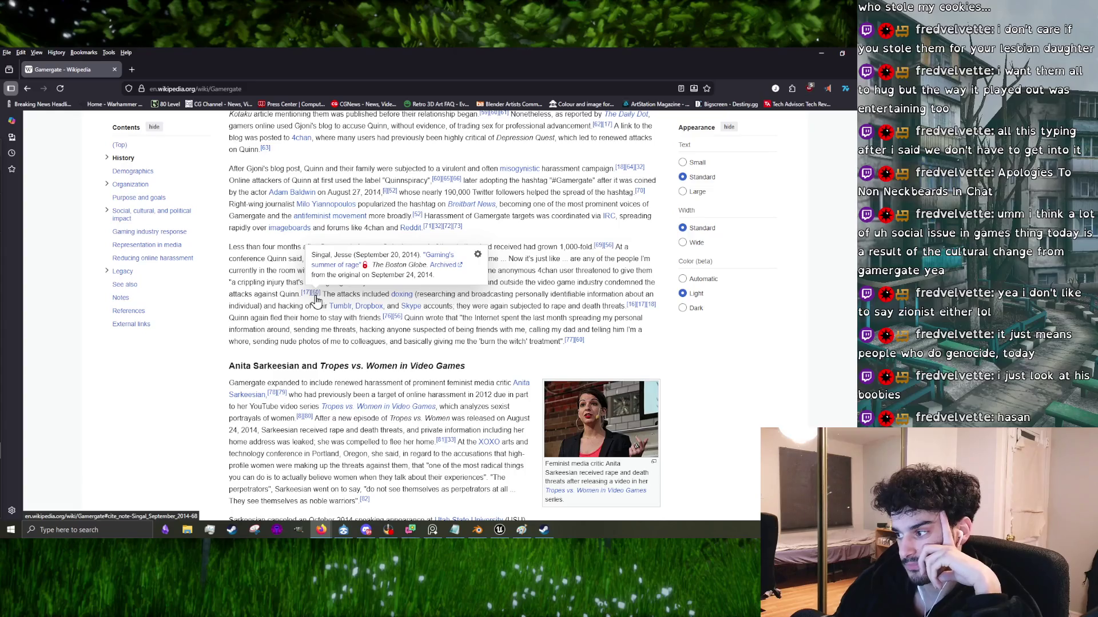
scroll(314, 297, "up", 15)
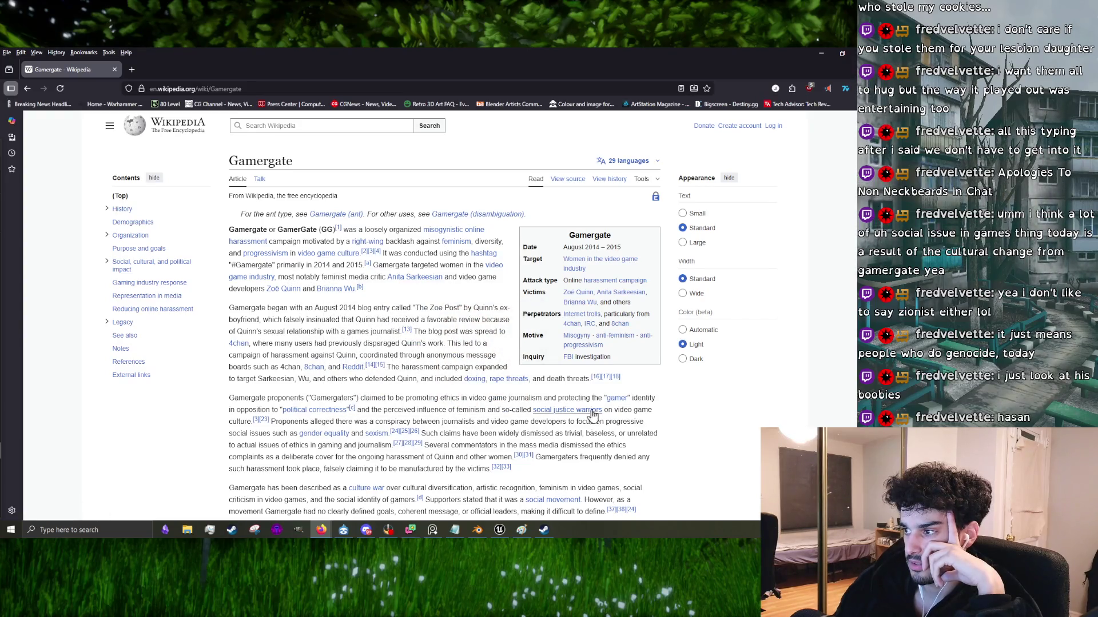
Step: Scroll down the Gamergate article from the lead toward its History section
mouse_move(506, 378)
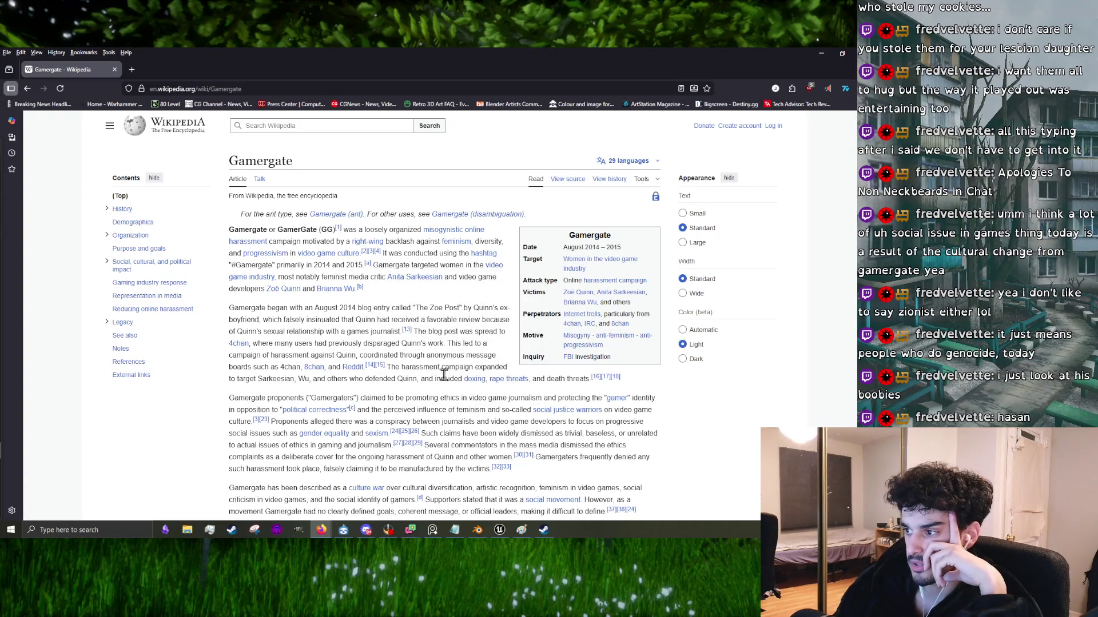
scroll(535, 335, "down", 2)
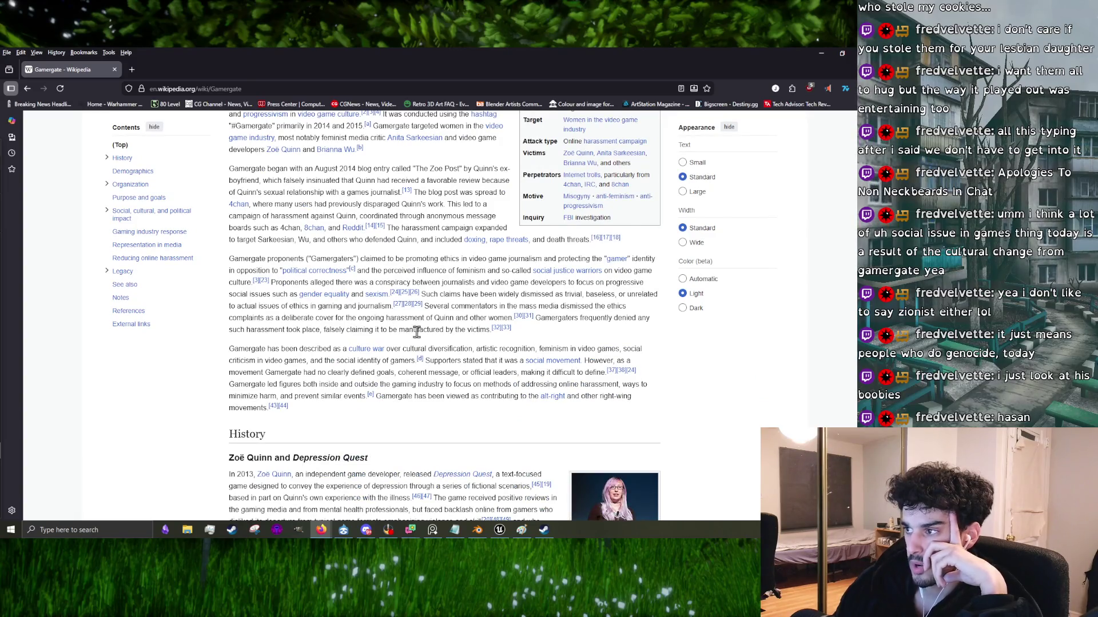
scroll(413, 329, "up", 2)
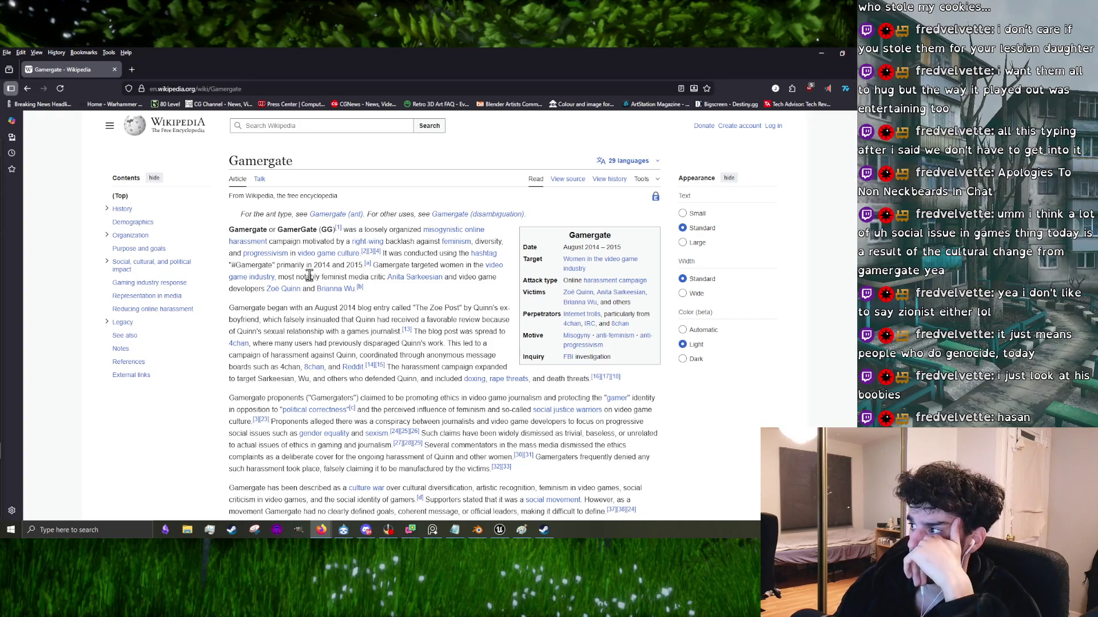
scroll(309, 276, "down", 6)
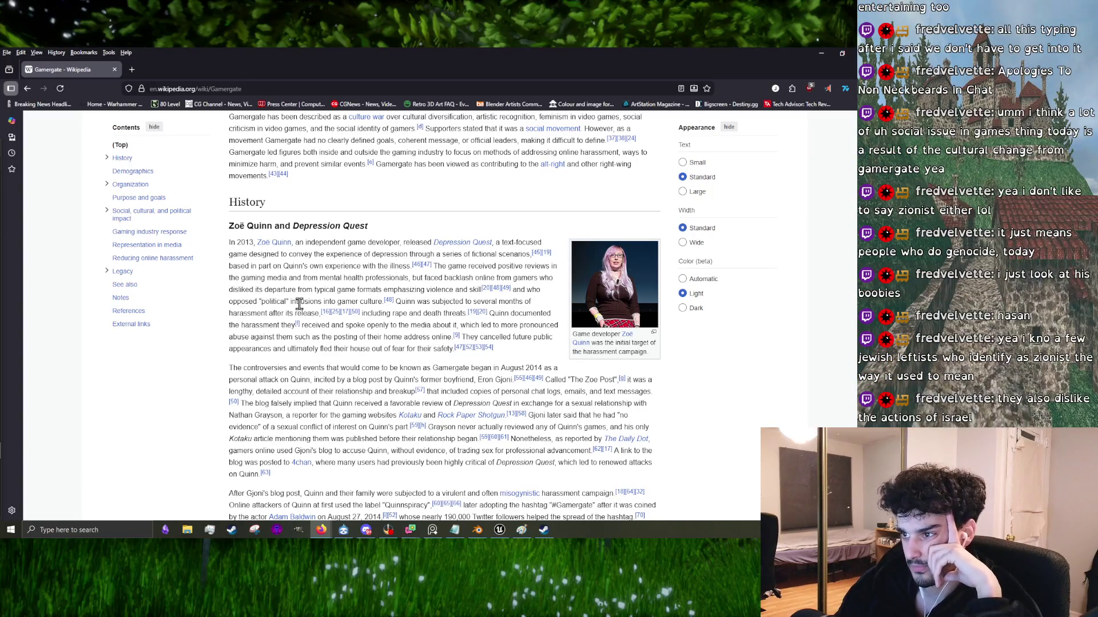
left_click_drag(263, 301, 290, 303)
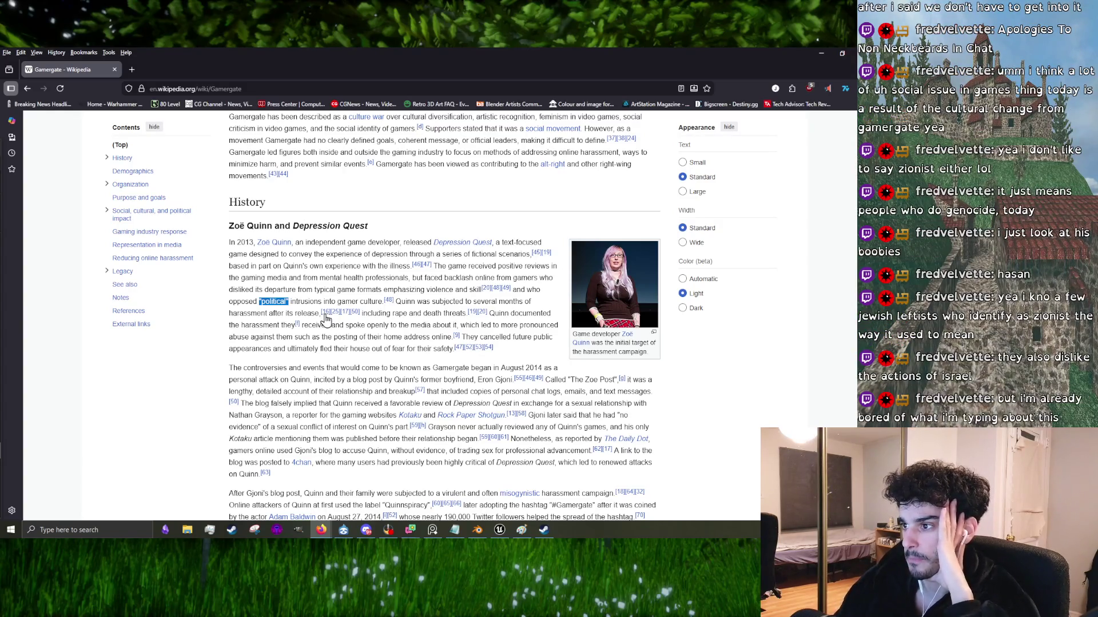
mouse_move(325, 319)
left_click(394, 327)
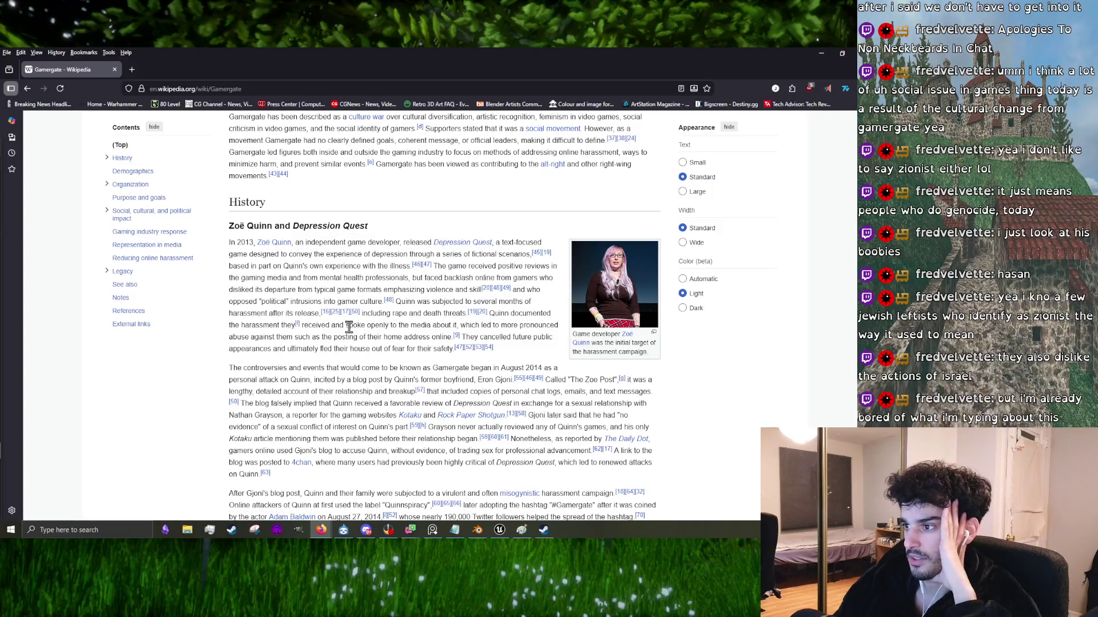
mouse_move(341, 317)
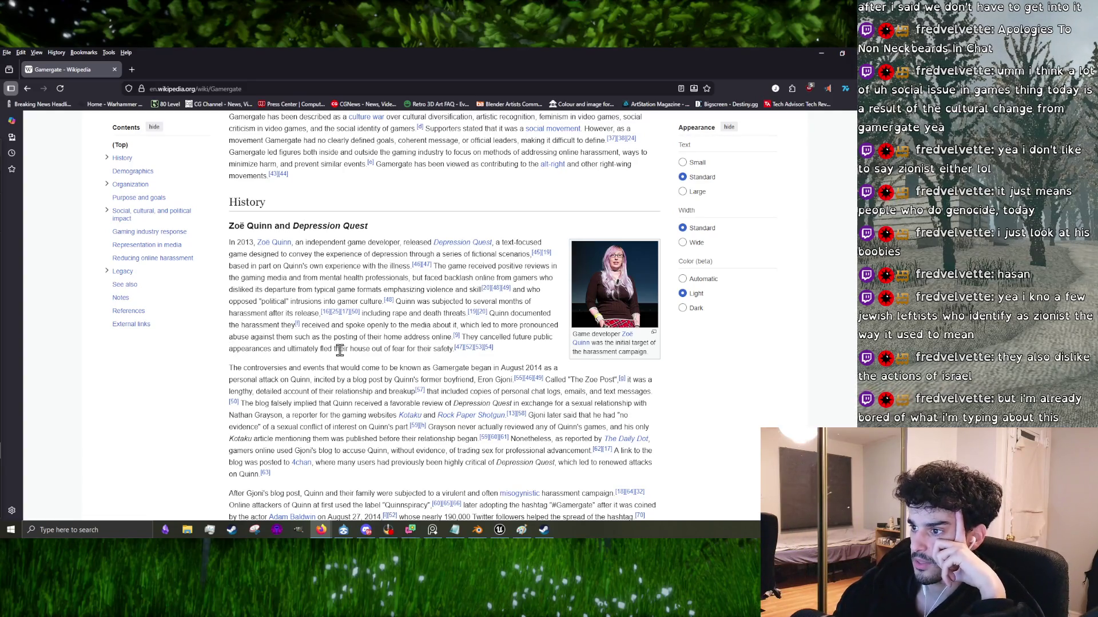
left_click_drag(454, 349, 465, 337)
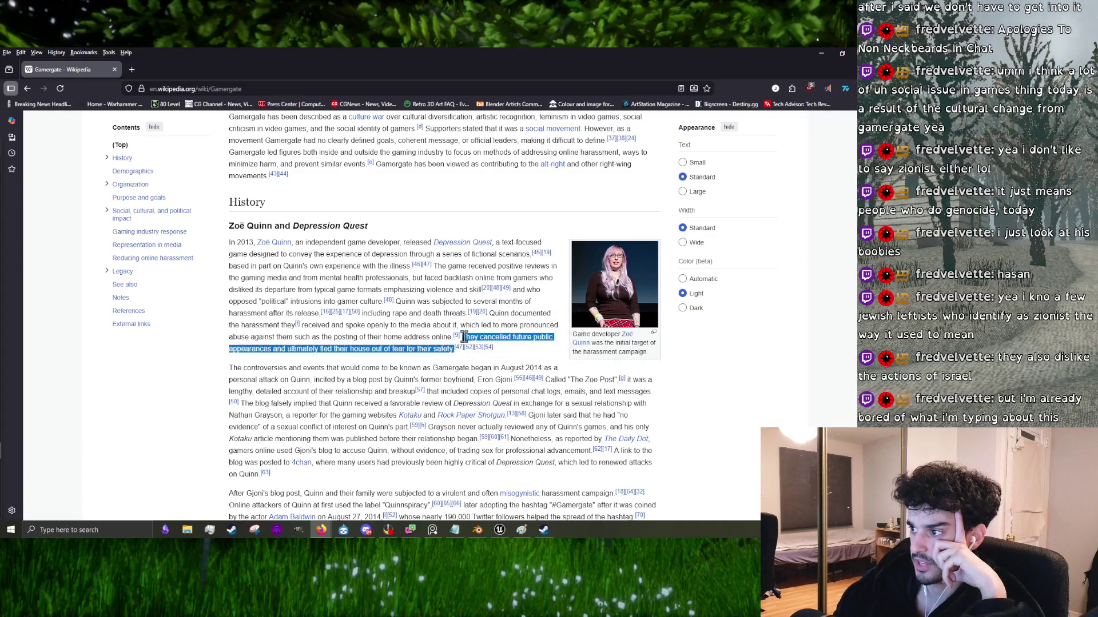
triple_click(372, 339)
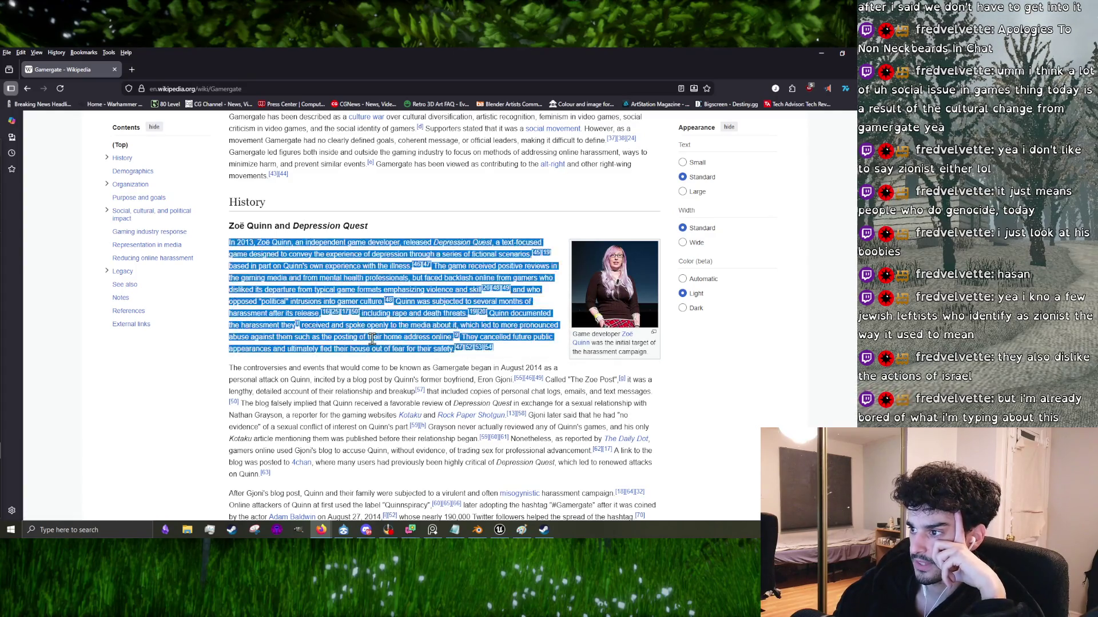
double_click(372, 338)
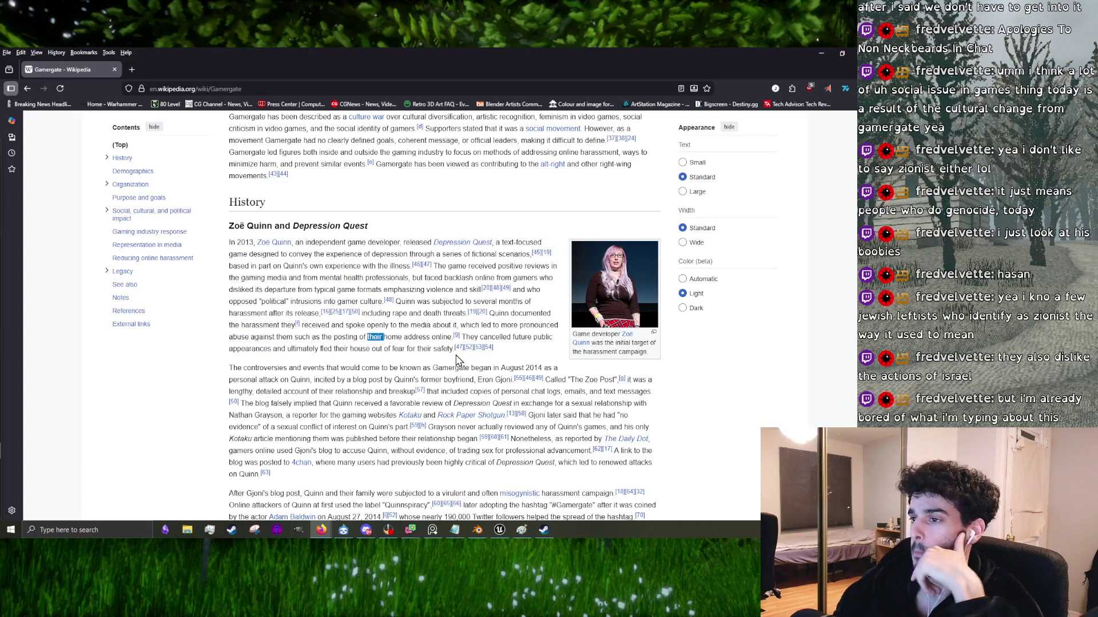
mouse_move(455, 350)
left_mouse_down()
mouse_move(460, 340)
mouse_move(400, 474)
mouse_move(445, 337)
mouse_move(458, 350)
mouse_move(412, 457)
mouse_move(451, 349)
mouse_move(443, 353)
left_mouse_up()
left_click(445, 338)
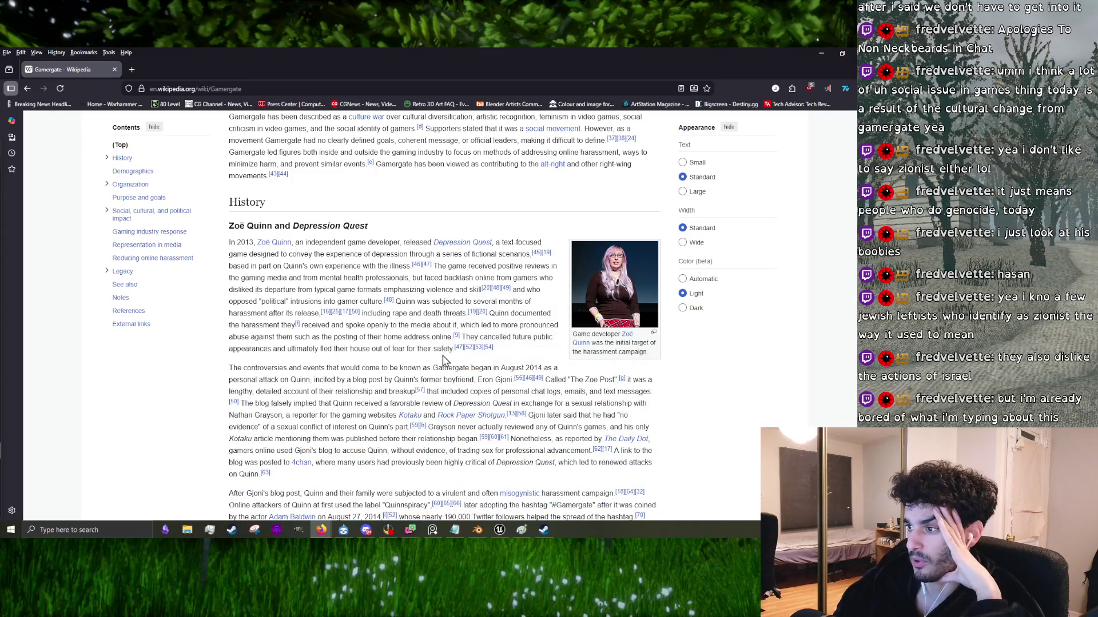
scroll(369, 383, "down", 3)
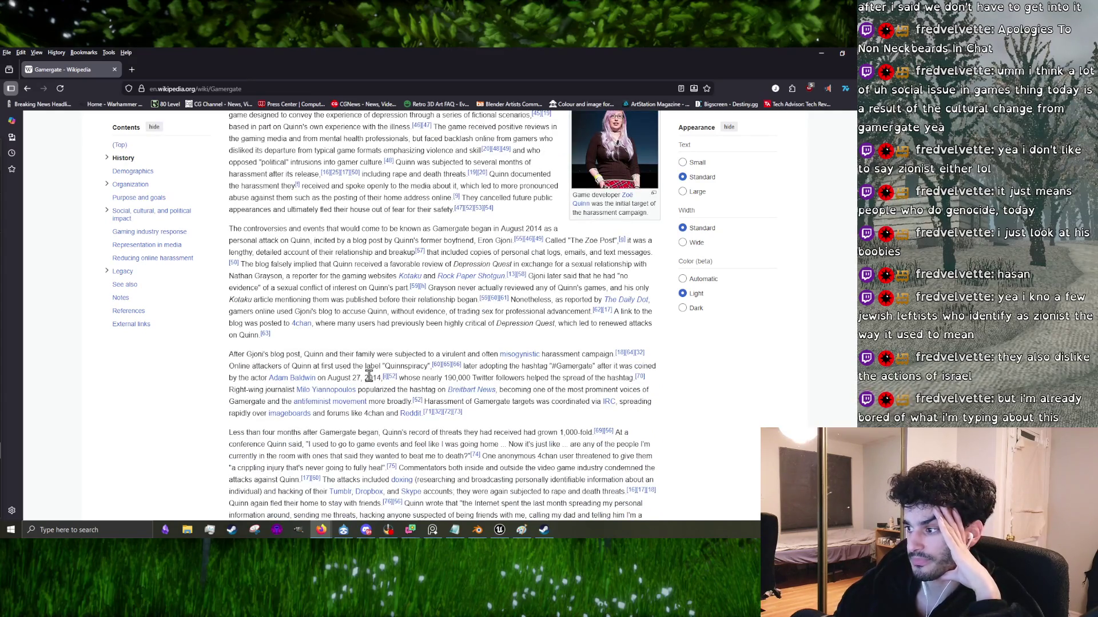
Step: Read further down the Gamergate article, briefly highlighting the sentence about cancelled public appearances
scroll(369, 383, "up", 4)
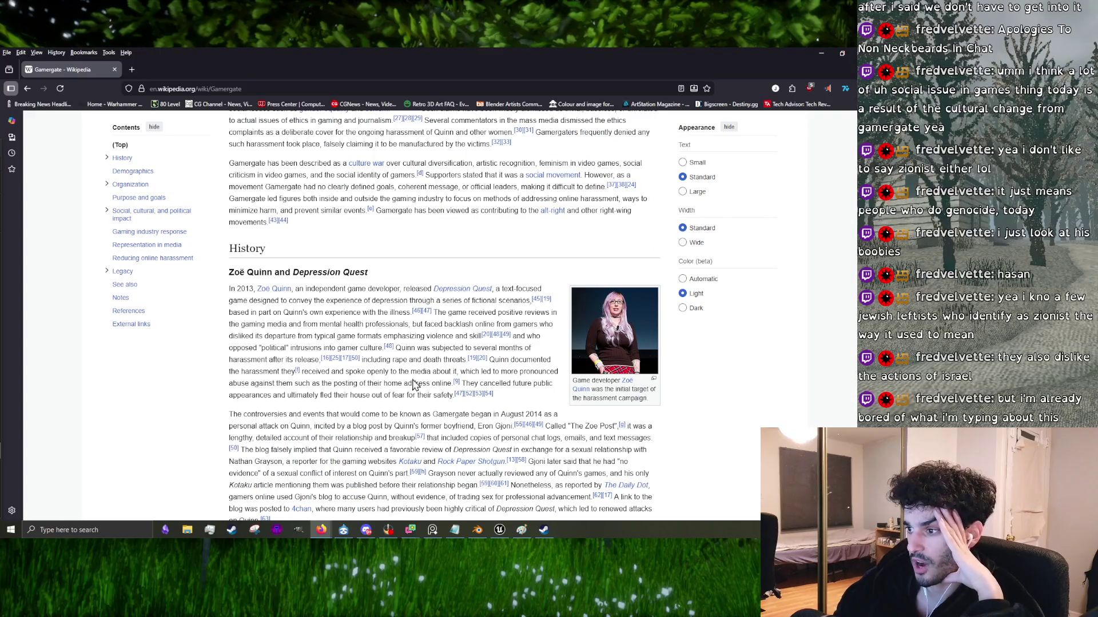
left_click_drag(455, 399, 459, 391)
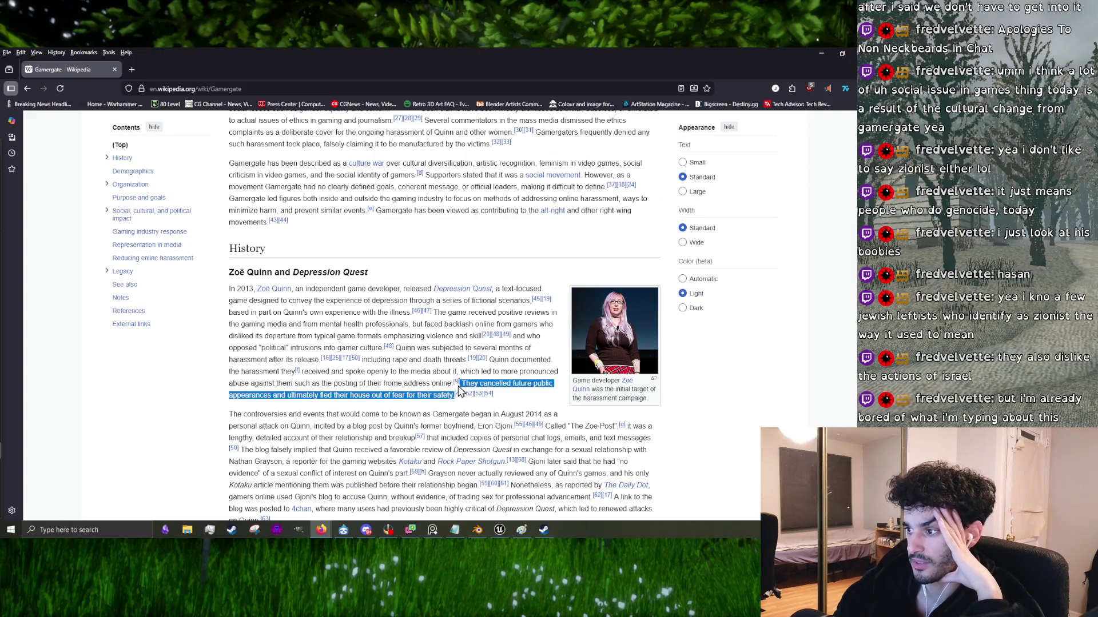
left_click(411, 393)
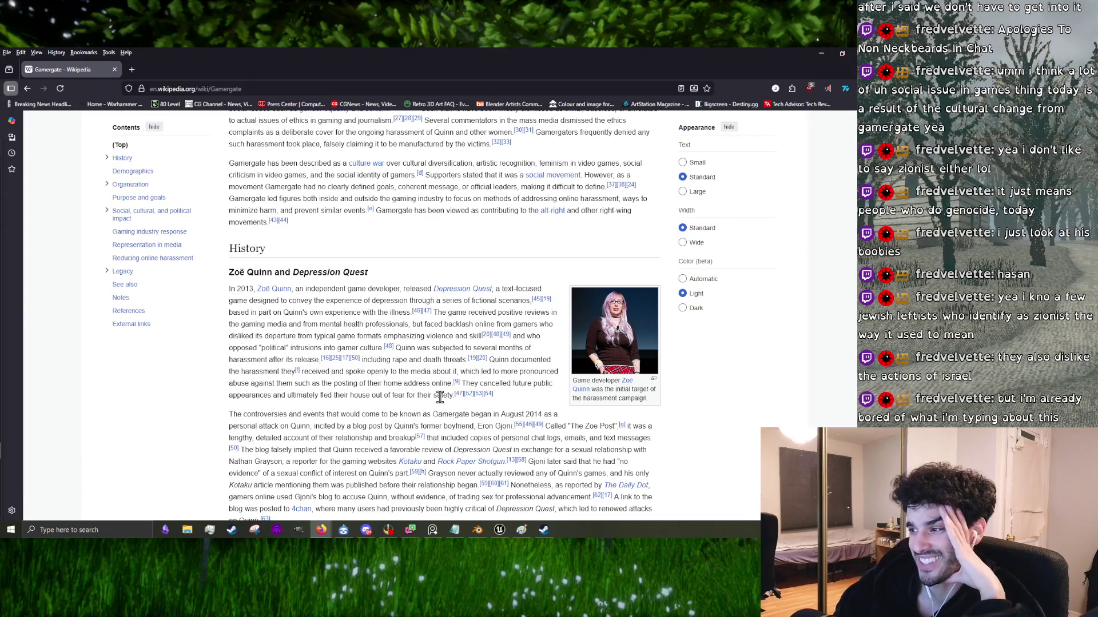
scroll(438, 395, "down", 2)
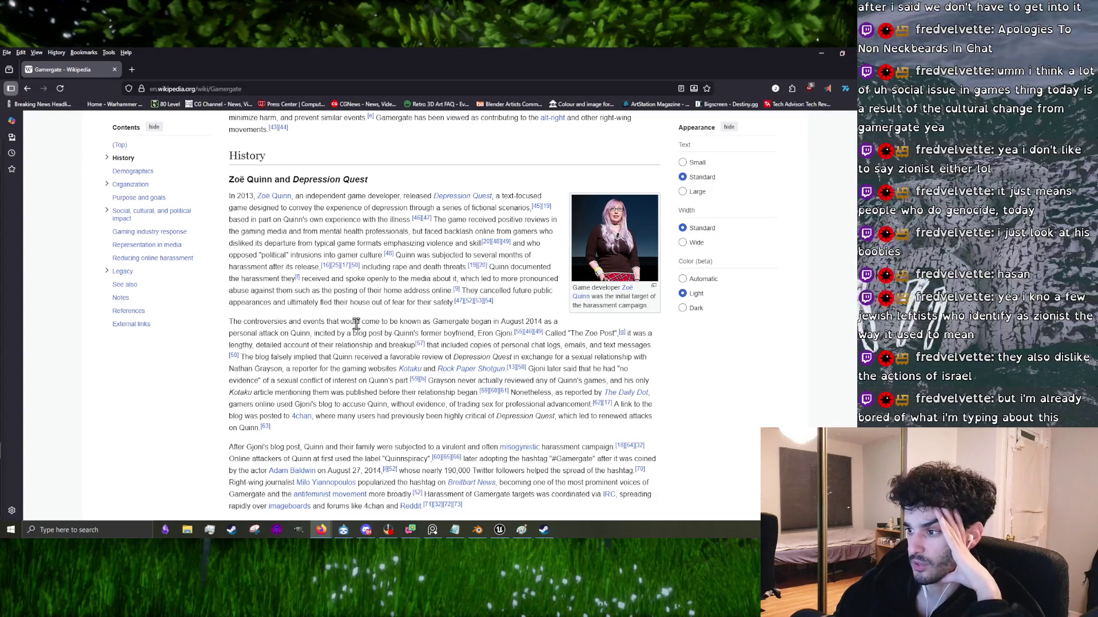
scroll(355, 323, "down", 3)
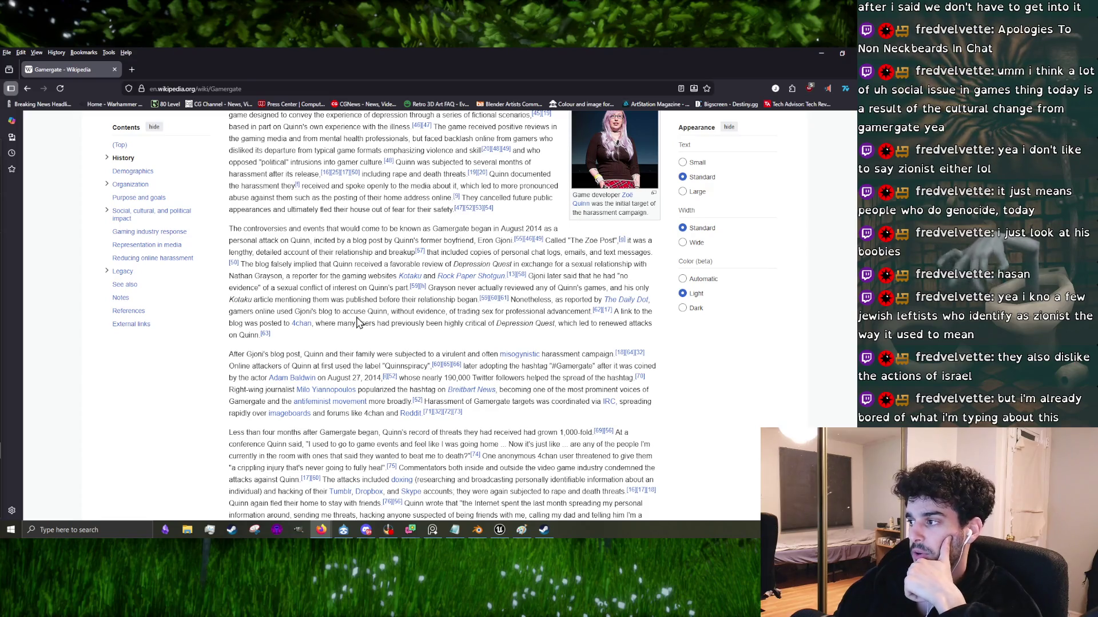
scroll(359, 323, "down", 1)
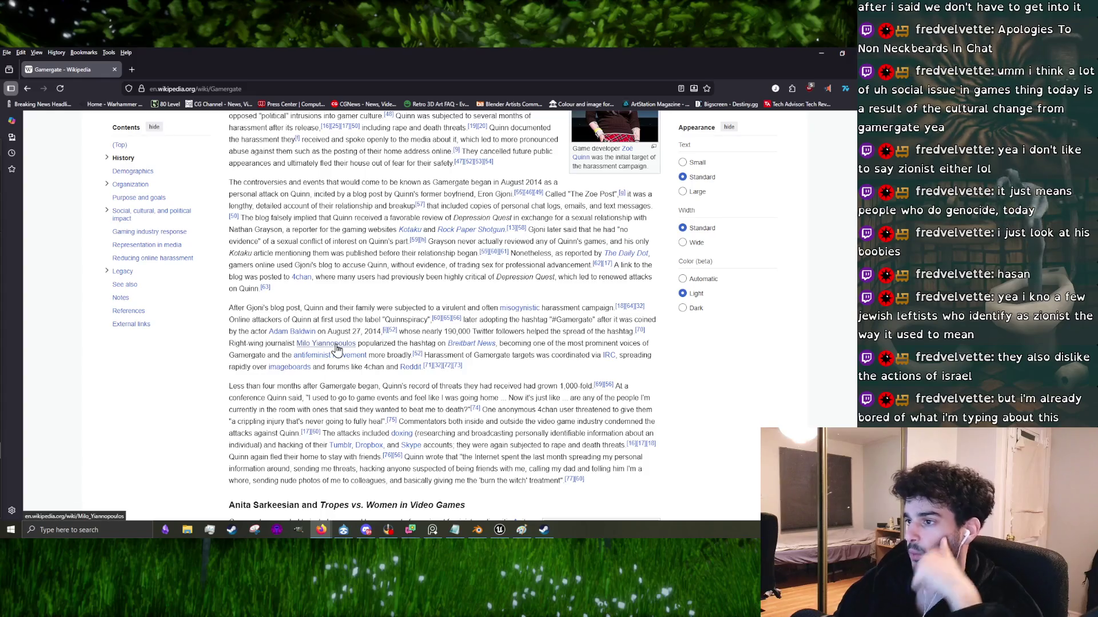
mouse_move(336, 346)
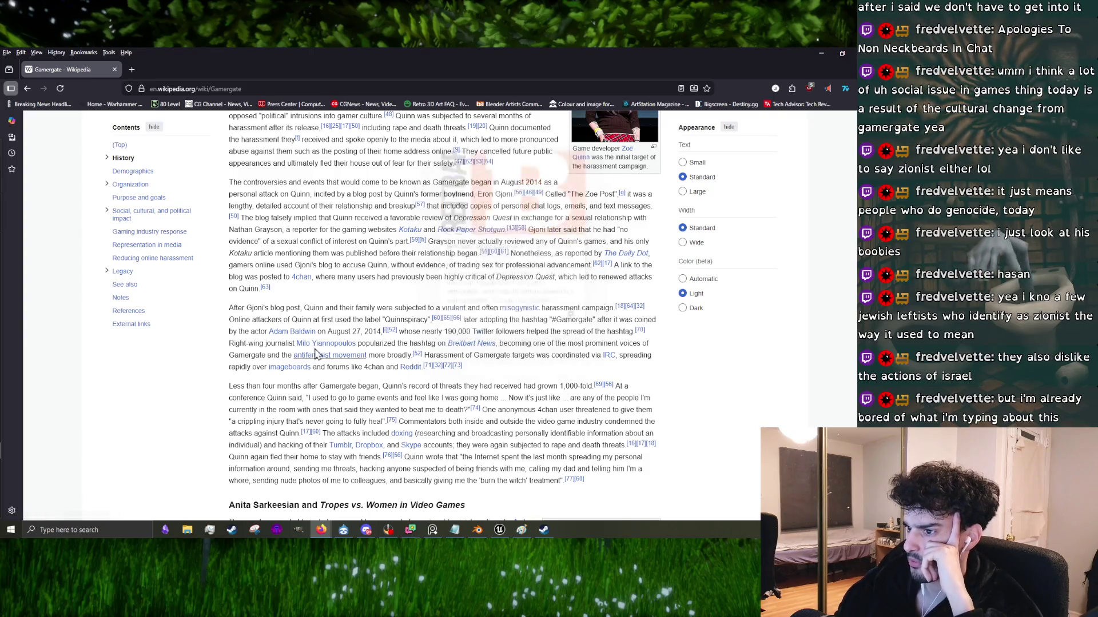
scroll(377, 393, "down", 2)
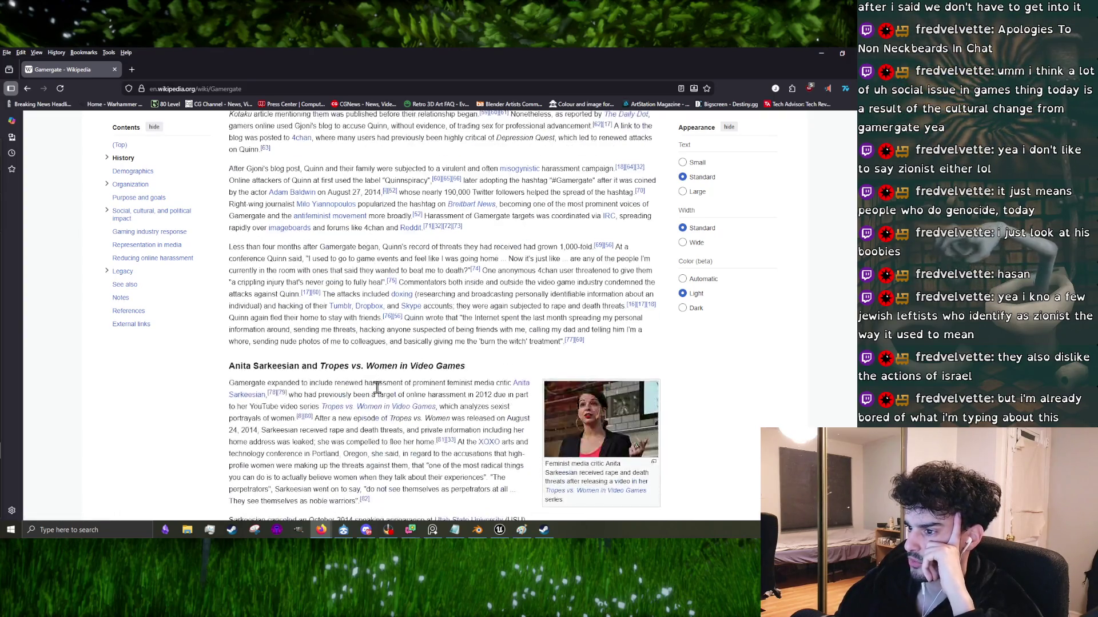
scroll(377, 394, "down", 5)
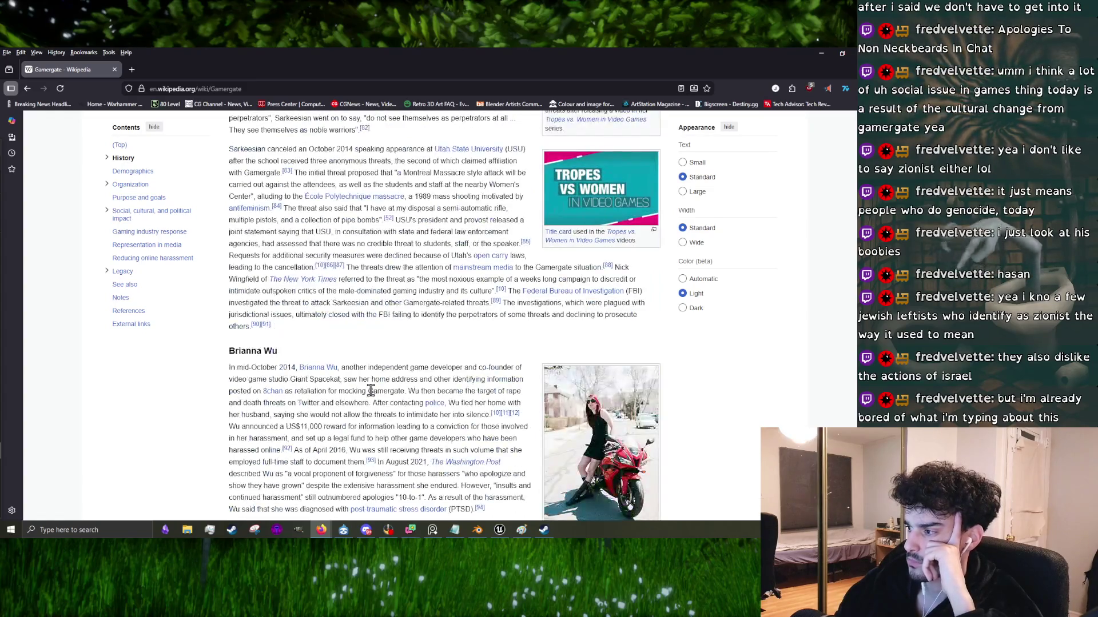
scroll(370, 391, "down", 15)
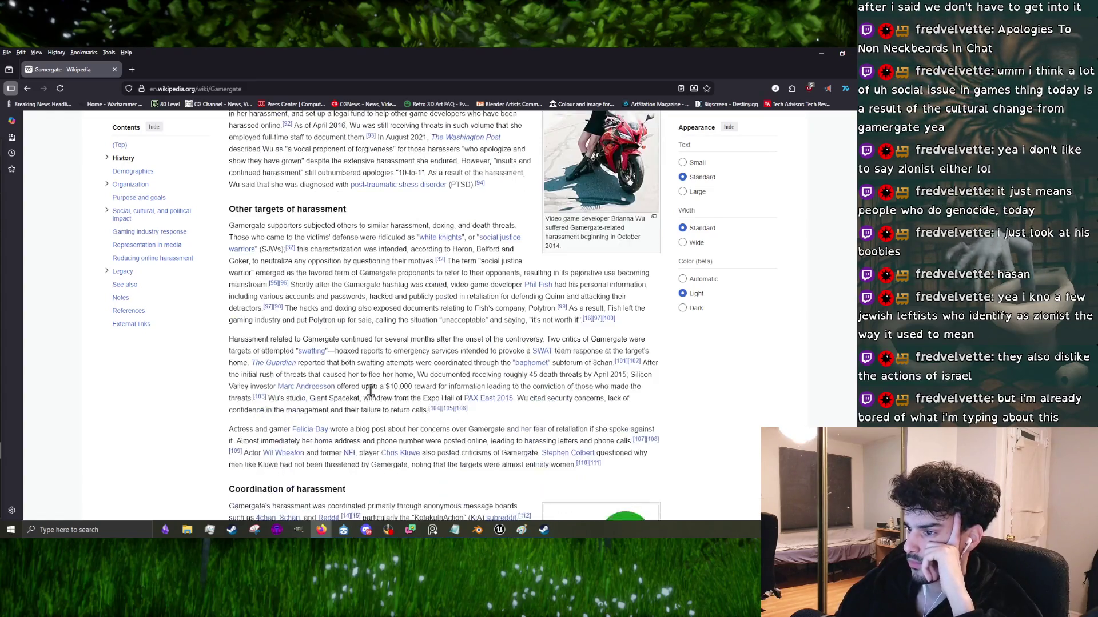
scroll(371, 395, "down", 5)
scroll(337, 400, "down", 6)
scroll(337, 401, "down", 5)
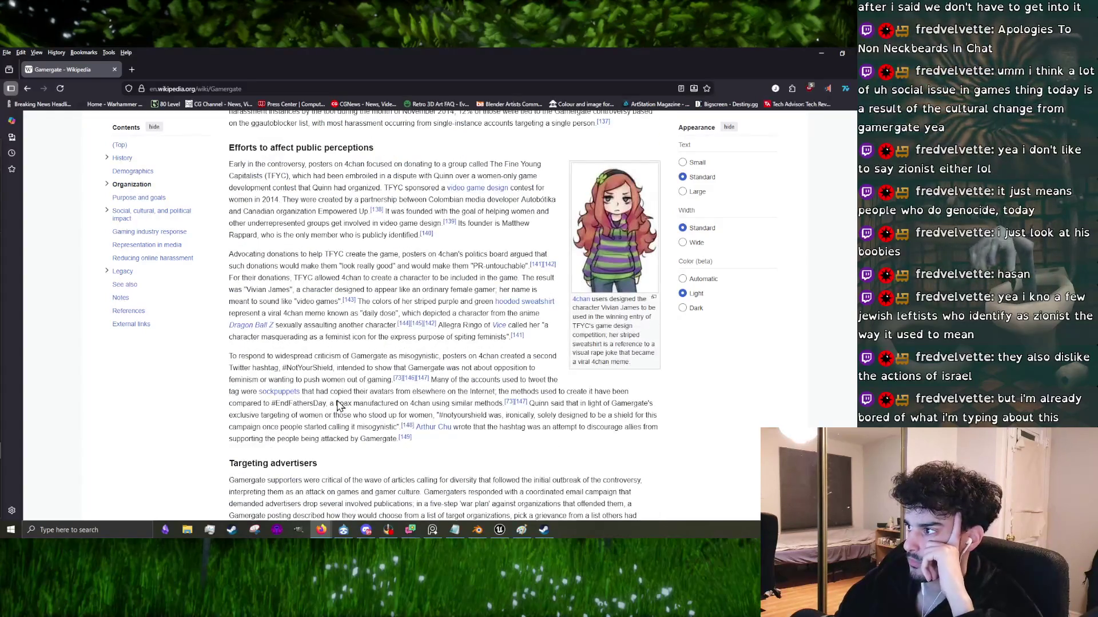
scroll(337, 393, "down", 9)
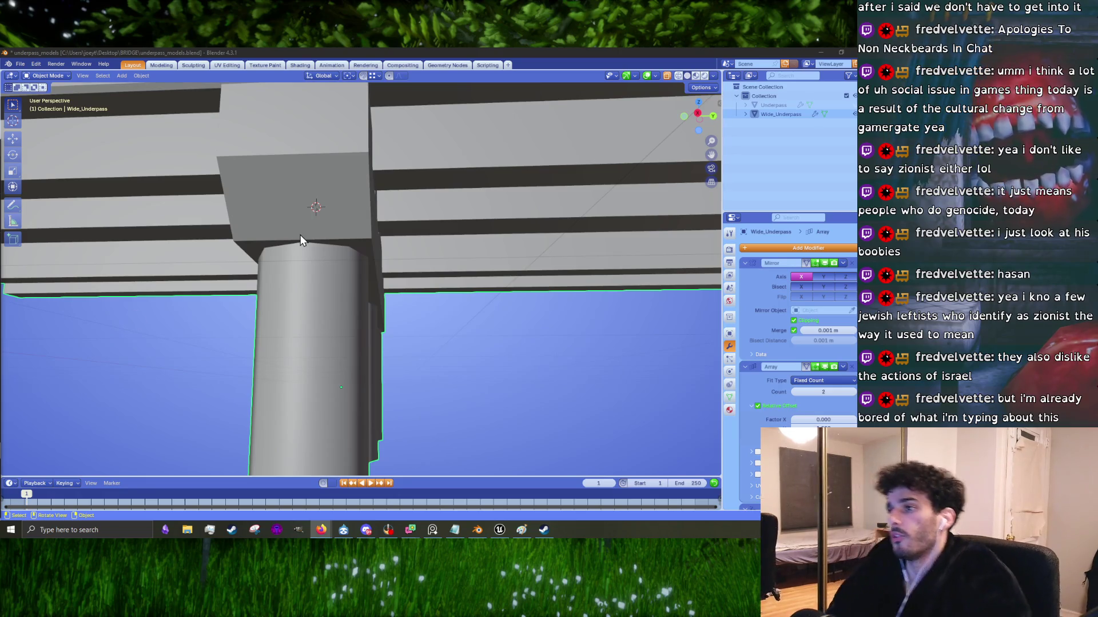
Step: Export the wide underpass model from Blender as FBX, then minimise Blender
left_click(21, 64)
mouse_move(69, 202)
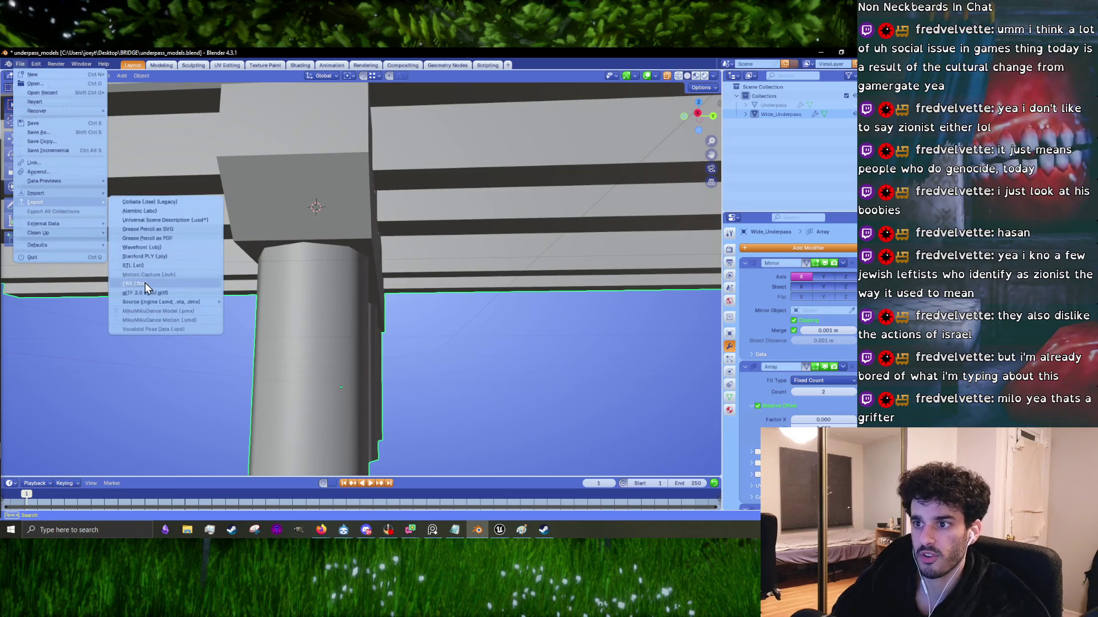
left_click(146, 281)
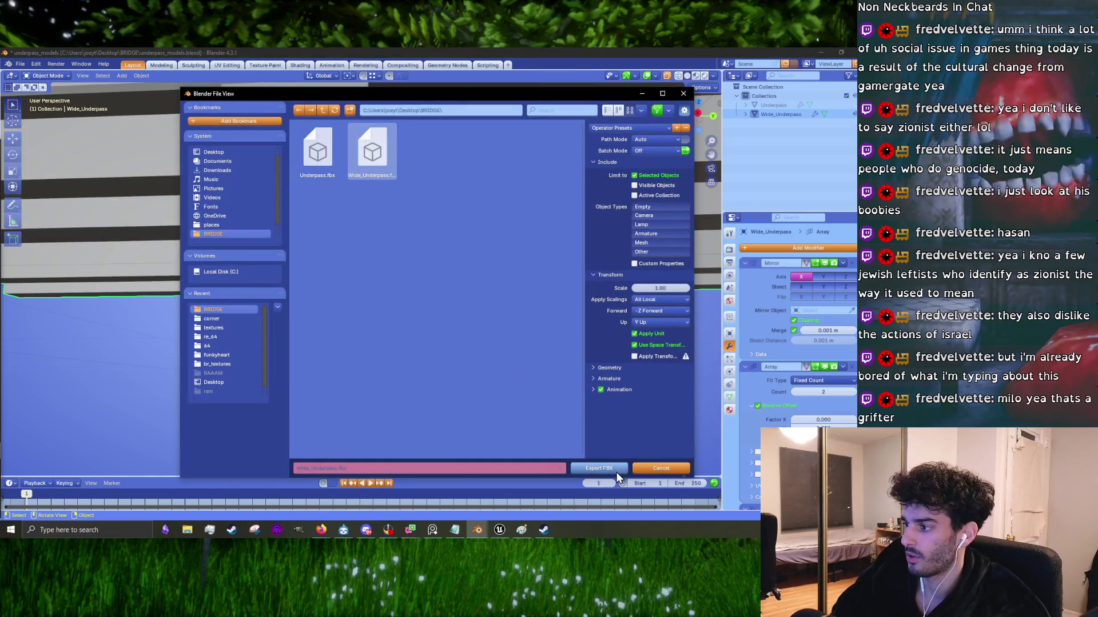
left_click(616, 473)
left_click(828, 53)
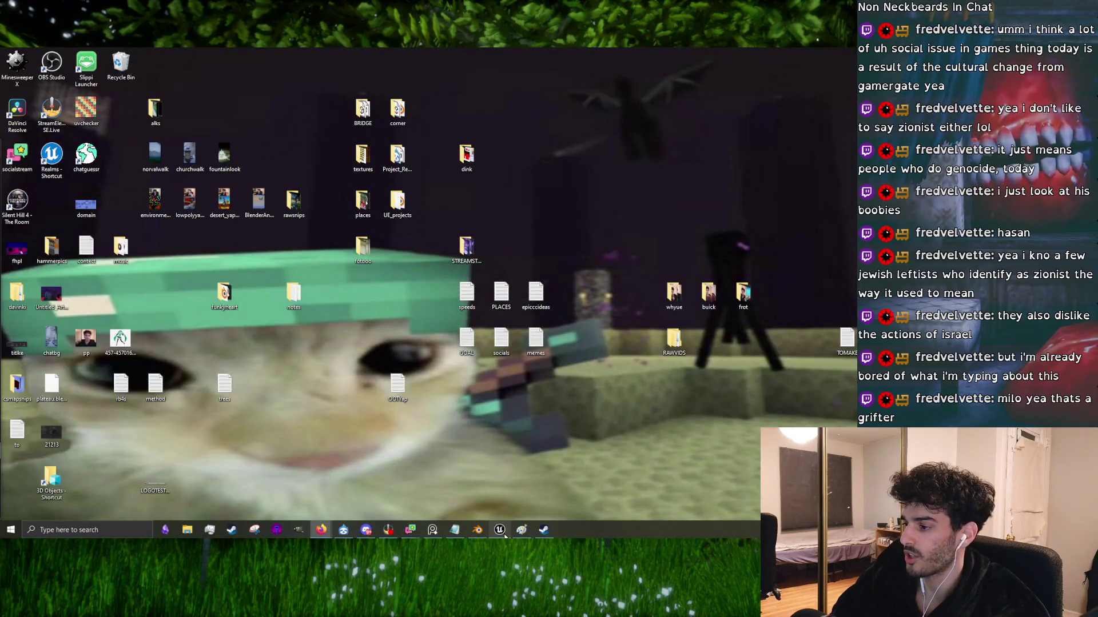
Step: Reimport the Wide_Underpass asset in Unreal, view the whole bridge, and select the water Plane
left_click(502, 532)
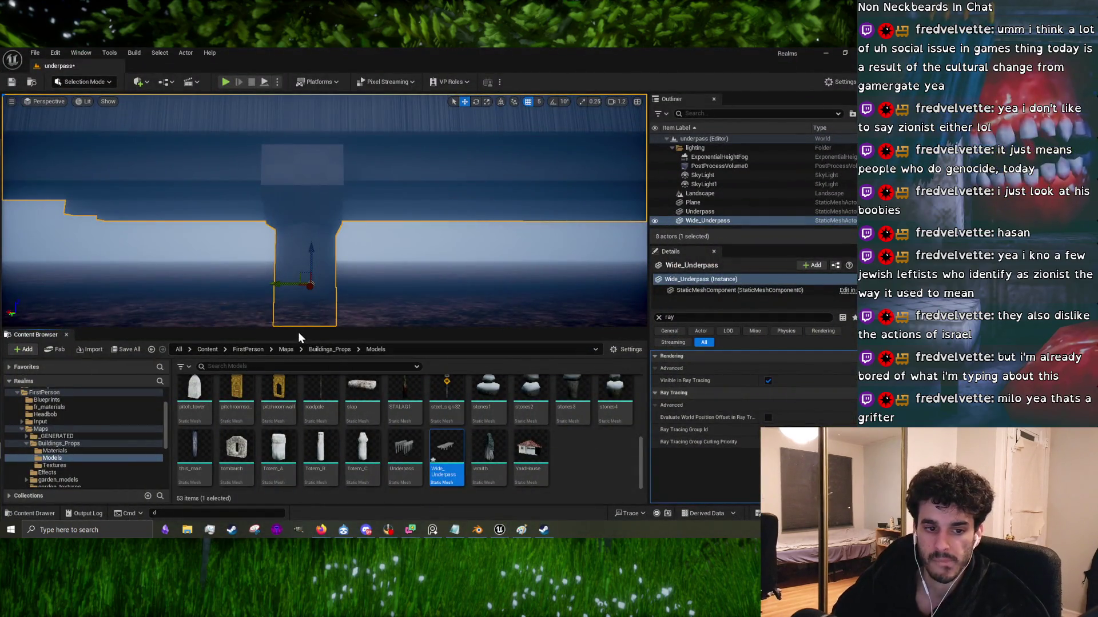
right_click(445, 442)
left_click(497, 166)
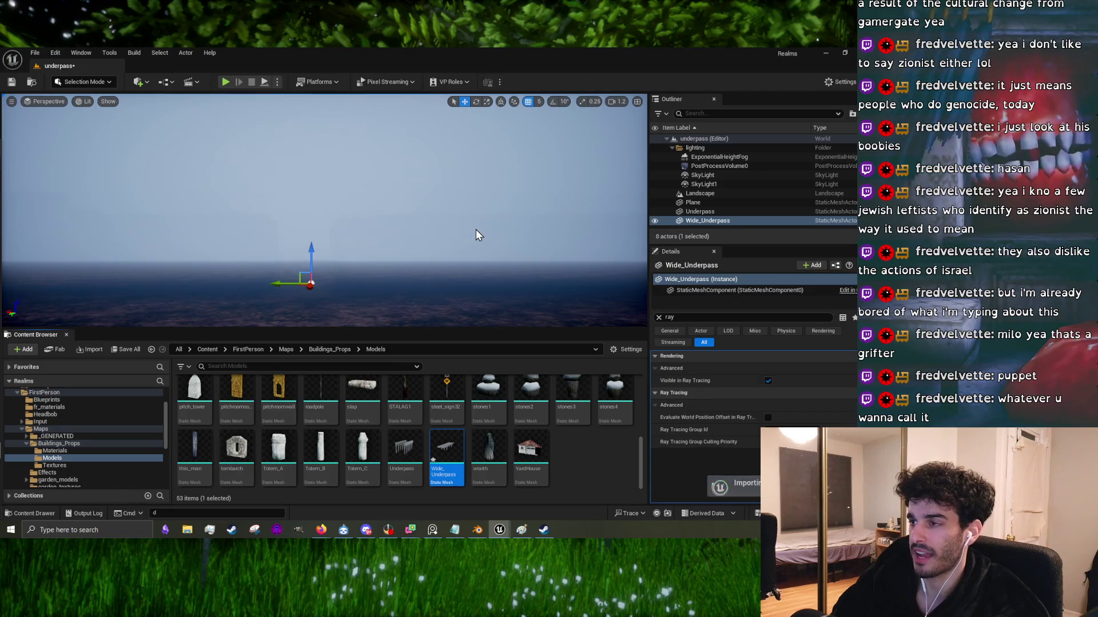
mouse_move(412, 245)
right_mouse_down()
mouse_move(486, 247)
mouse_move(435, 257)
mouse_move(312, 212)
mouse_move(269, 214)
mouse_move(442, 258)
mouse_move(445, 243)
right_mouse_up()
left_click(442, 258)
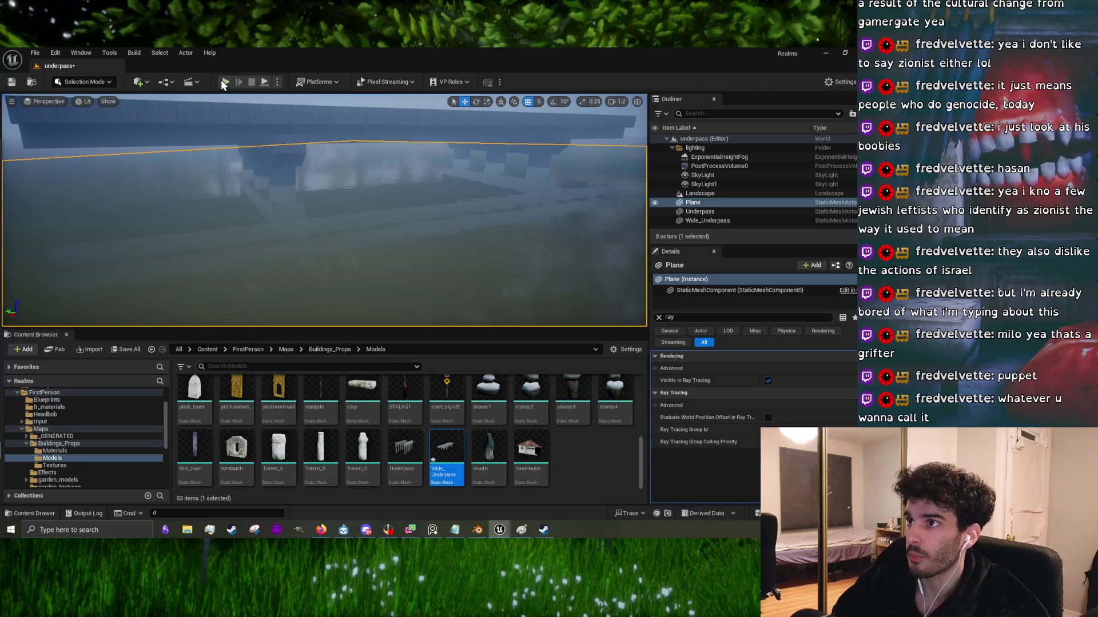
key("alt+p")
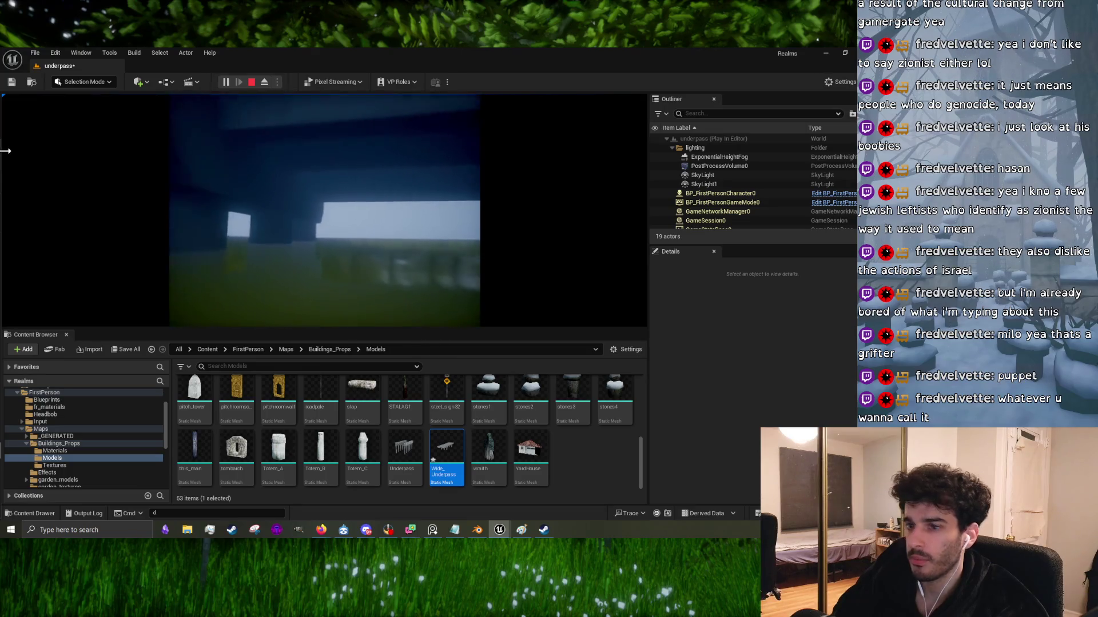
key("Escape")
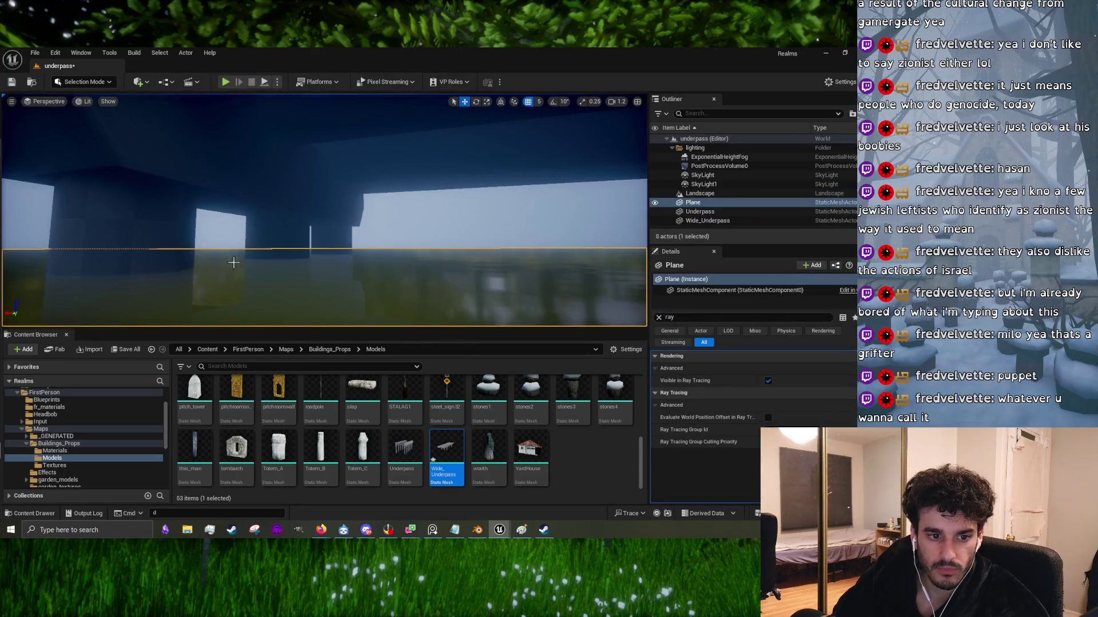
mouse_move(275, 209)
right_mouse_down()
mouse_move(534, 171)
mouse_move(290, 195)
mouse_move(371, 205)
mouse_move(349, 196)
right_mouse_up()
Step: Rotate the Wide_Underpass bridge to -7.17 degrees around the Z axis
left_click(341, 196)
mouse_move(323, 211)
right_mouse_down()
mouse_move(286, 200)
mouse_move(326, 212)
mouse_move(289, 210)
right_mouse_up()
left_click(288, 209)
key("e")
left_click_drag(267, 257, 285, 255)
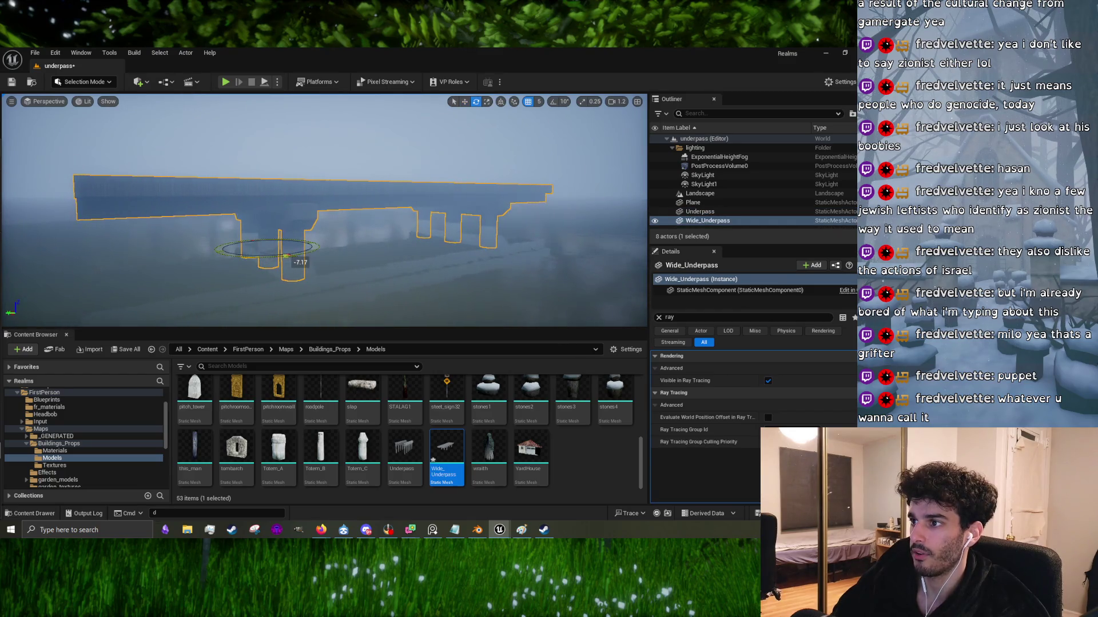
Step: Raise the Wide_Underpass bridge higher above the water, then select the Plane
right_click_drag(266, 225, 265, 225)
right_click_drag(276, 183, 276, 182)
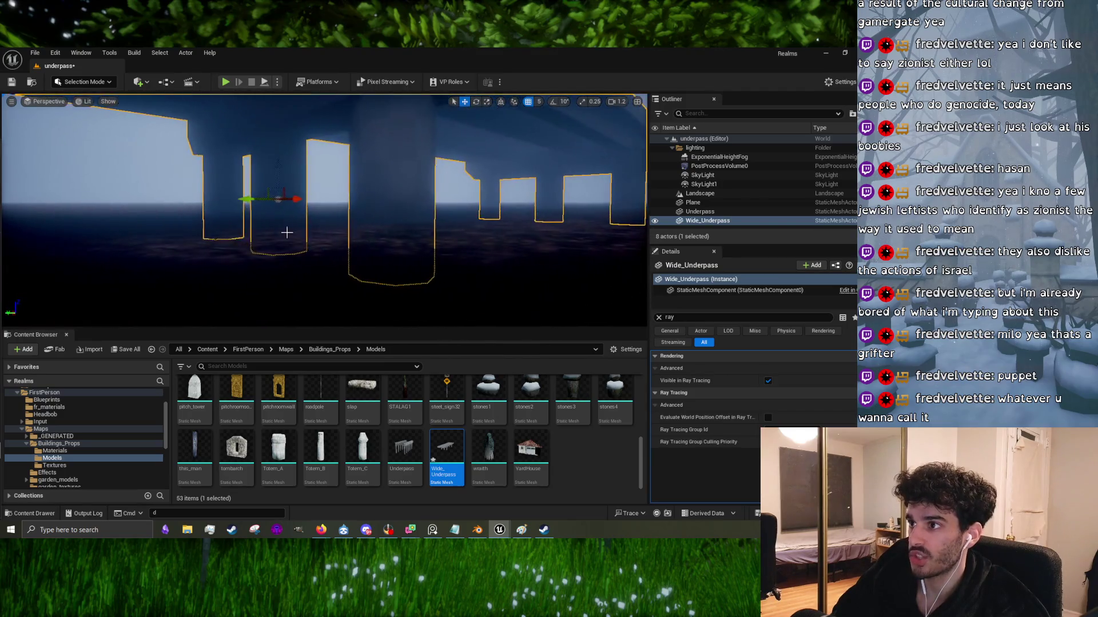
left_click_drag(278, 182, 283, 173)
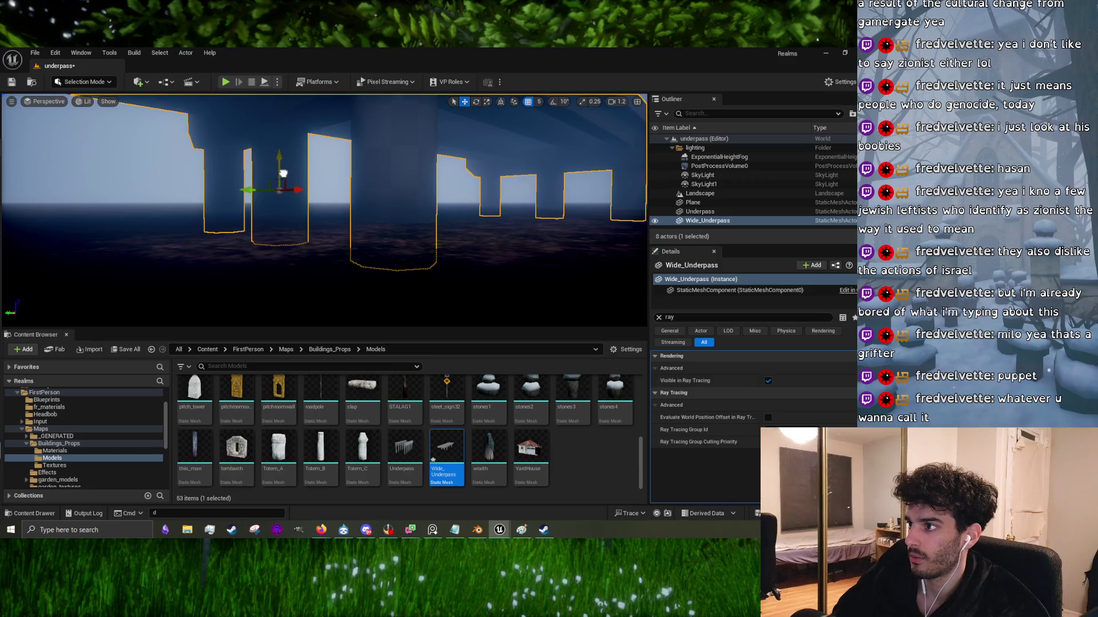
scroll(491, 210, "down", 10)
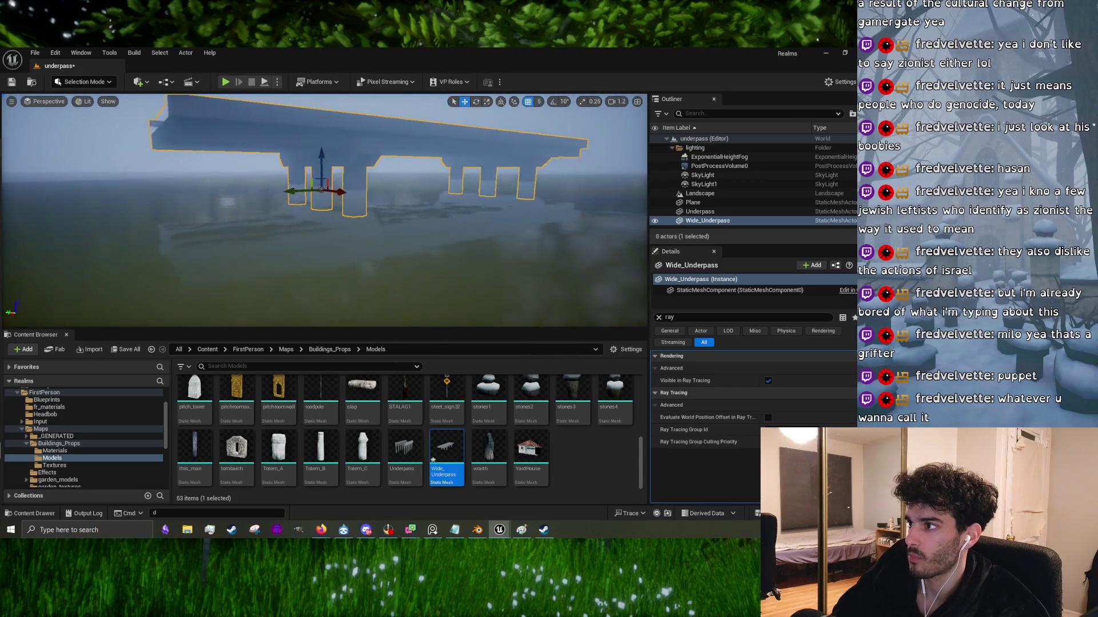
left_click(523, 235)
right_click_drag(381, 245, 382, 245)
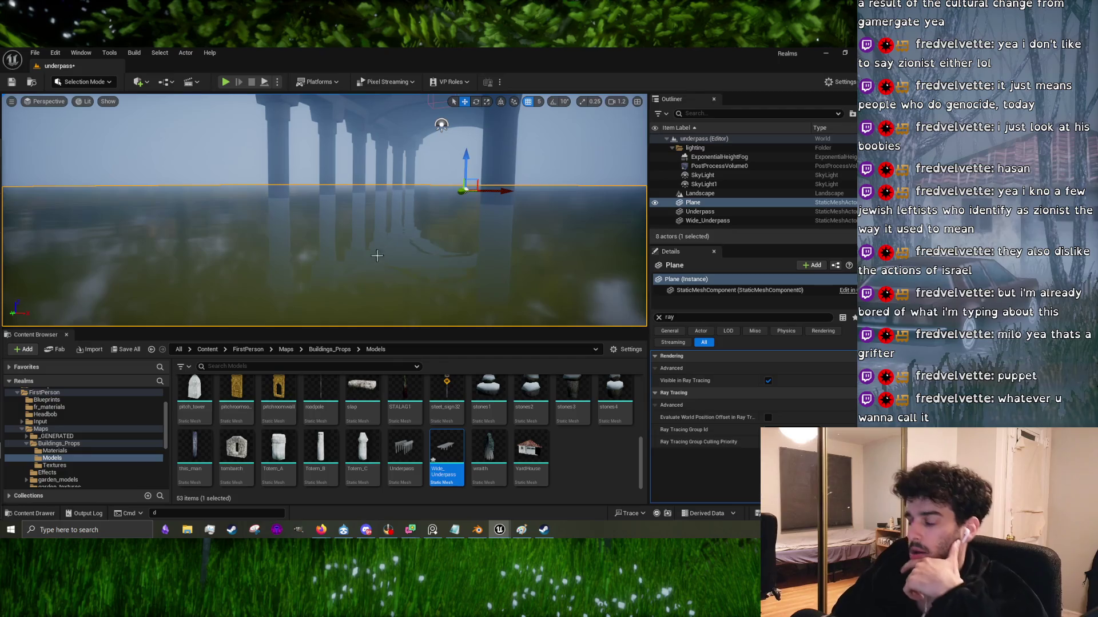
Step: Save the current level and the Wide_Underpass asset with Save Selected, then switch to PureRef
left_click(36, 51)
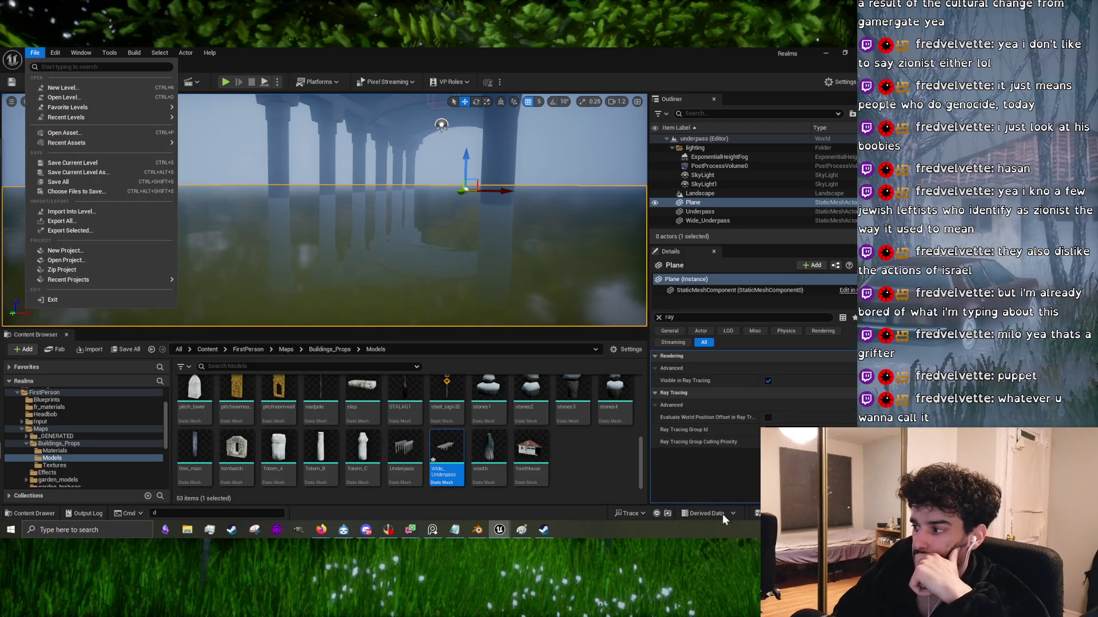
key("ctrl+alt+shift+s")
left_click(506, 392)
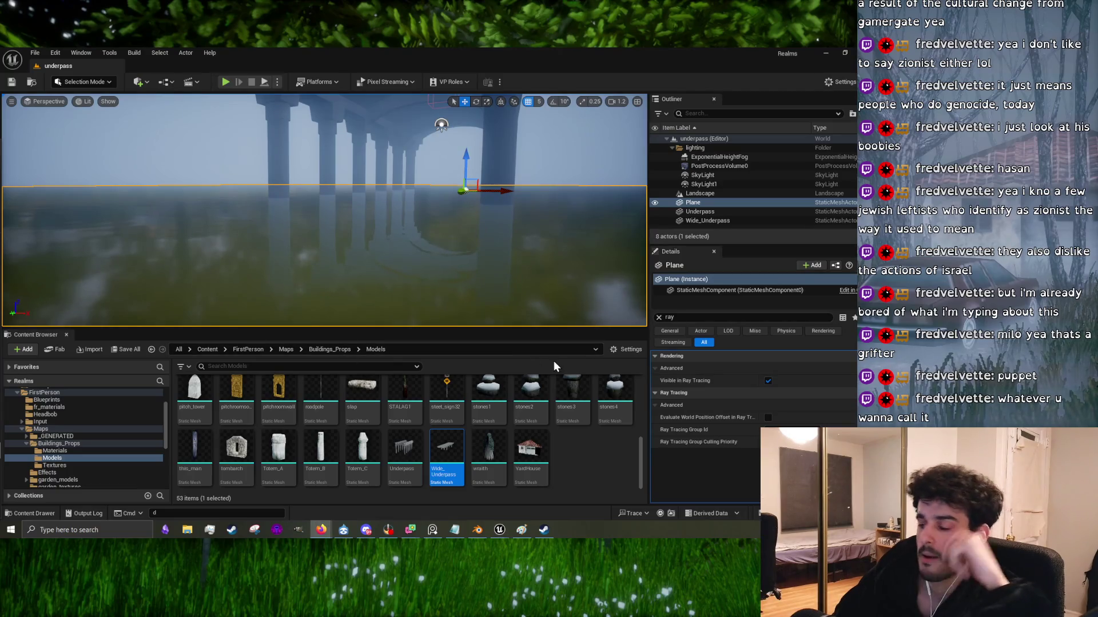
mouse_move(500, 530)
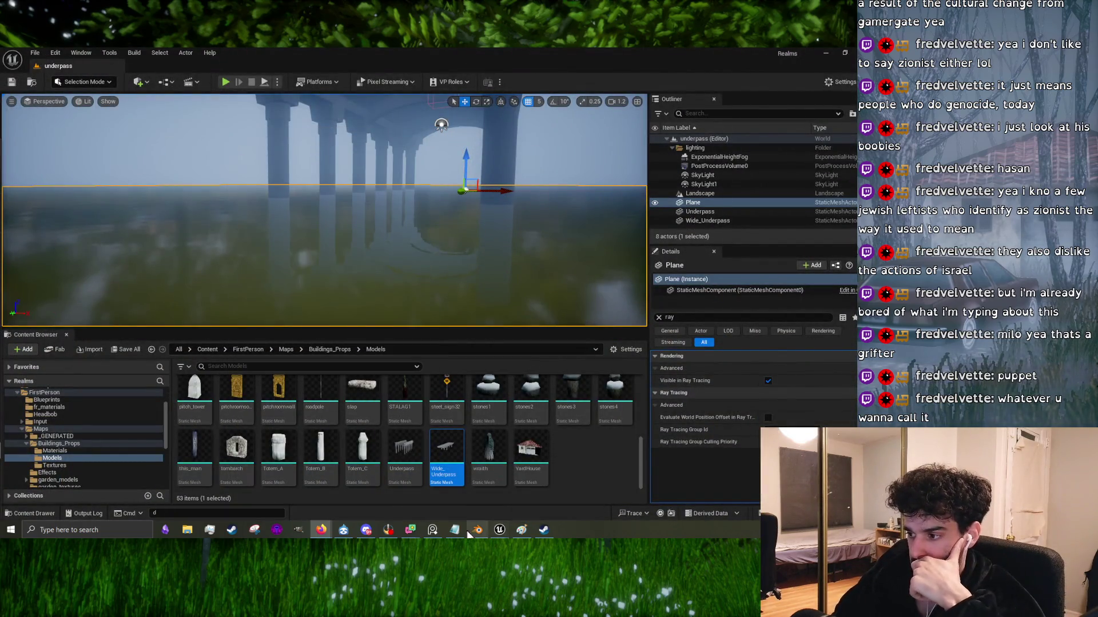
left_click(431, 529)
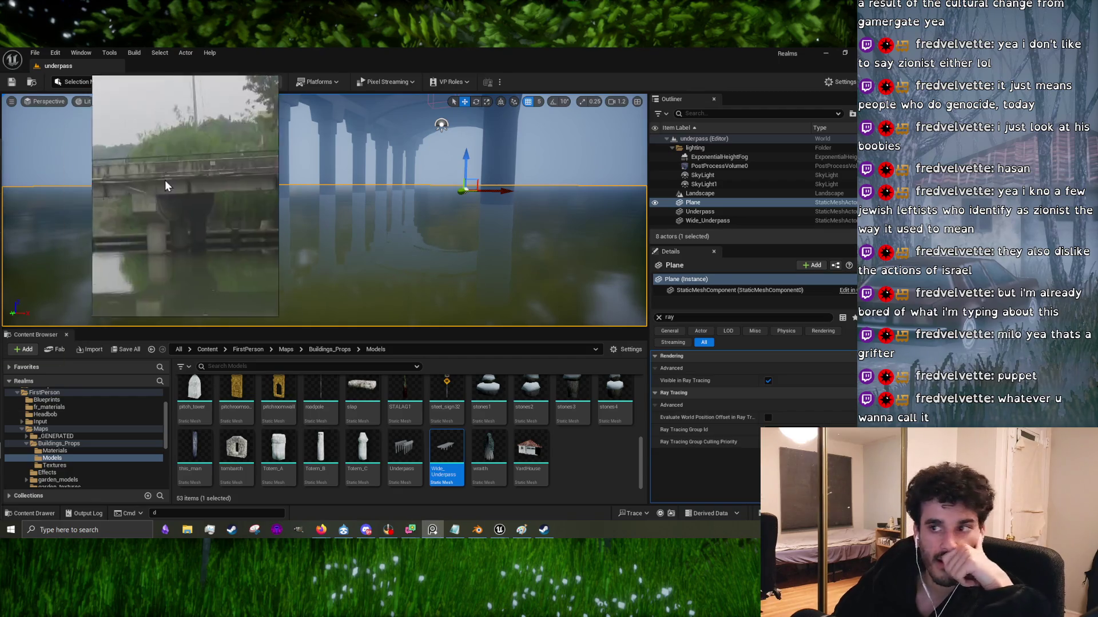
Step: Zoom in and out across the PureRef board of lily-pond and pavilion photos
scroll(87, 232, "down", 3)
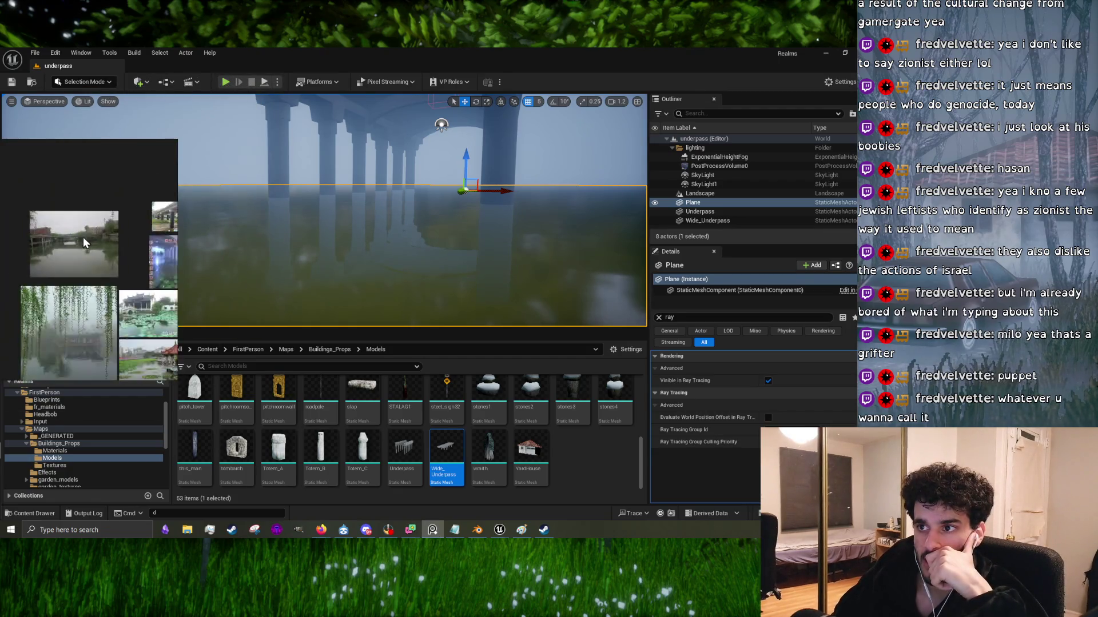
scroll(84, 236, "up", 5)
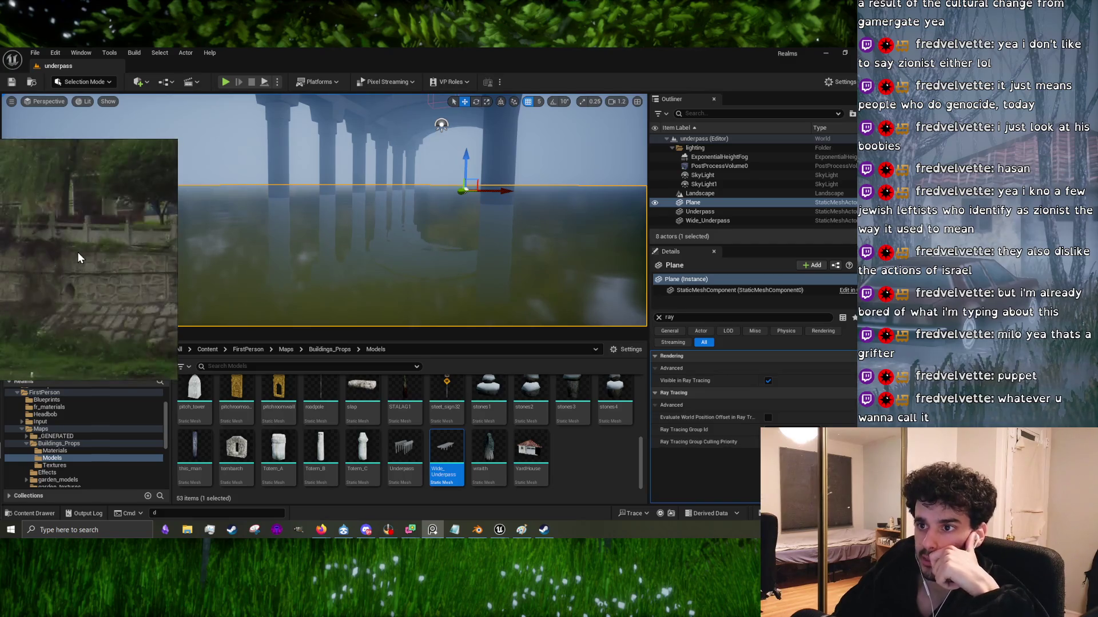
scroll(73, 260, "down", 2)
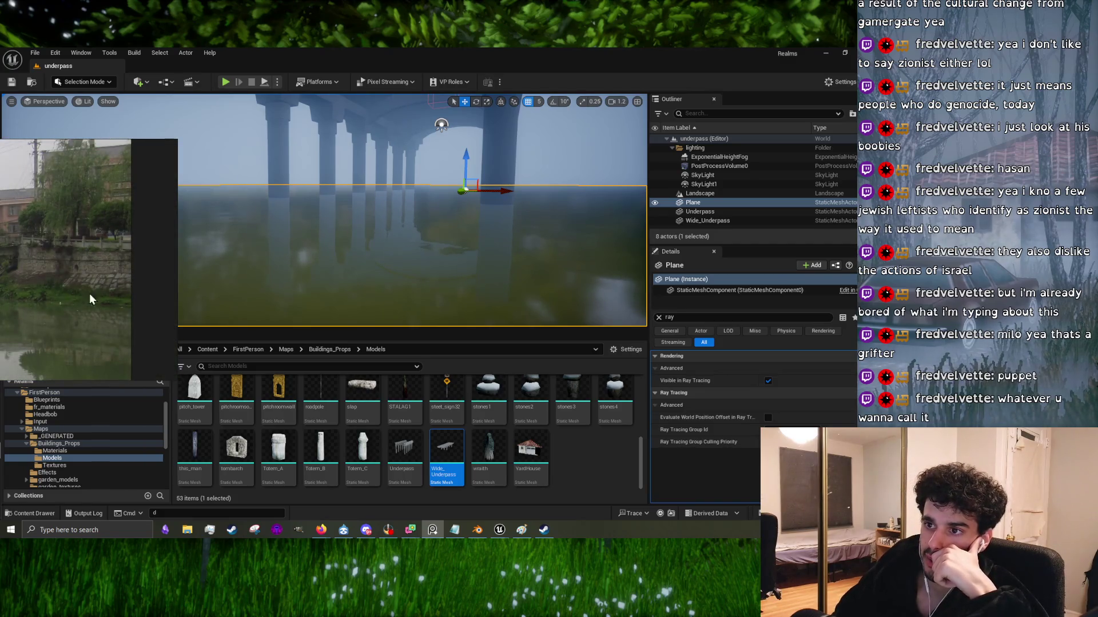
scroll(145, 281, "down", 5)
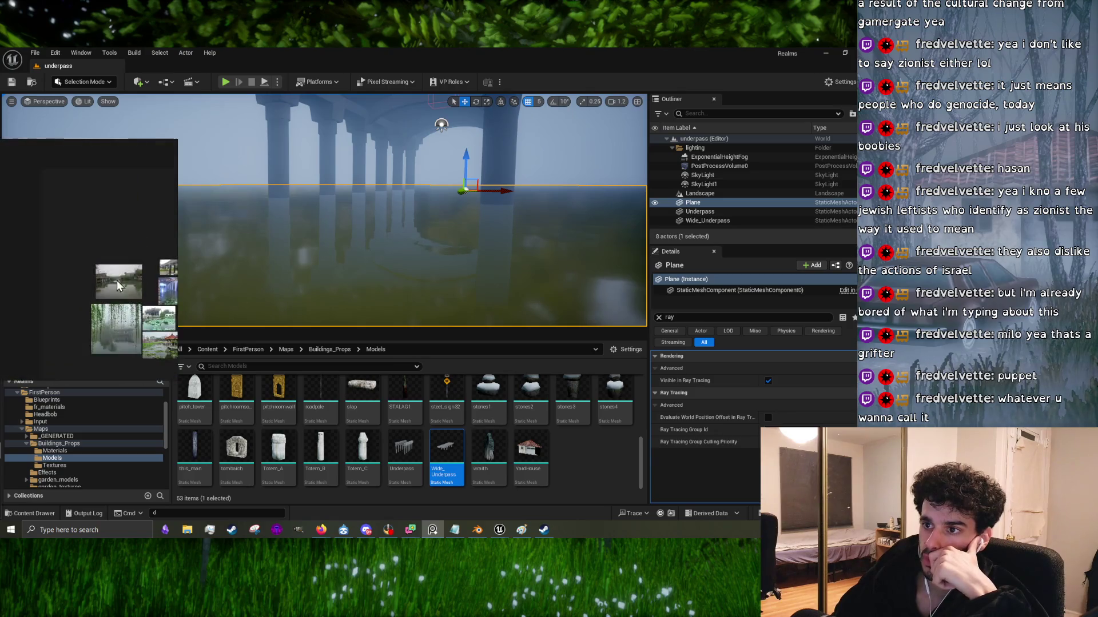
scroll(146, 287, "up", 3)
scroll(147, 288, "down", 1)
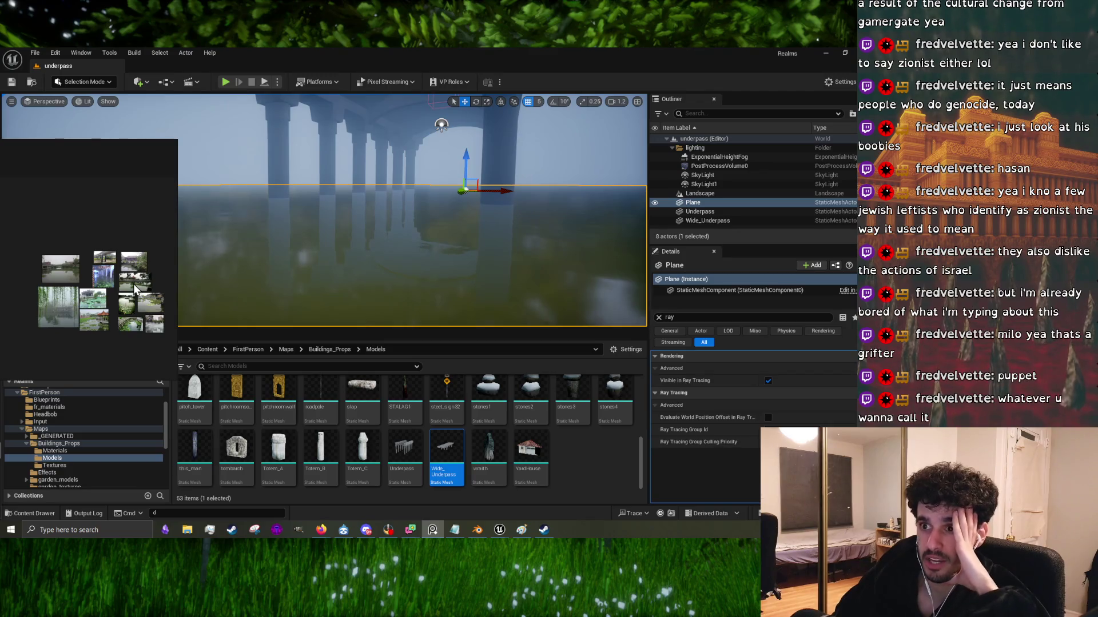
scroll(132, 269, "up", 3)
scroll(121, 262, "down", 1)
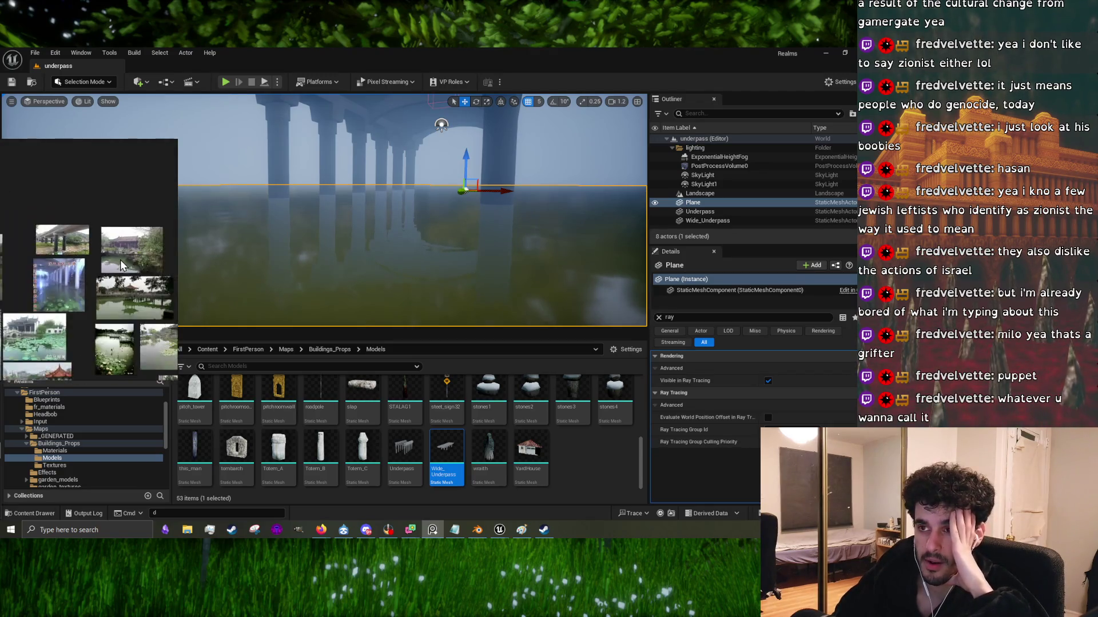
scroll(120, 259, "up", 3)
scroll(111, 275, "down", 3)
scroll(114, 263, "down", 1)
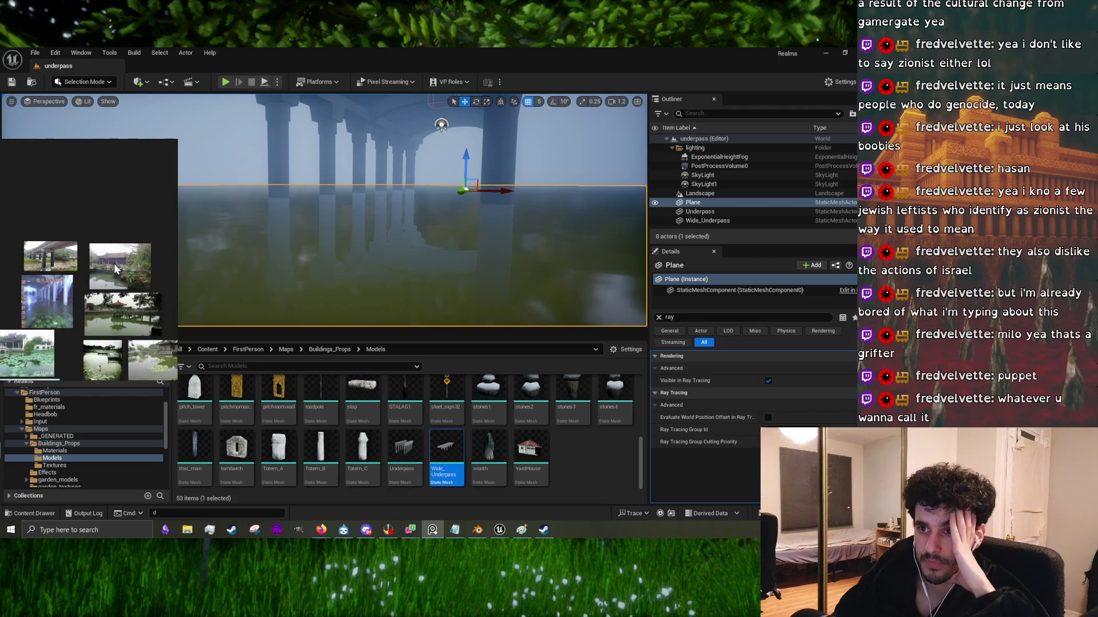
scroll(125, 326, "up", 3)
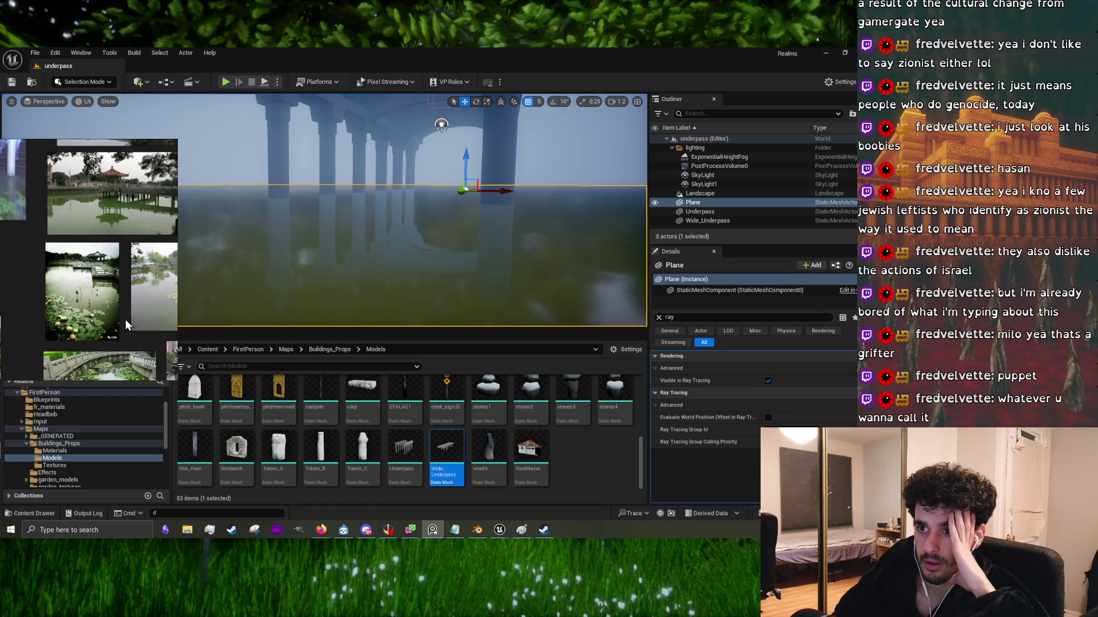
scroll(125, 319, "down", 2)
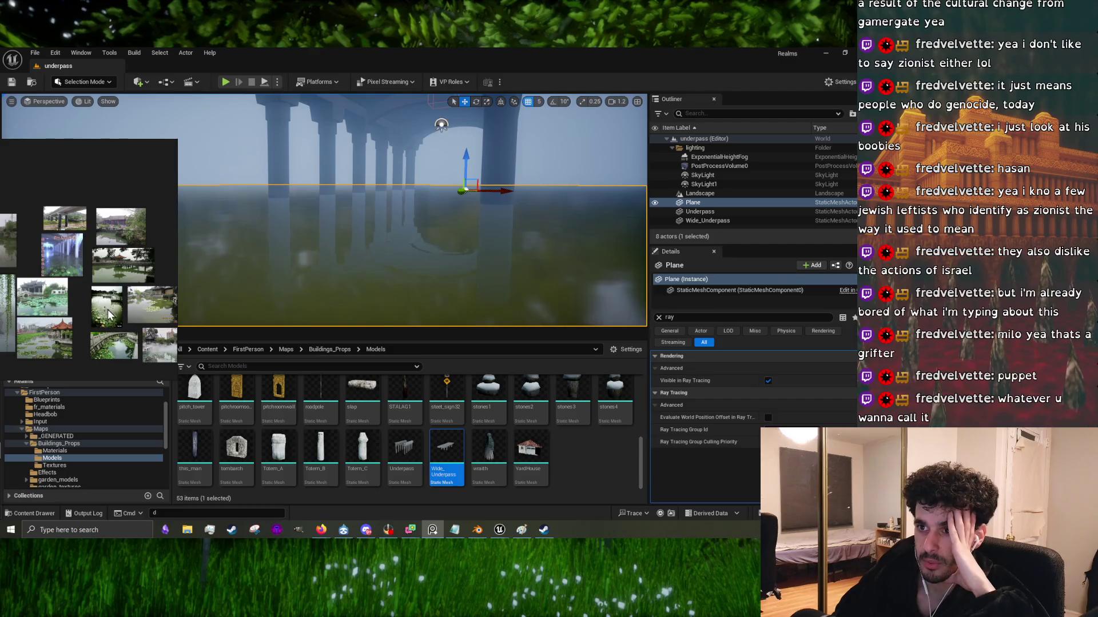
scroll(107, 312, "up", 2)
scroll(115, 311, "down", 4)
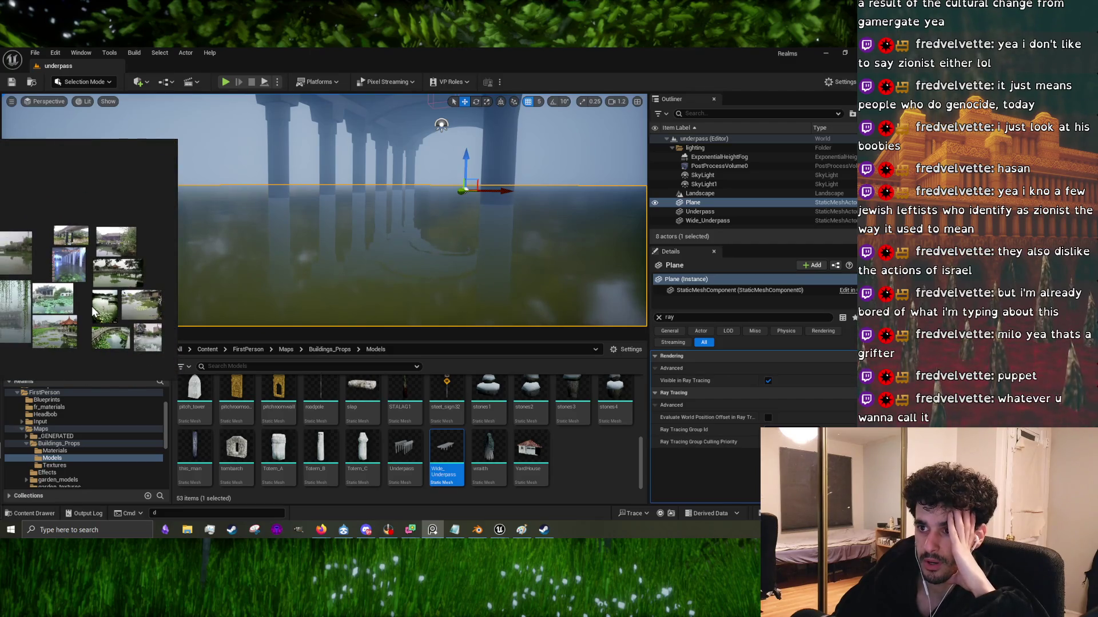
scroll(125, 314, "up", 4)
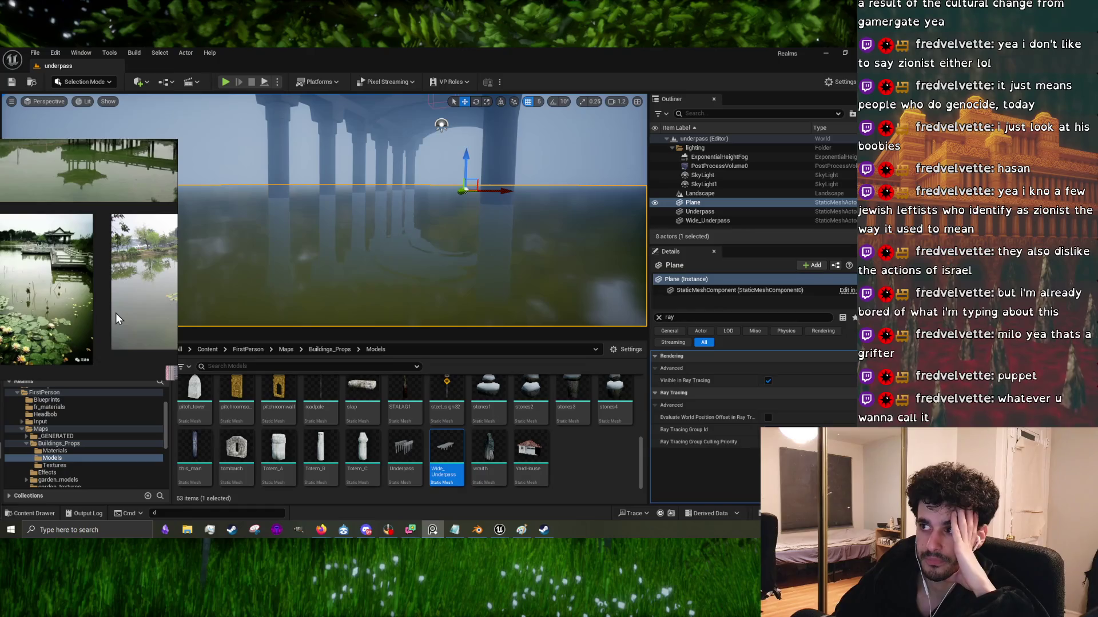
Step: Move the PureRef board over the scene and zoom around the reference collage
mouse_move(149, 245)
left_mouse_down()
mouse_move(76, 282)
mouse_move(11, 274)
mouse_move(197, 216)
left_mouse_up()
scroll(174, 239, "down", 2)
scroll(166, 240, "up", 3)
scroll(166, 240, "down", 2)
scroll(167, 242, "down", 1)
scroll(178, 296, "up", 3)
scroll(224, 264, "down", 1)
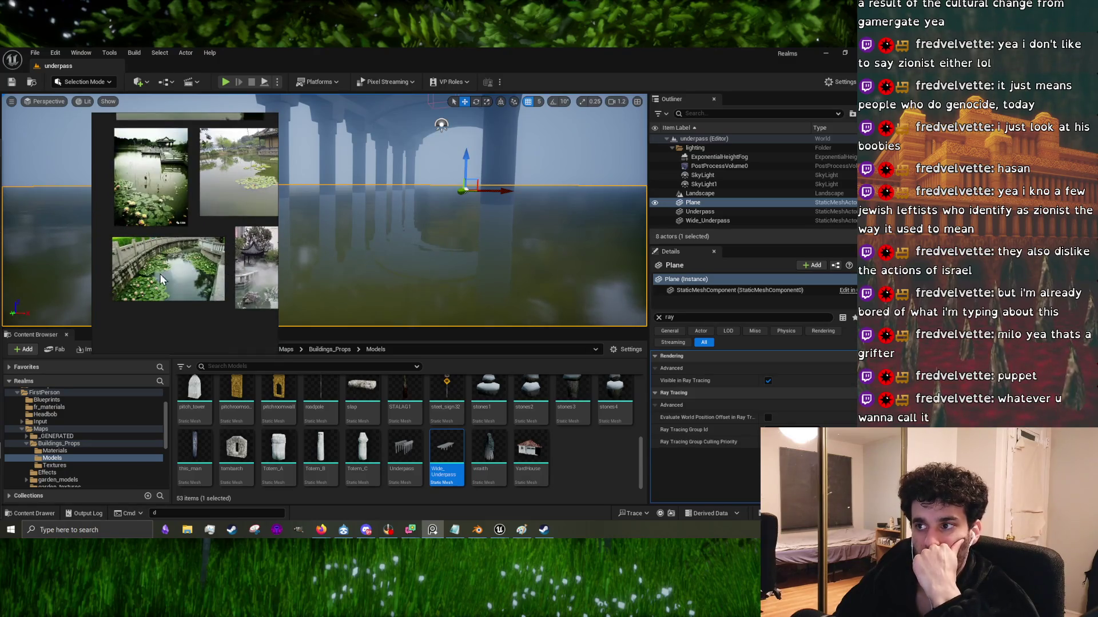
scroll(210, 272, "down", 1)
scroll(210, 273, "up", 3)
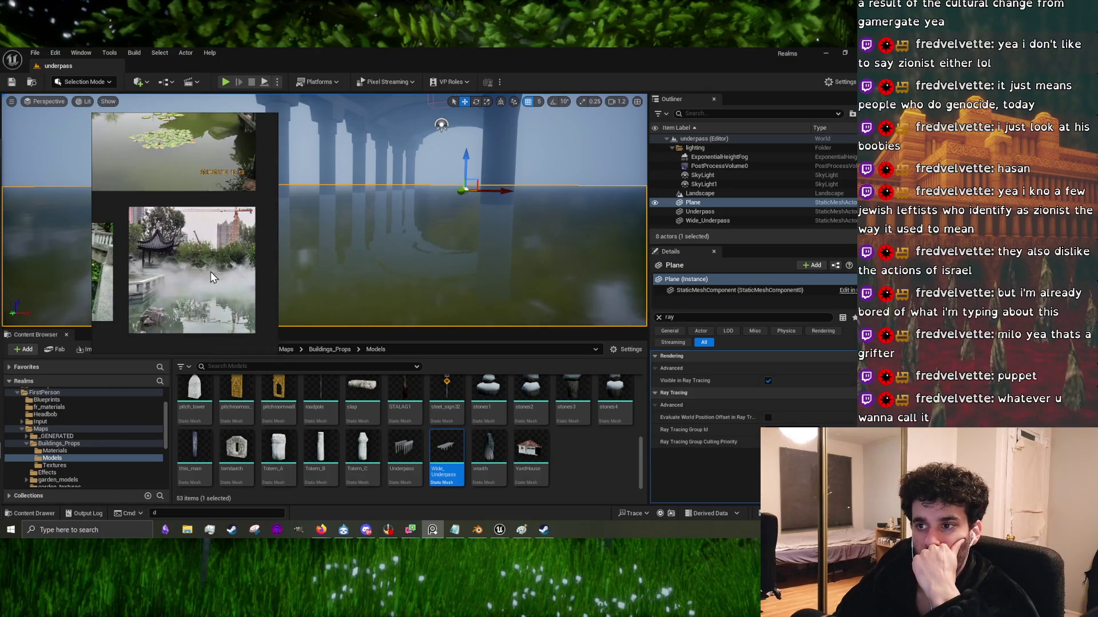
scroll(211, 272, "down", 3)
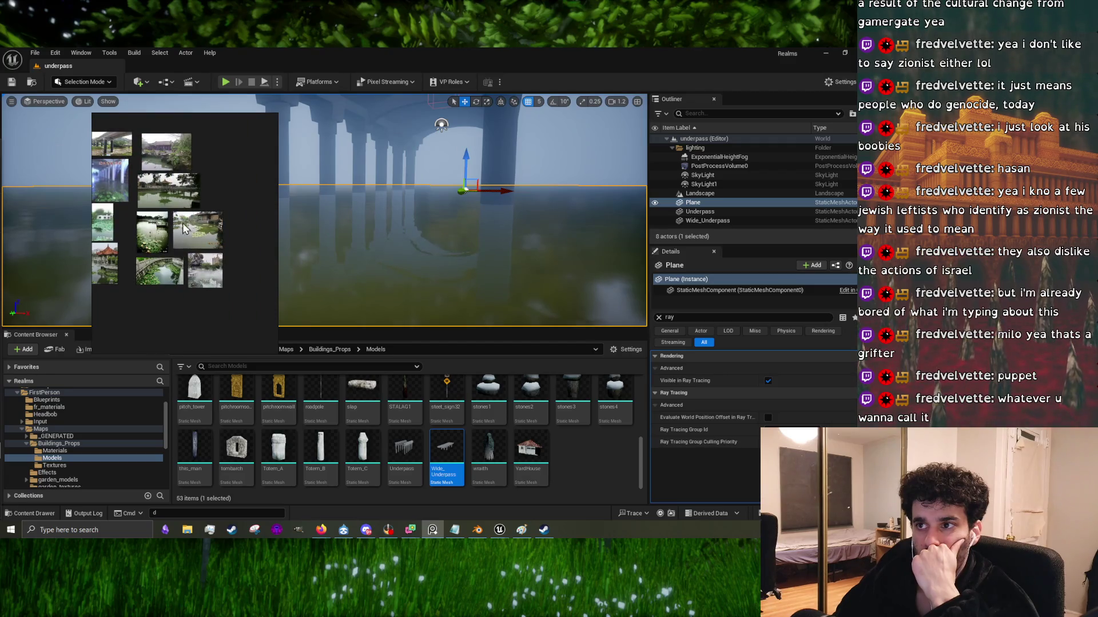
scroll(170, 143, "up", 3)
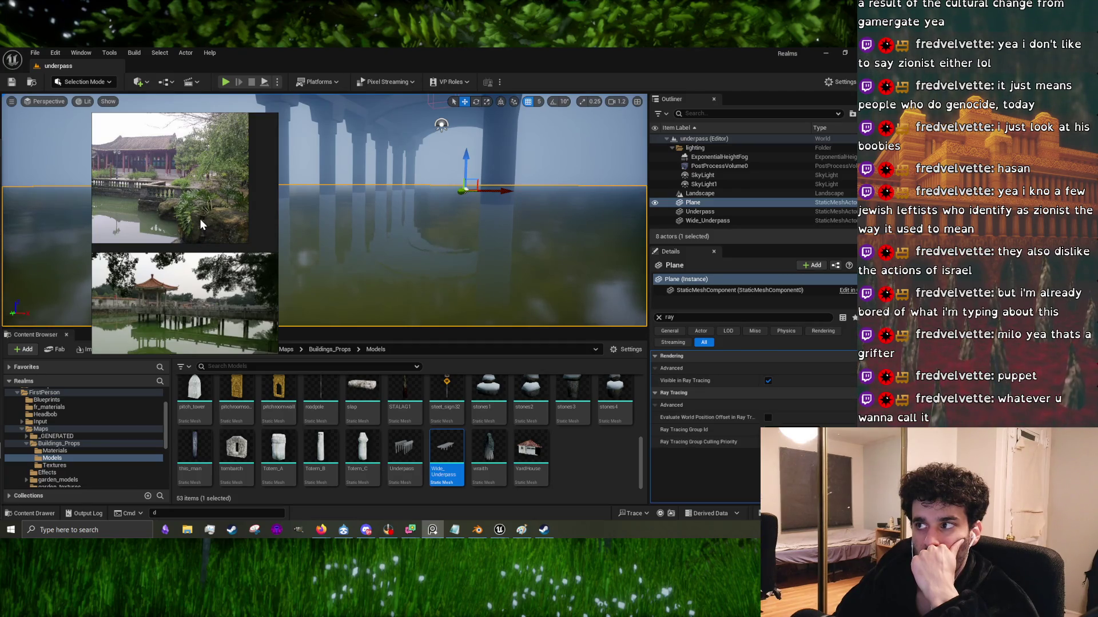
scroll(211, 223, "down", 3)
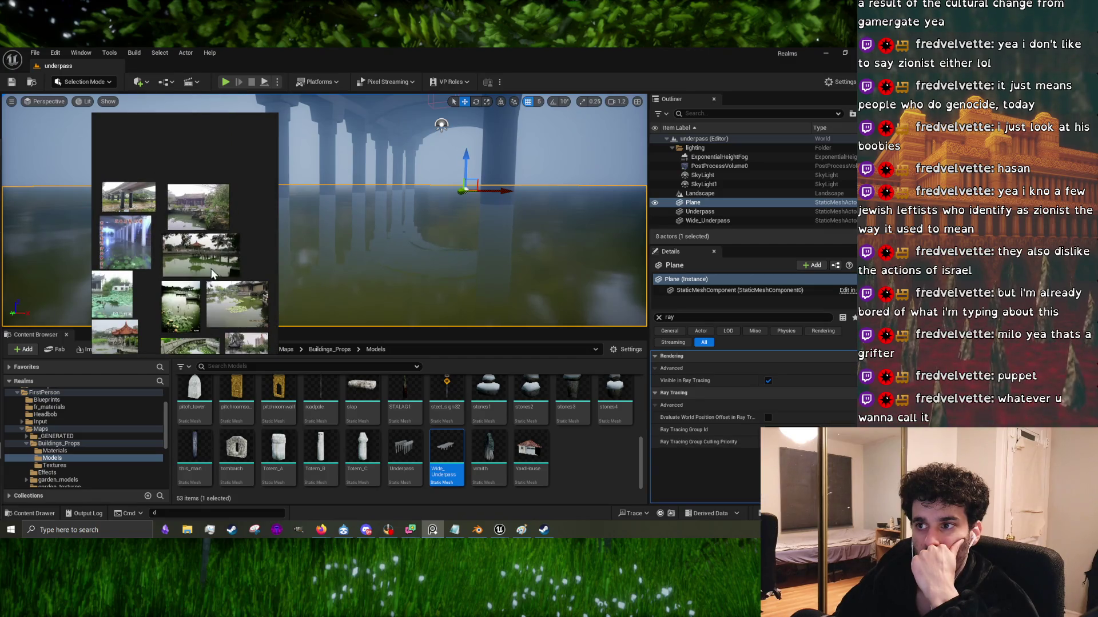
scroll(241, 272, "down", 3)
scroll(212, 270, "up", 5)
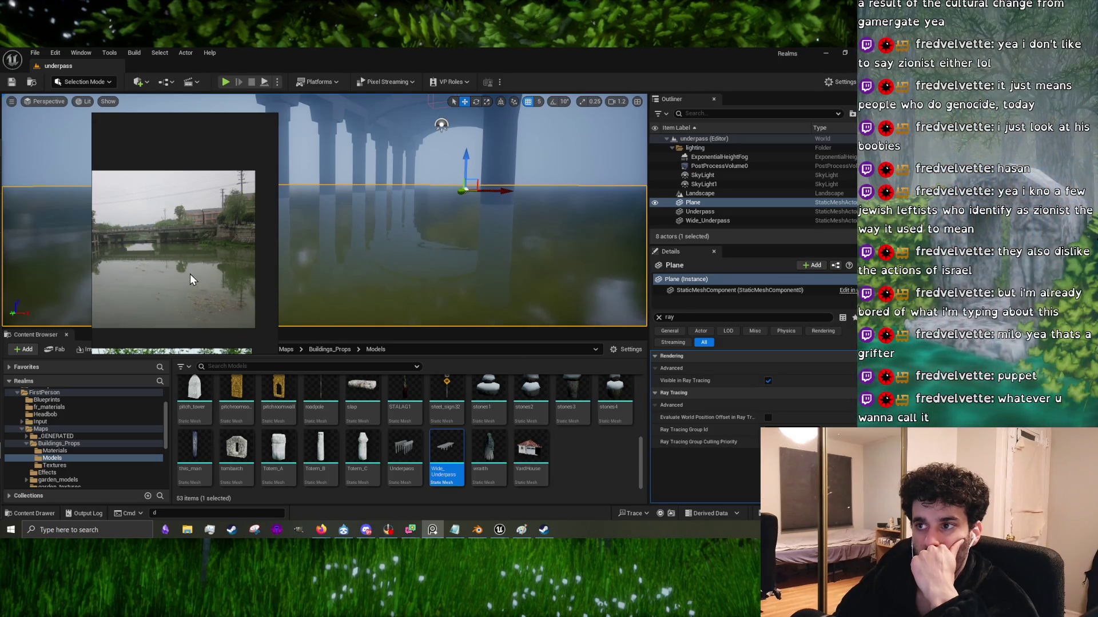
scroll(189, 273, "down", 3)
Step: Enlarge the willow, pavilion and lily-pad photos one at a time, returning to the collage between each
double_click(203, 323)
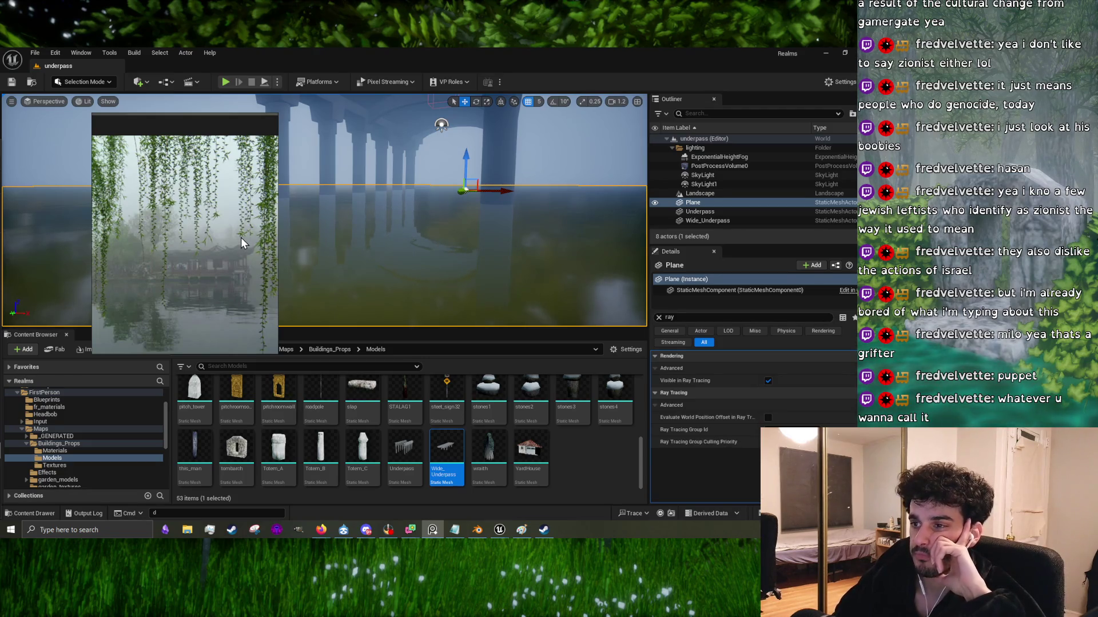
double_click(112, 258)
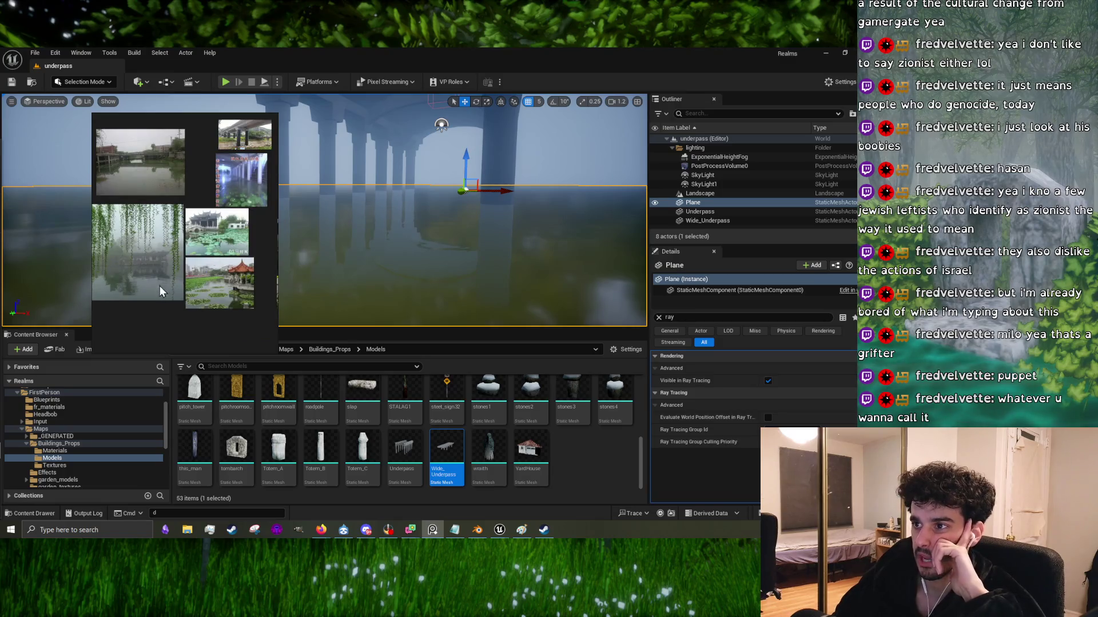
scroll(172, 280, "down", 2)
scroll(221, 260, "up", 3)
double_click(219, 253)
scroll(218, 255, "up", 2)
double_click(205, 254)
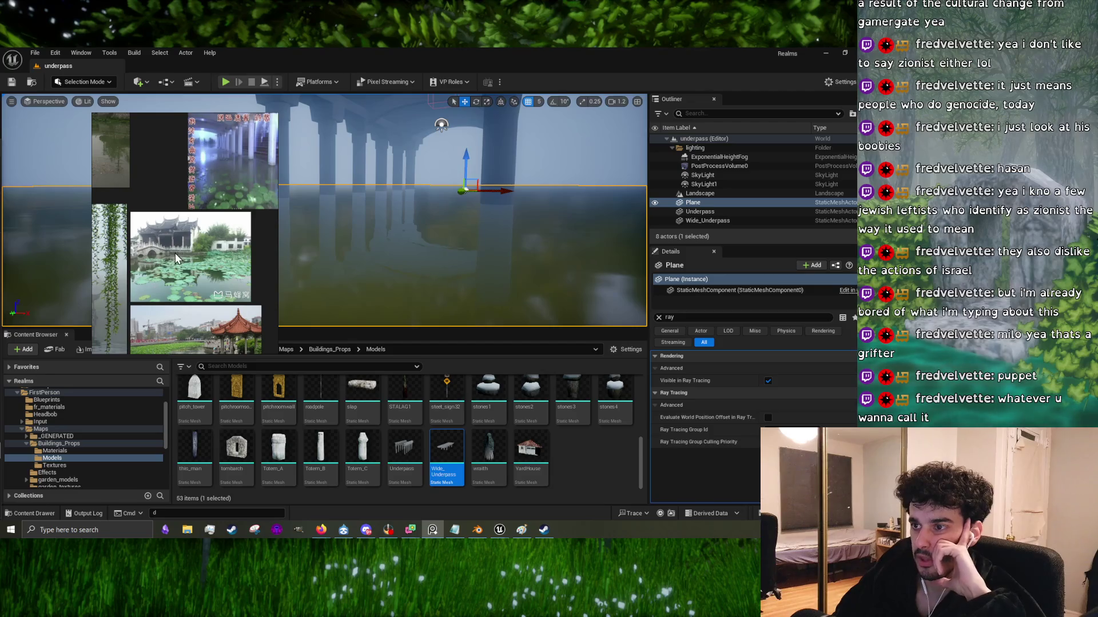
double_click(228, 248)
double_click(227, 248)
double_click(159, 255)
double_click(159, 255)
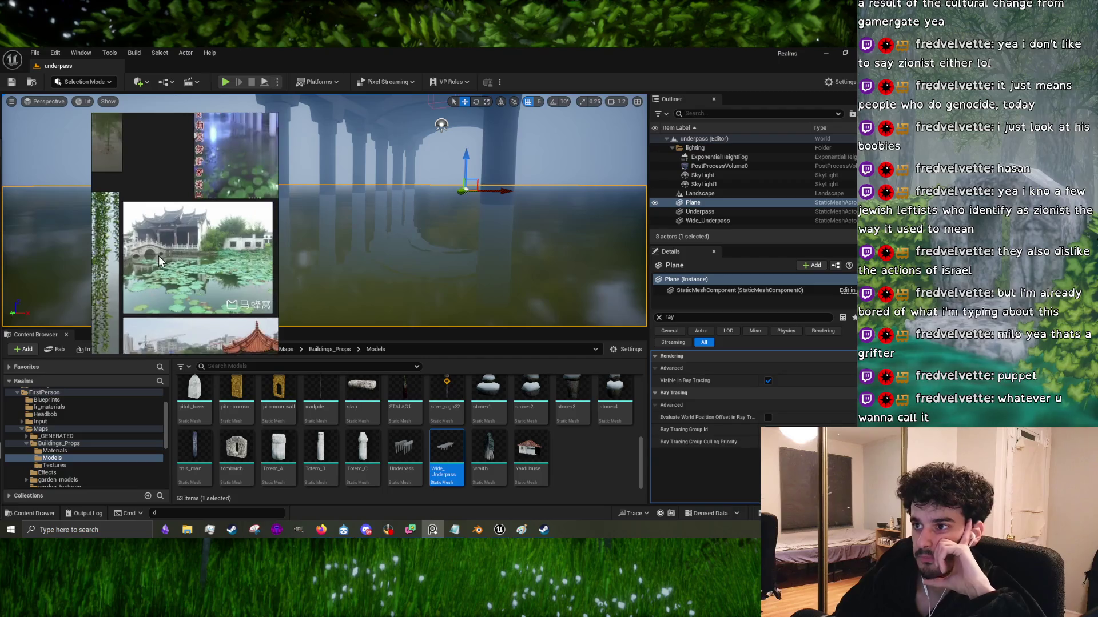
double_click(159, 255)
double_click(214, 246)
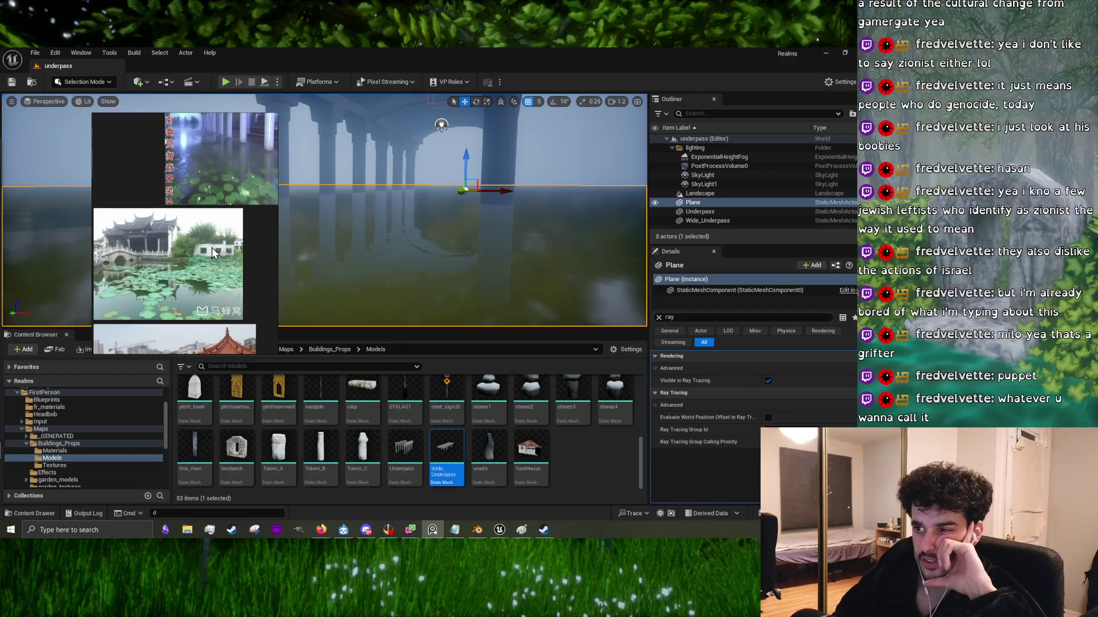
double_click(198, 251)
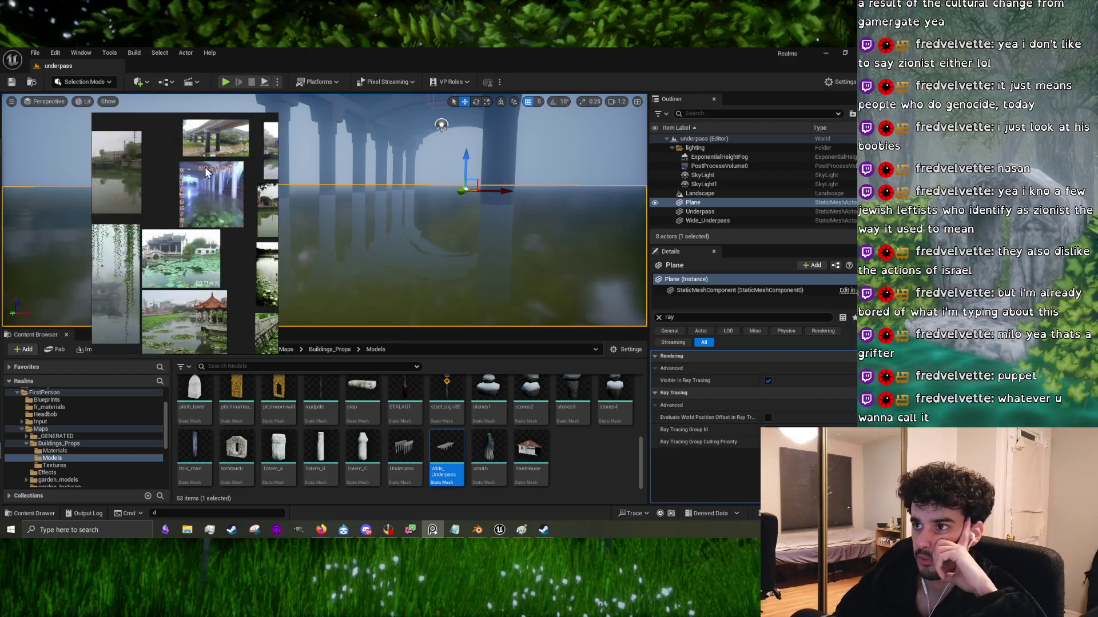
Step: Zoom in and out over the collage to study the foggy pavilion photo
scroll(121, 237, "down", 2)
scroll(178, 220, "up", 3)
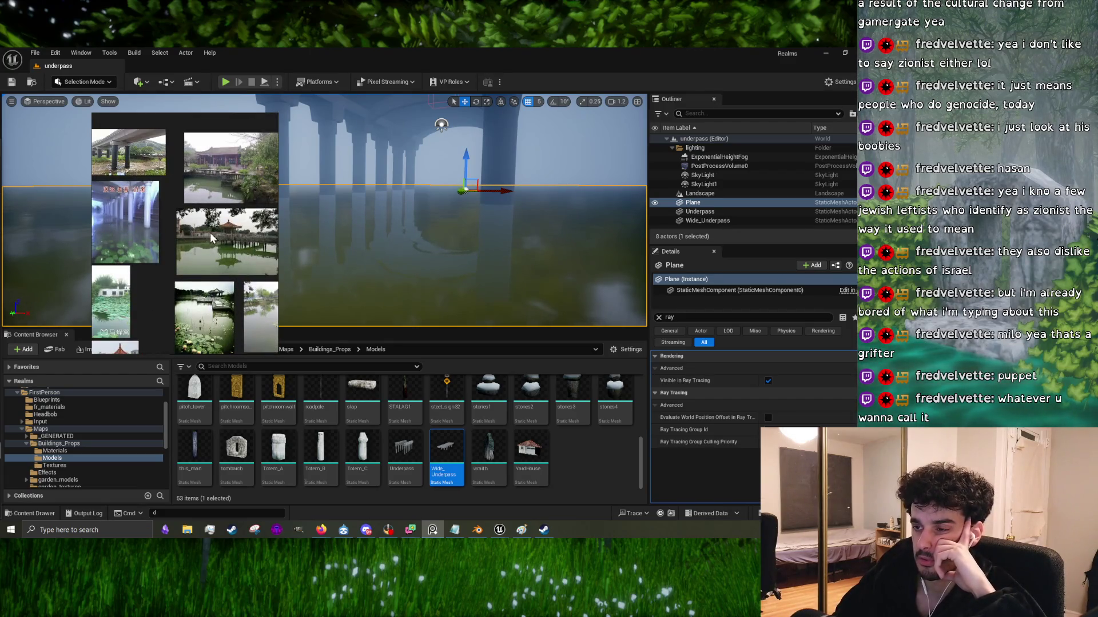
scroll(211, 232, "down", 2)
scroll(218, 335, "up", 3)
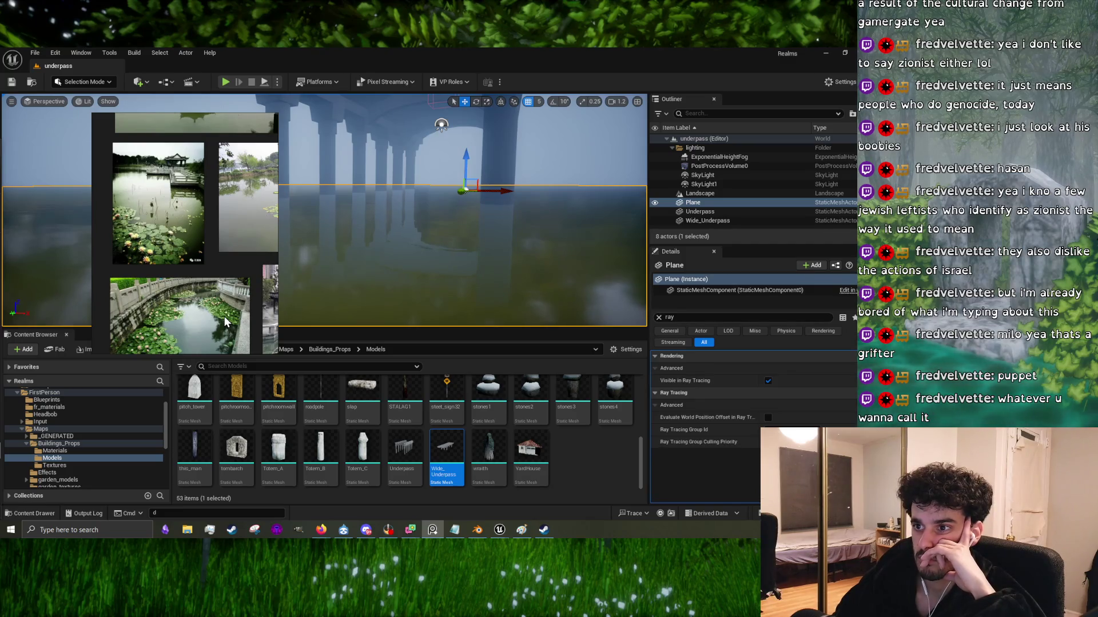
scroll(132, 284, "down", 2)
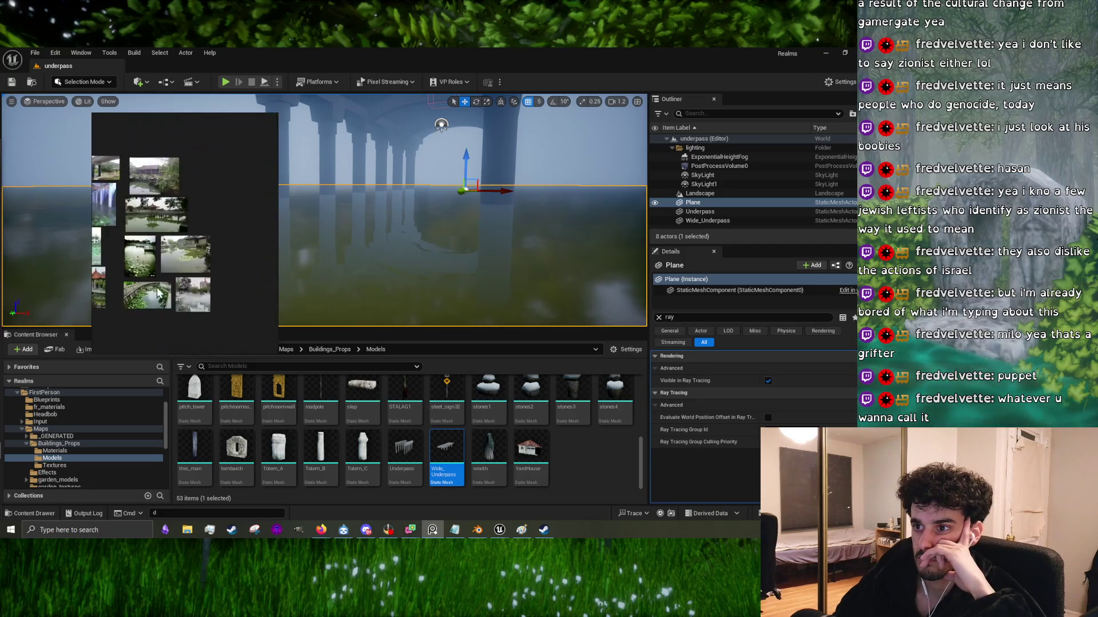
scroll(187, 294, "up", 2)
scroll(187, 293, "down", 1)
scroll(187, 293, "up", 1)
scroll(195, 293, "down", 1)
scroll(145, 315, "up", 3)
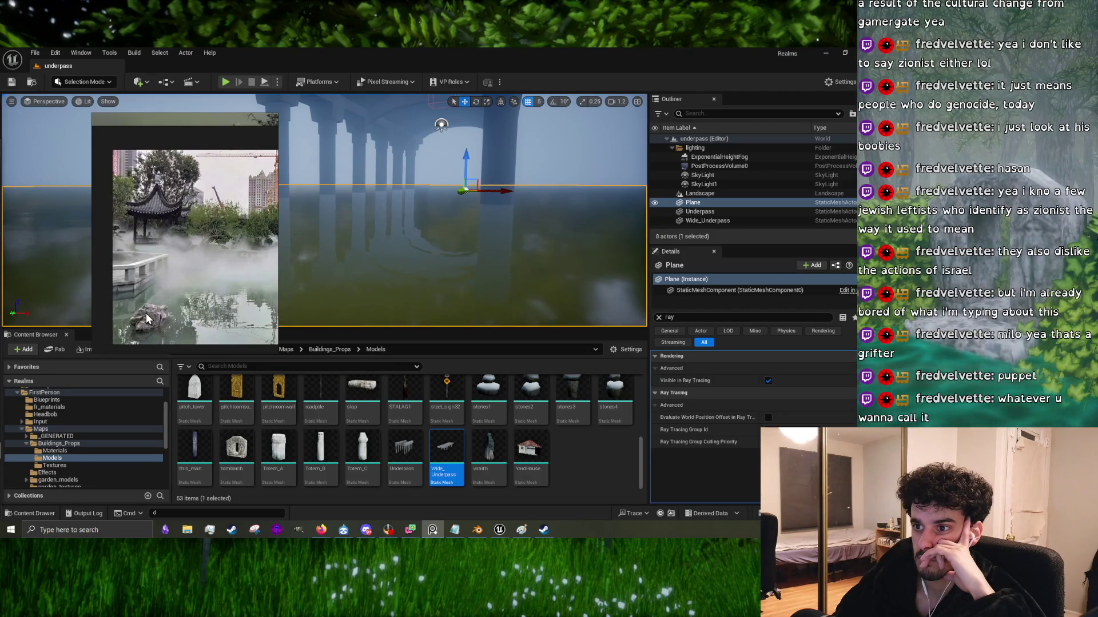
scroll(126, 304, "down", 1)
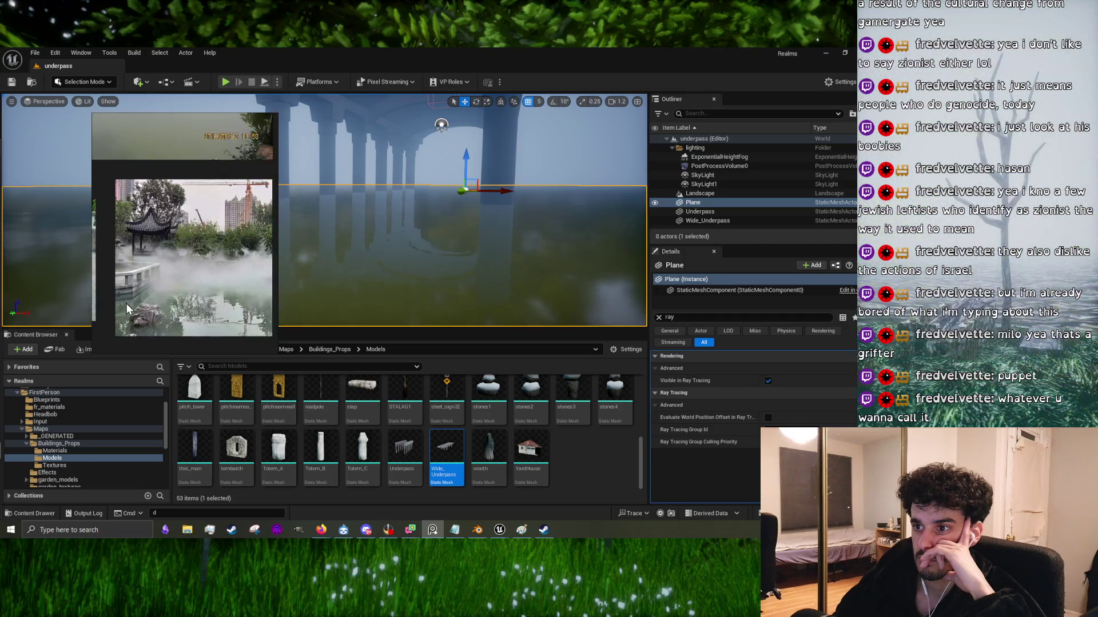
scroll(229, 314, "up", 1)
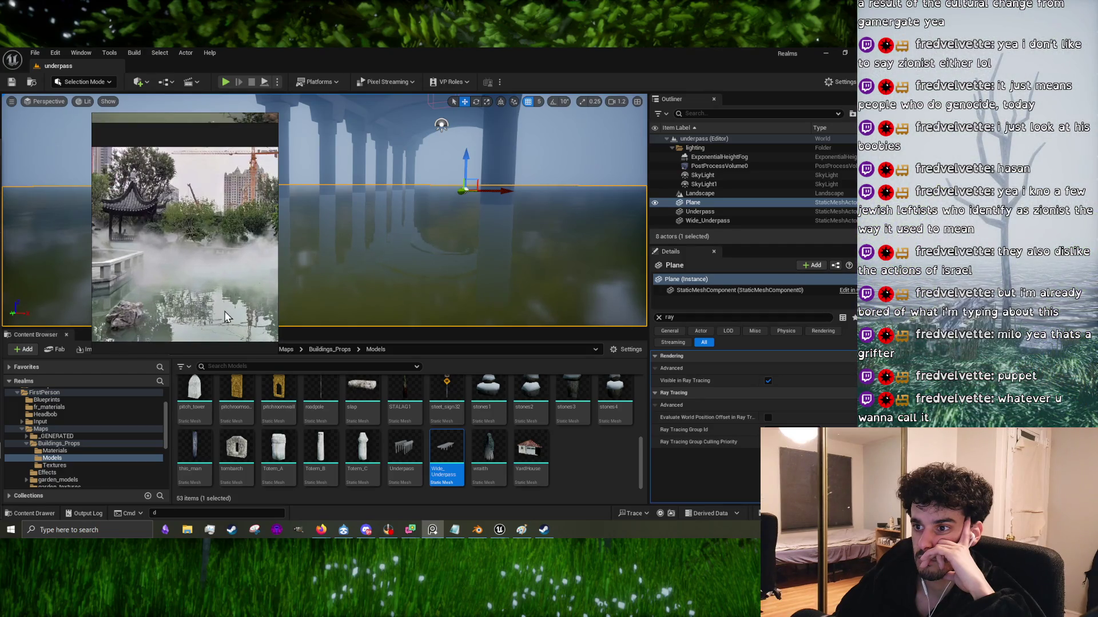
scroll(229, 313, "down", 1)
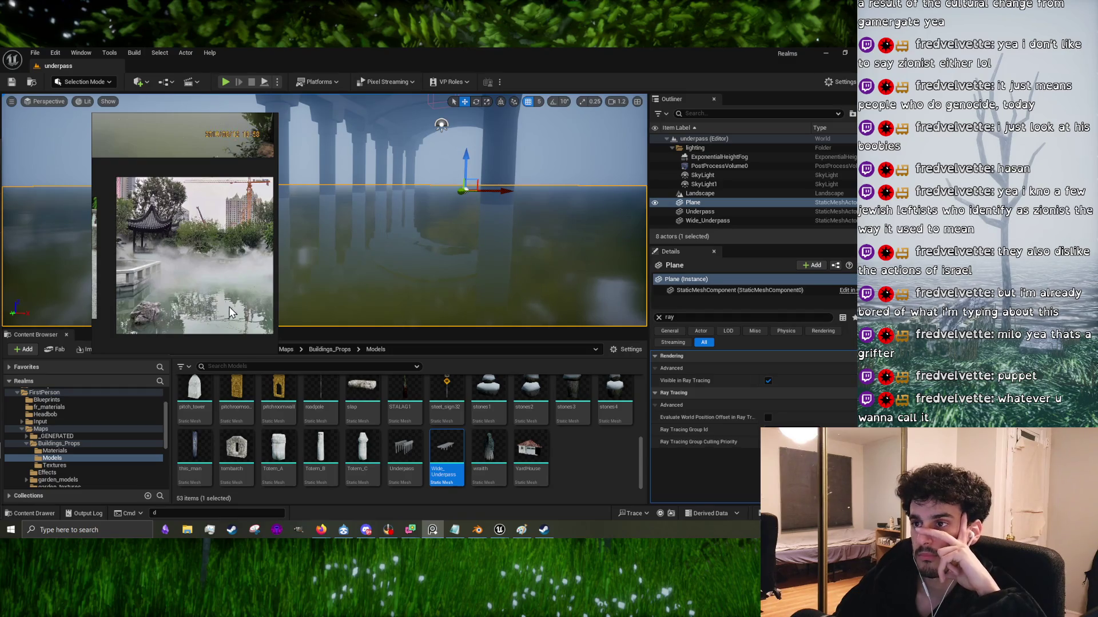
Step: Enlarge the yellow-walled pavilion, pond and lily pond photos in turn, then bring up the bridge notes
left_click(199, 295)
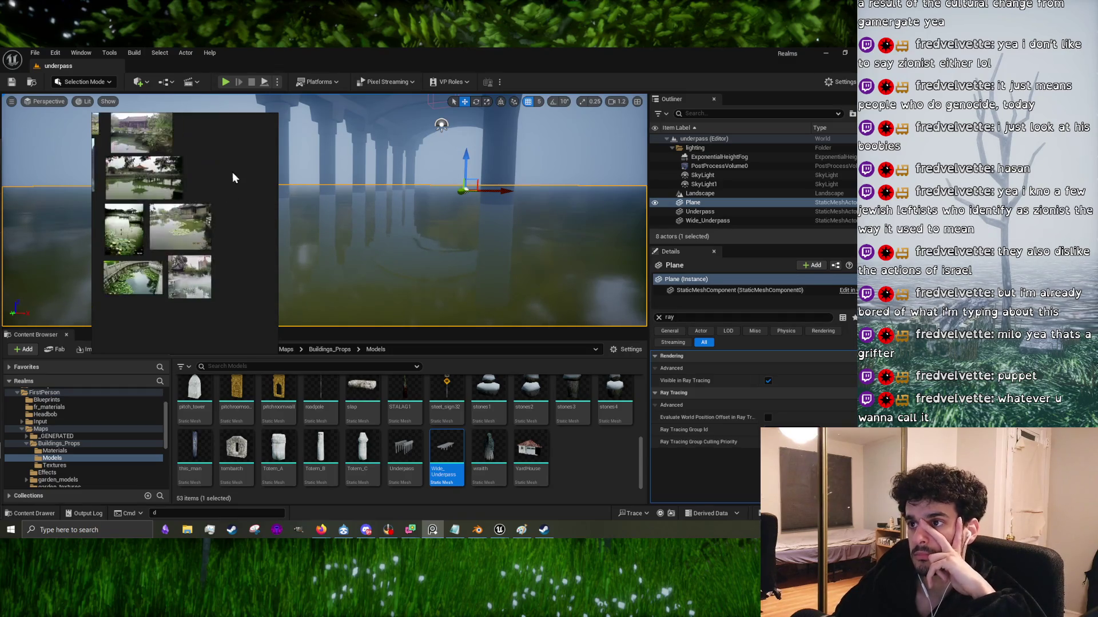
left_click(195, 206)
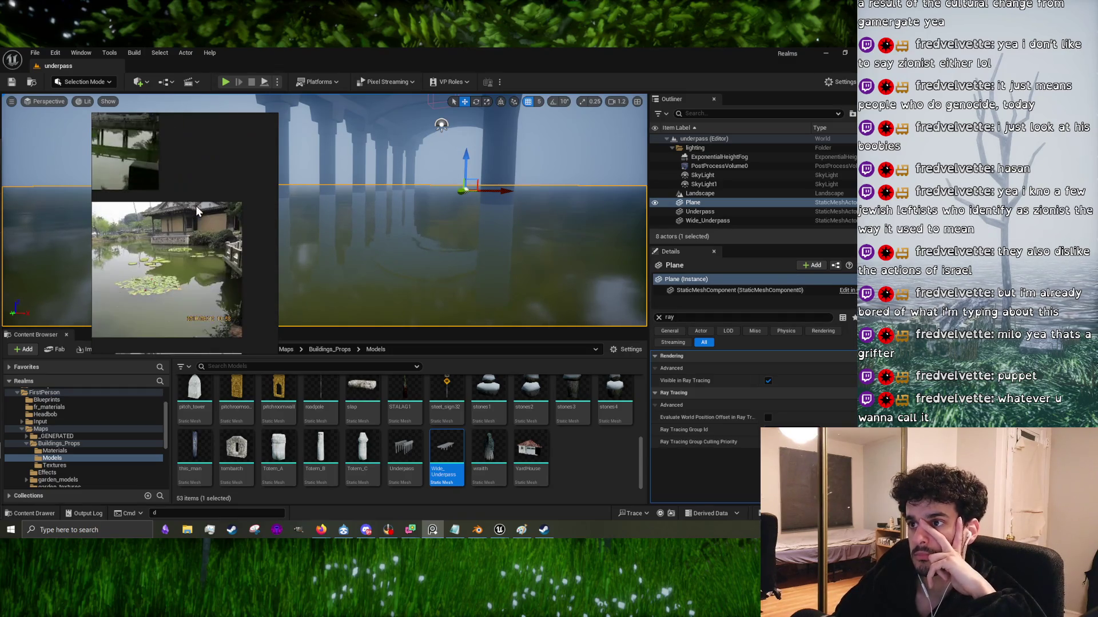
left_click(230, 211)
left_click(137, 229)
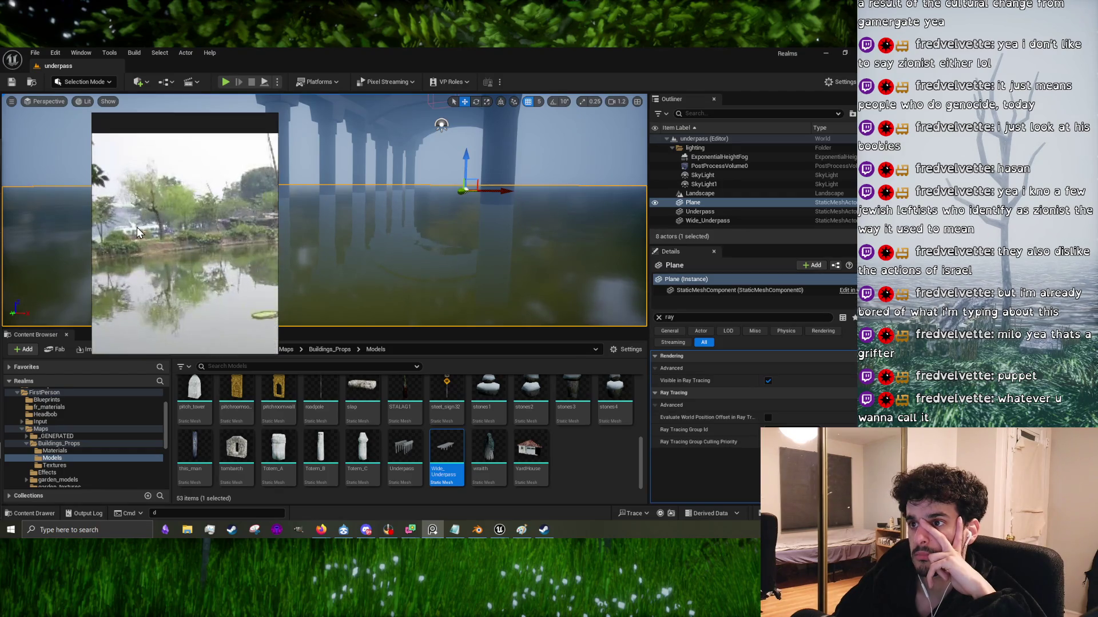
left_click(183, 224)
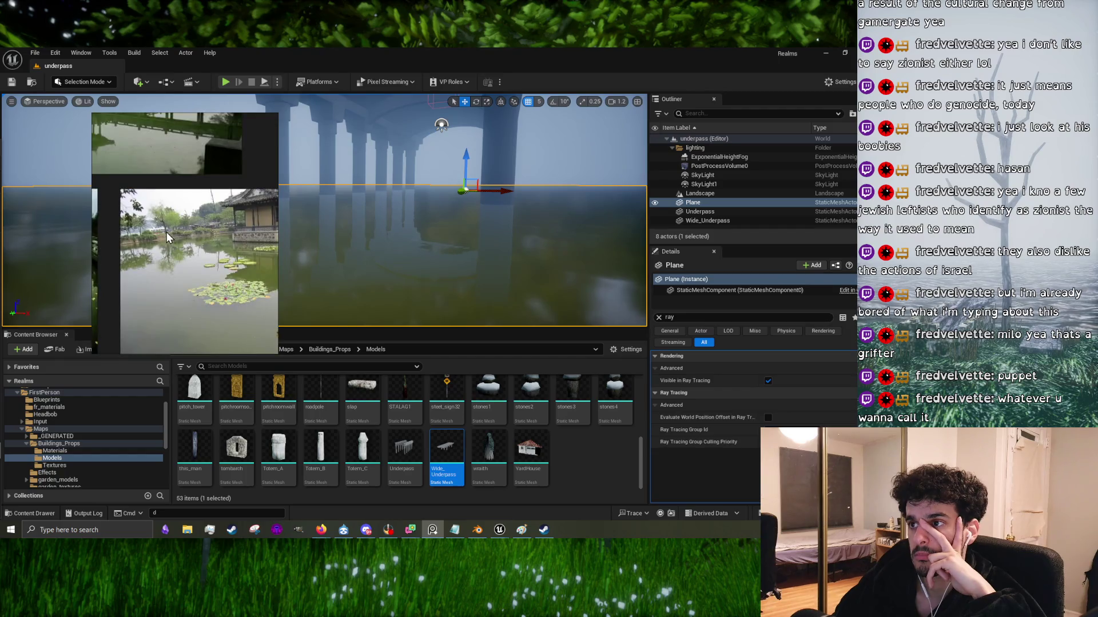
left_click(256, 239)
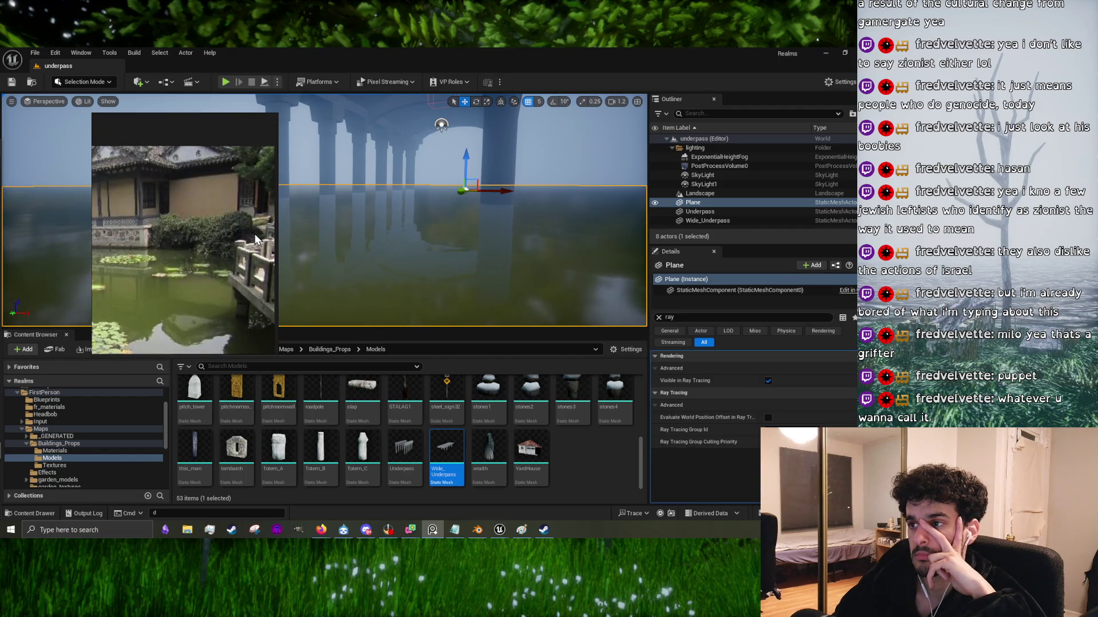
left_click(254, 235)
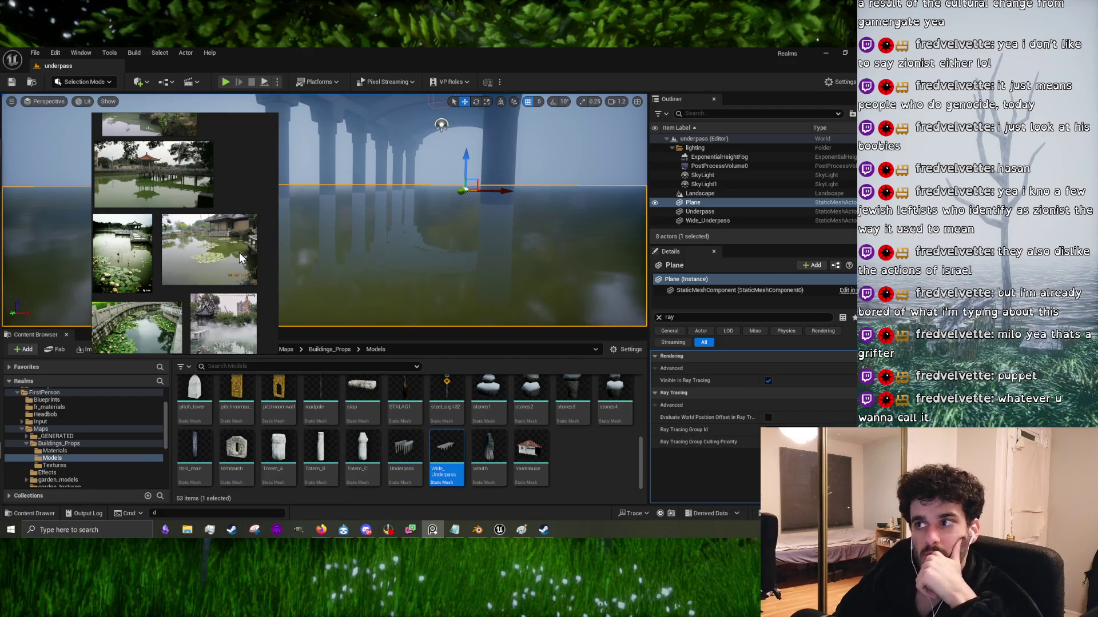
left_click(244, 247)
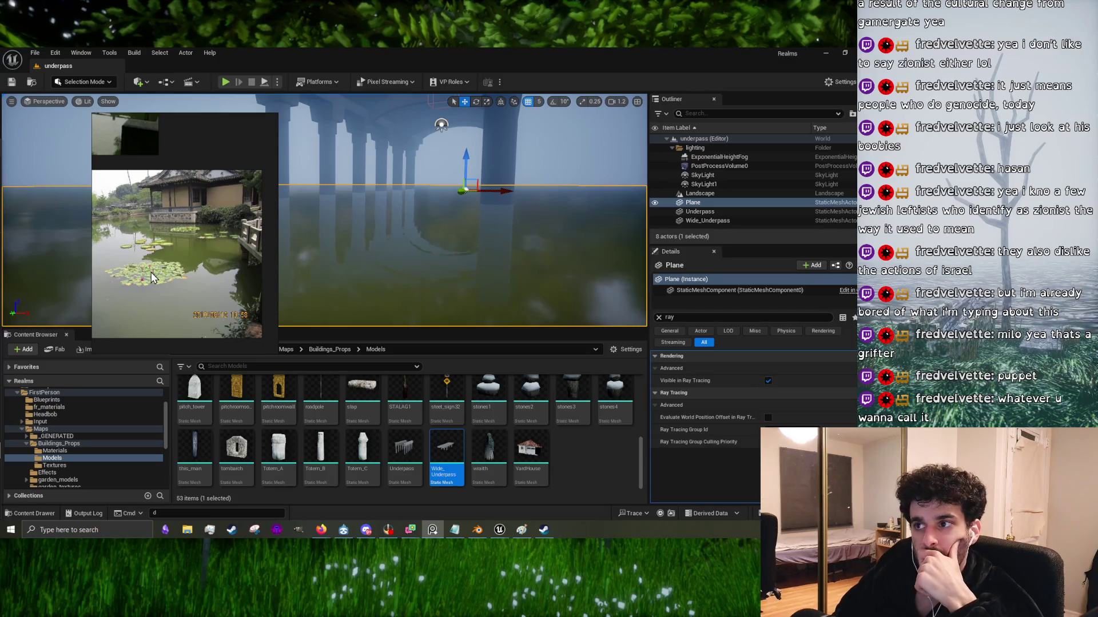
left_click(248, 240)
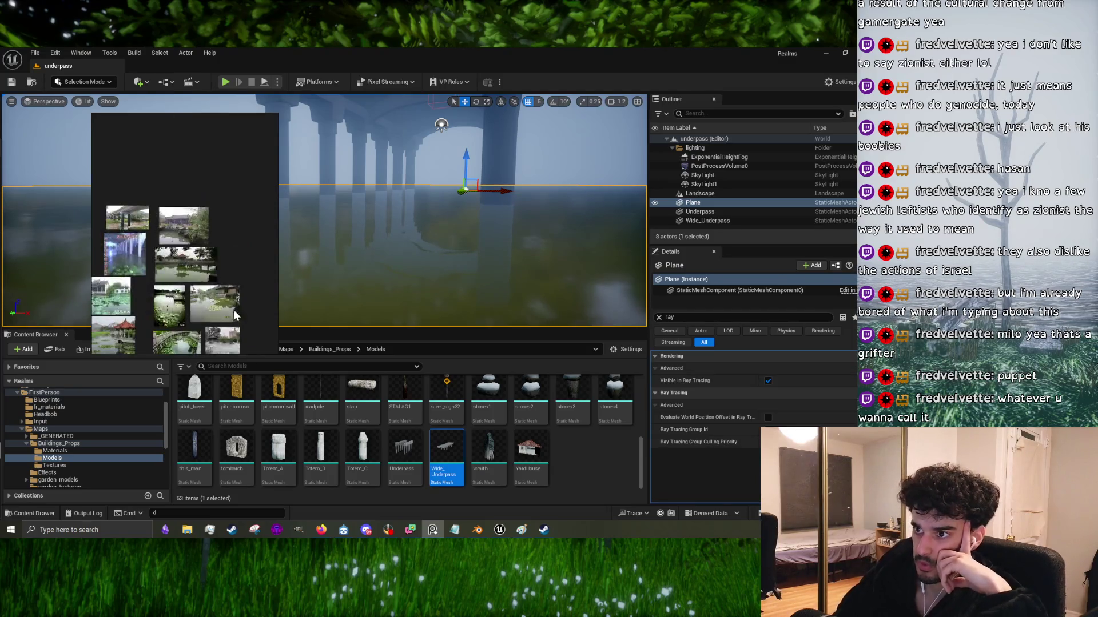
left_click(205, 248)
left_click(180, 257)
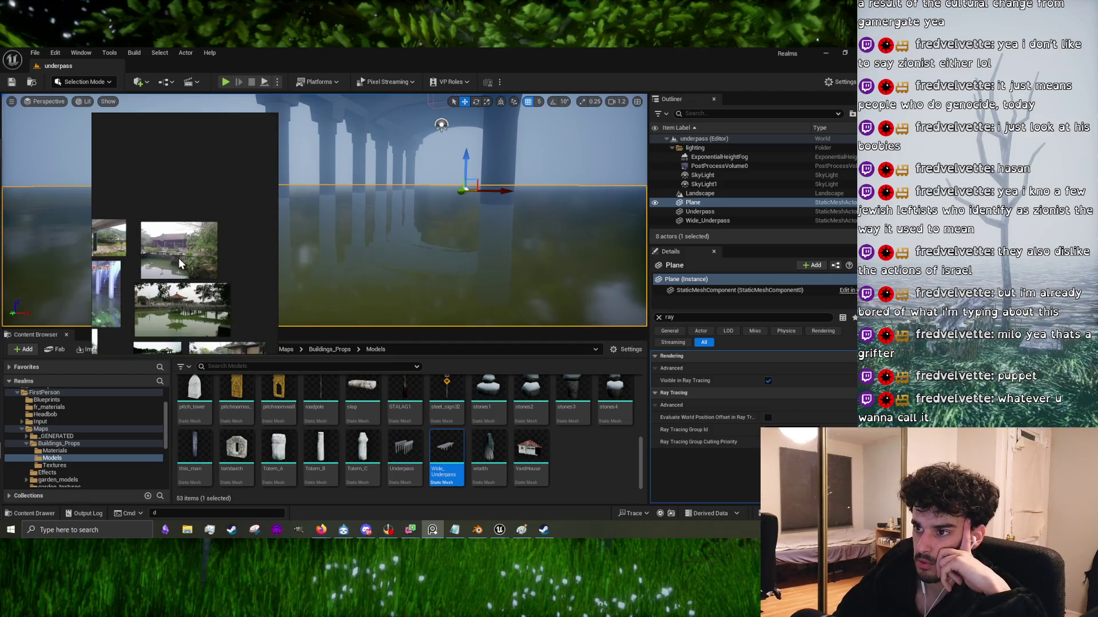
left_click(173, 232)
left_click(218, 300)
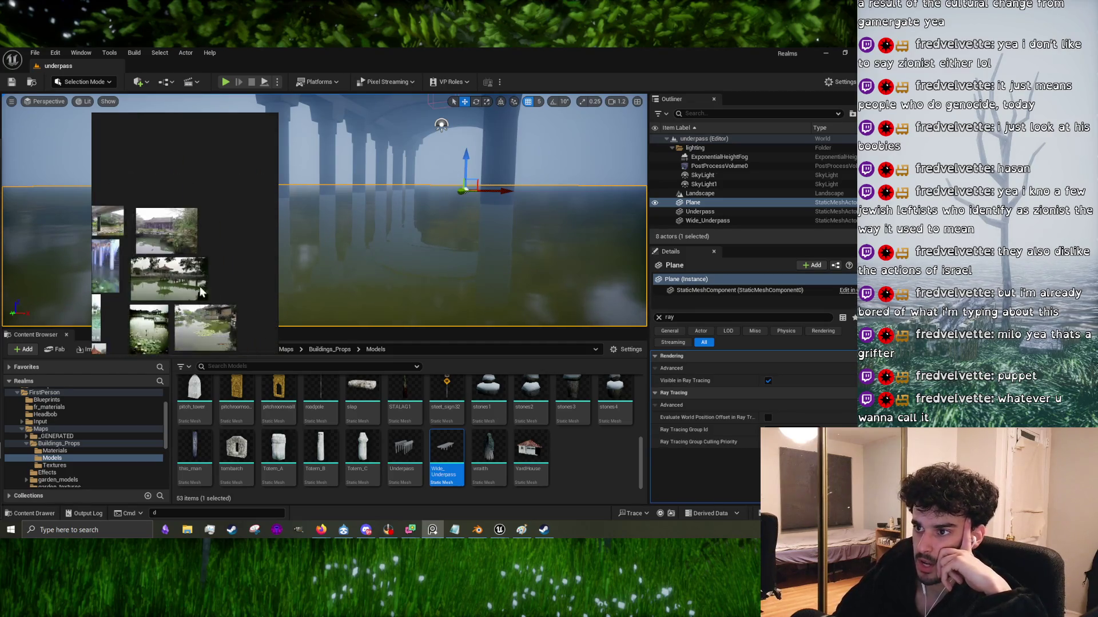
left_click(164, 243)
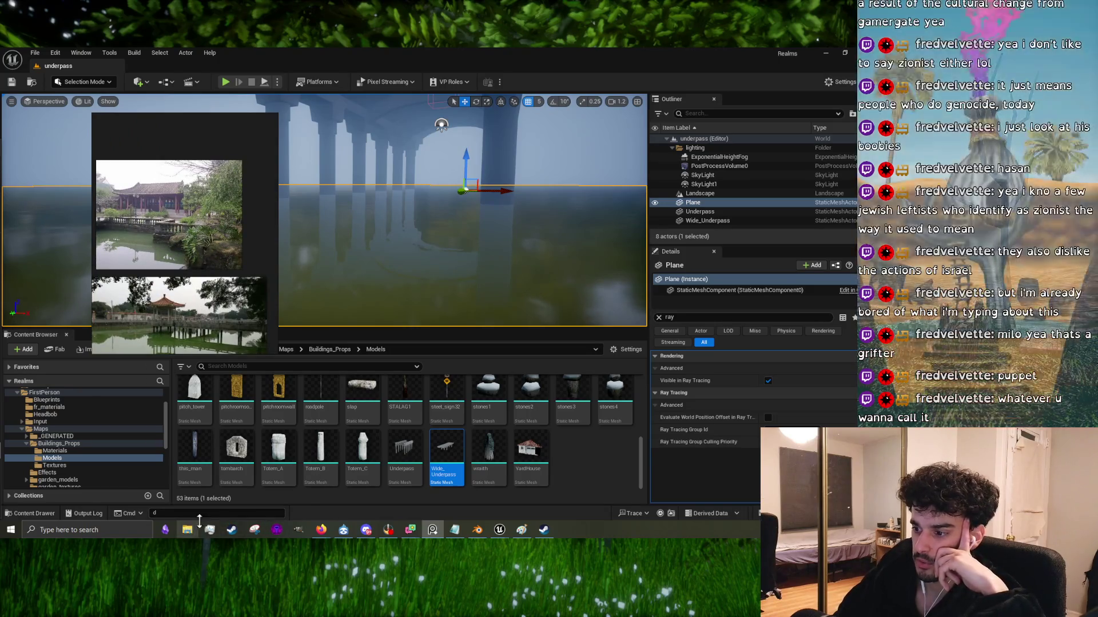
left_click(454, 529)
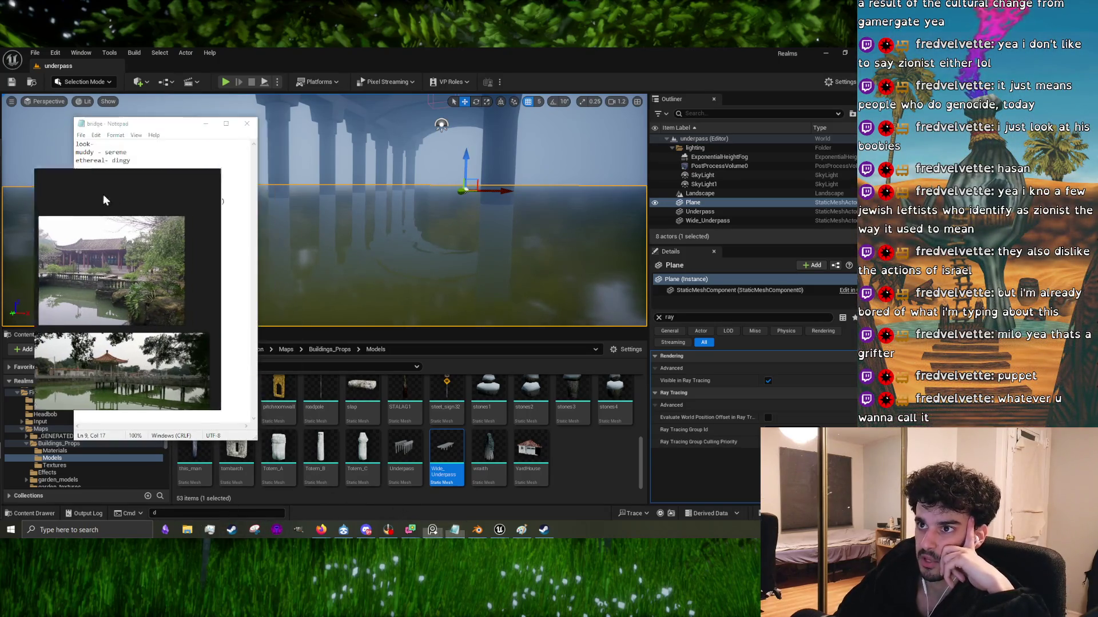
Step: Bring the Paint sketch forward and draw the bridge's pillar lines and a rectangular pier
left_click(146, 276)
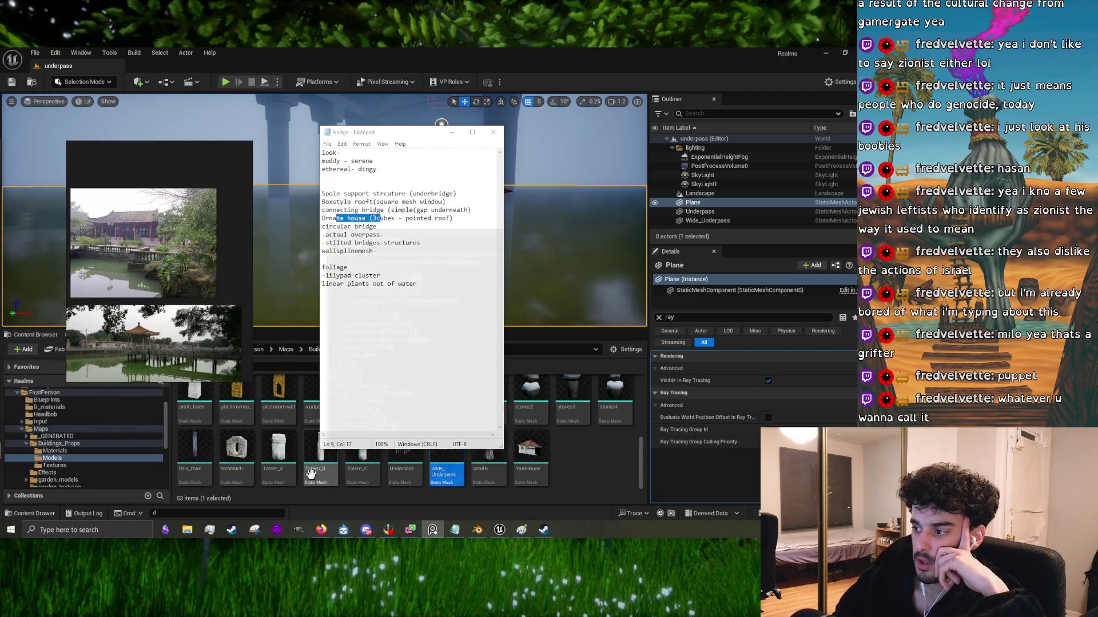
left_click(522, 530)
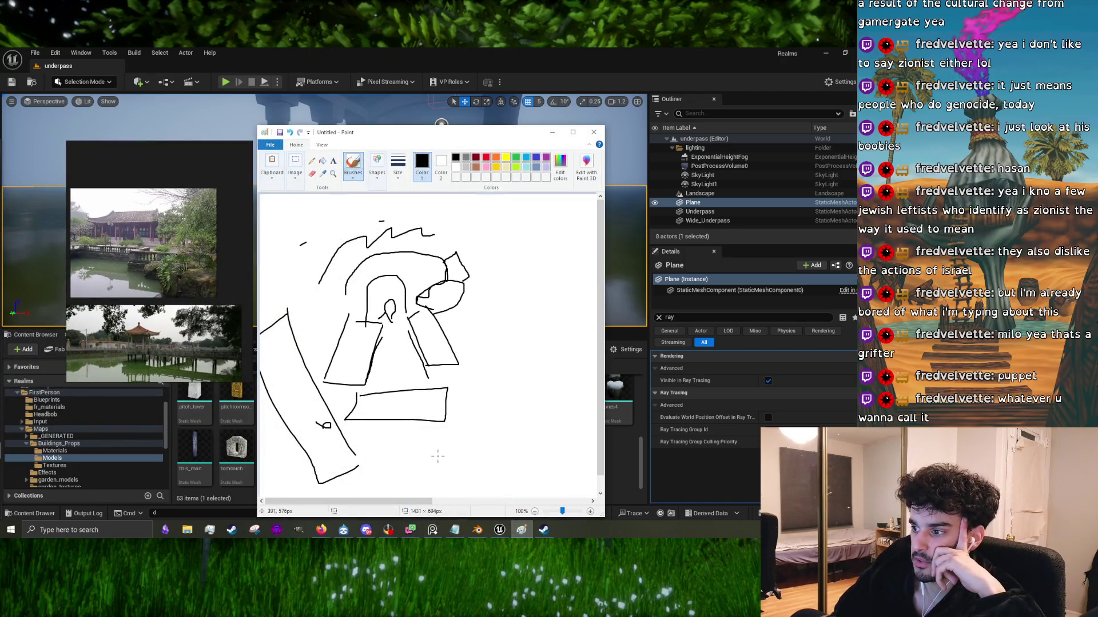
left_click_drag(411, 501, 497, 501)
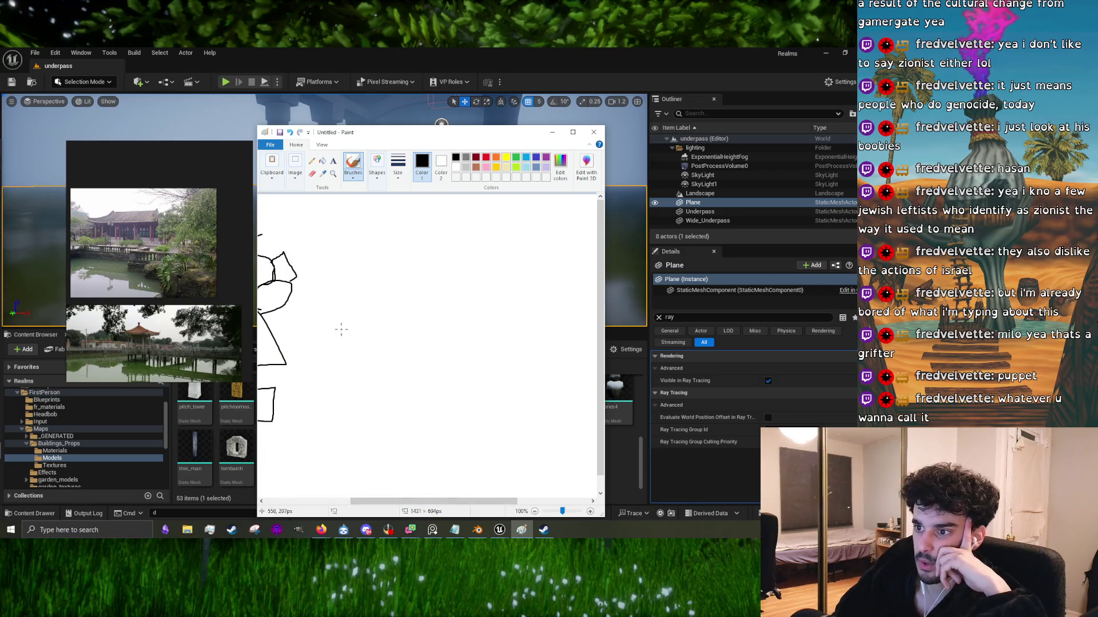
left_click_drag(362, 289, 350, 351)
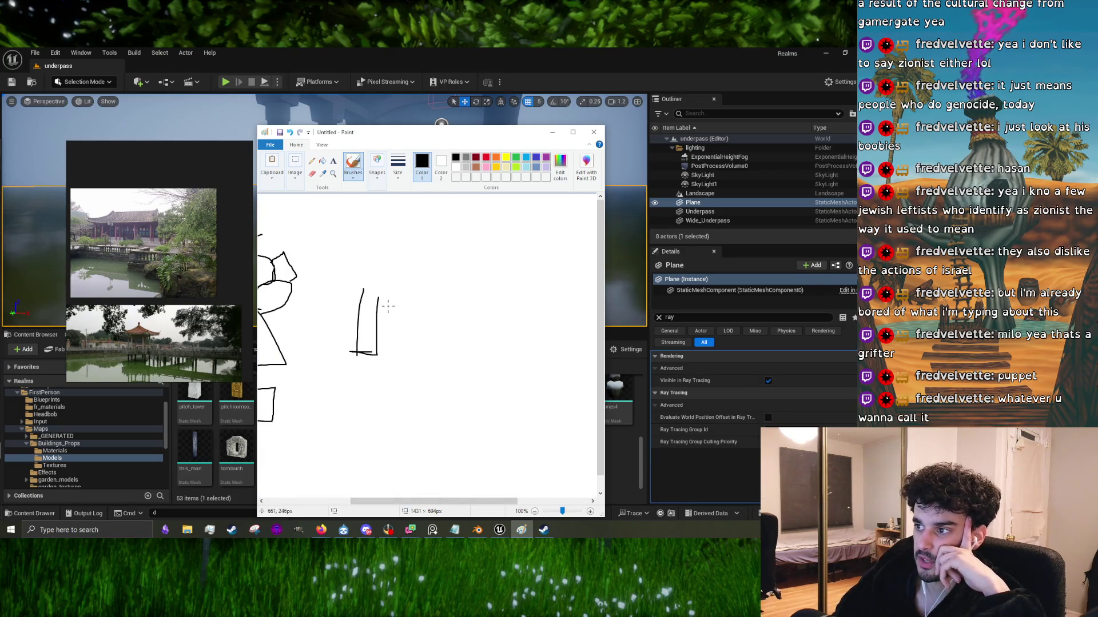
left_click_drag(398, 315, 392, 382)
left_click_drag(462, 375, 461, 329)
Step: Draw the bridge deck across the pillars with a brace, and add a red stroke over the top
left_click_drag(361, 290, 503, 329)
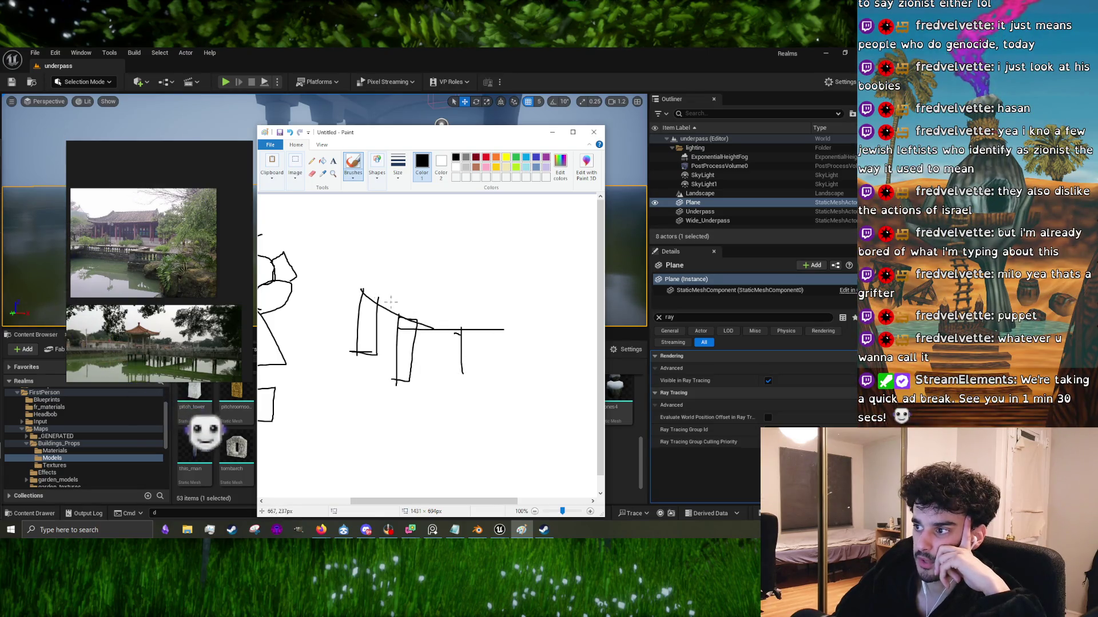
left_click_drag(423, 321, 457, 323)
left_click_drag(360, 312, 388, 325)
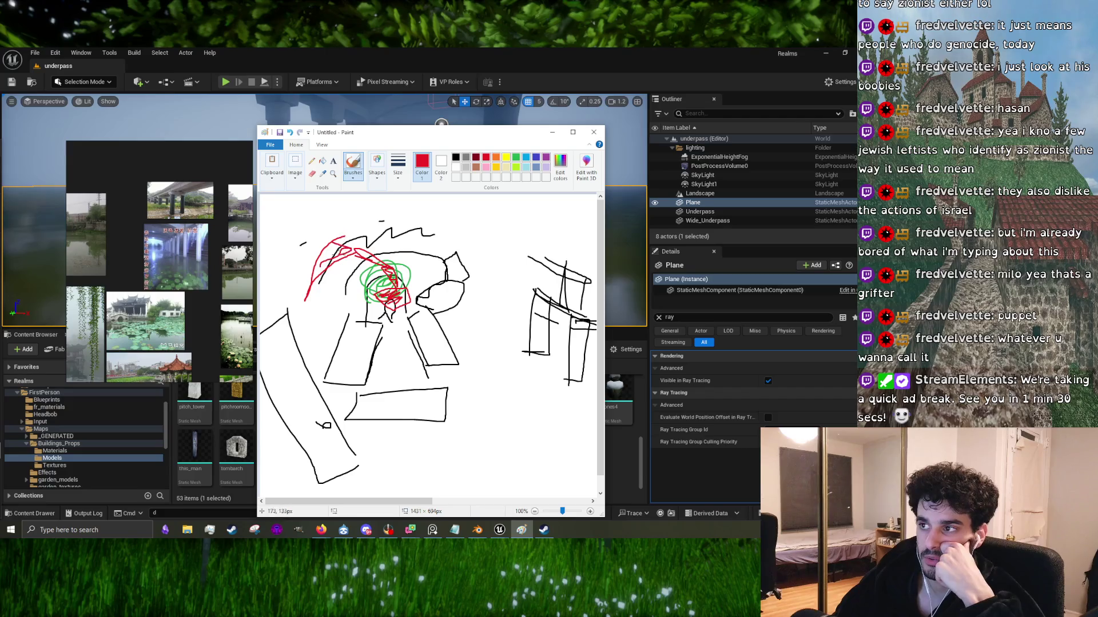
left_click_drag(350, 249, 407, 234)
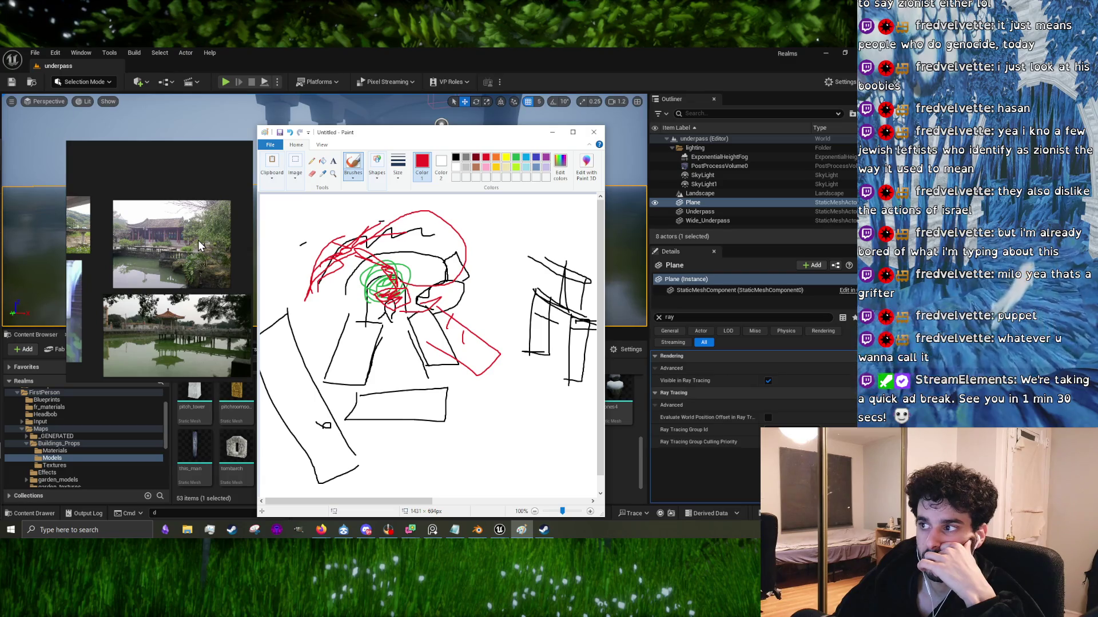
Step: Minimize the Paint sketch and notes, then frame the underpass pillars in an enlarged viewport
left_click(552, 136)
left_click(452, 132)
mouse_move(434, 172)
right_mouse_down()
mouse_move(424, 183)
mouse_move(431, 221)
mouse_move(463, 225)
right_mouse_up()
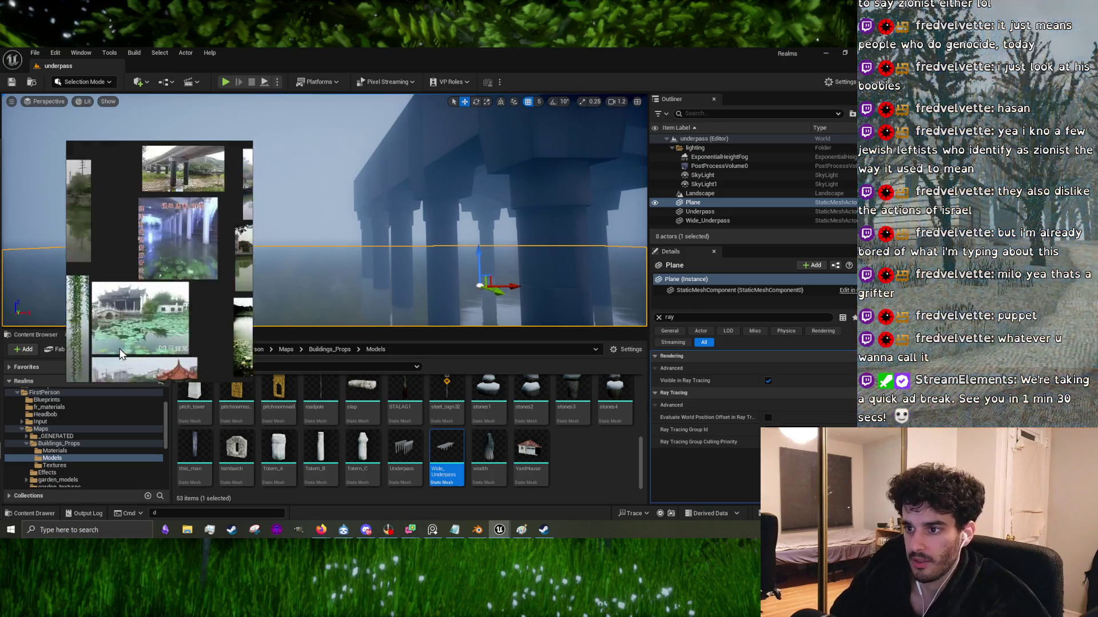
scroll(113, 313, "up", 2)
mouse_move(415, 321)
right_mouse_down()
mouse_move(404, 323)
mouse_move(415, 324)
right_mouse_up()
left_click_drag(415, 328, 415, 475)
right_click_drag(400, 286, 400, 312)
Step: Switch to Landscape Mode and inspect the underpass arches from underneath
left_click(98, 84)
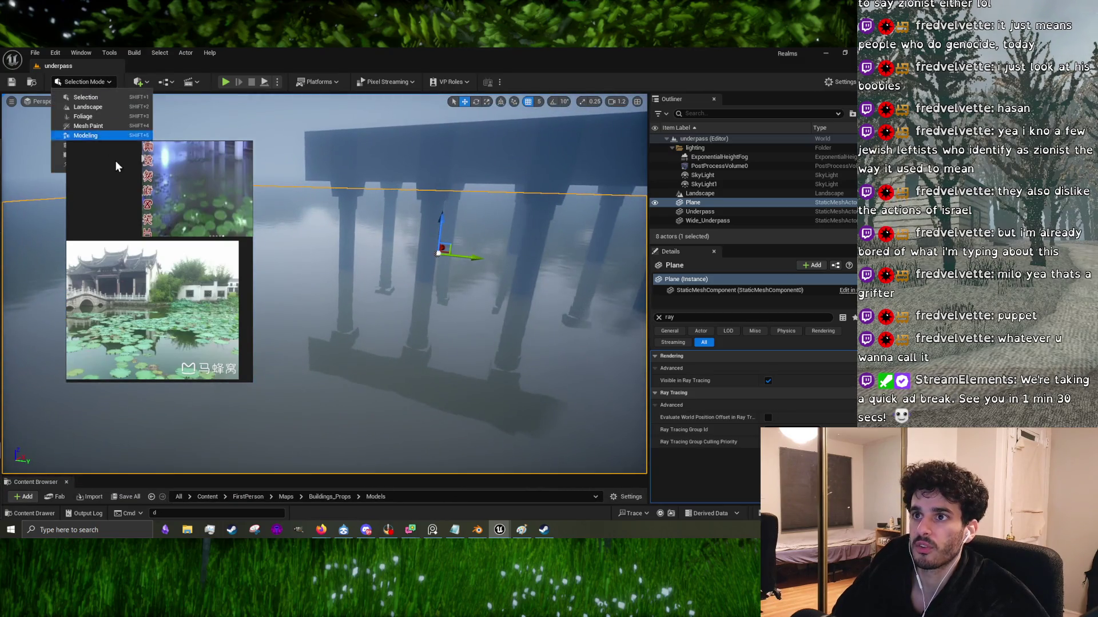
left_click(109, 109)
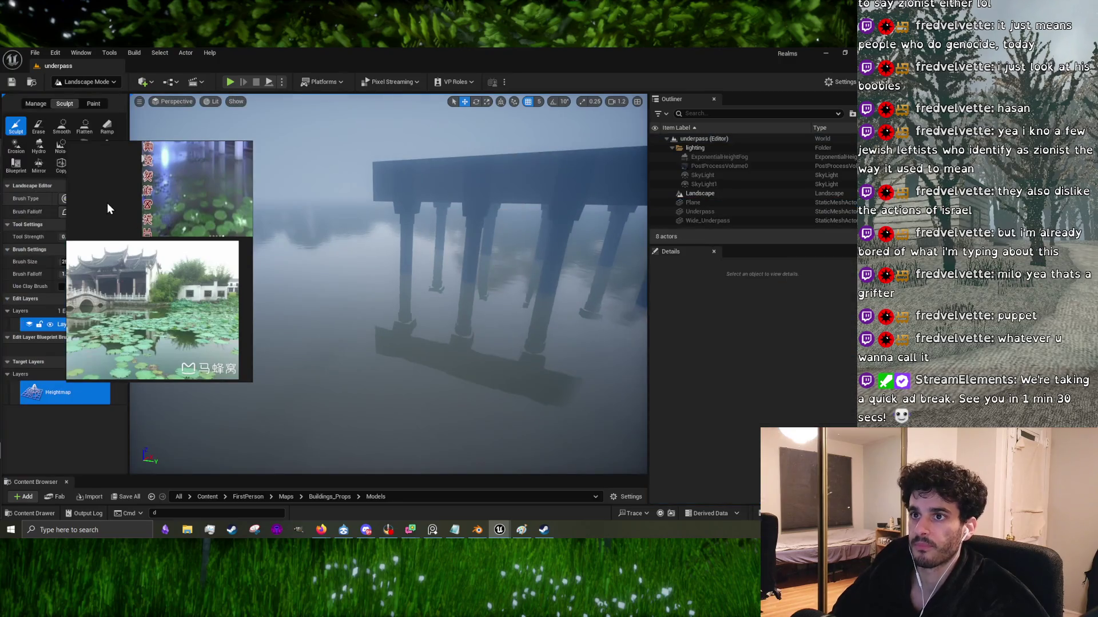
key("w")
mouse_move(339, 228)
right_mouse_down()
mouse_move(339, 196)
mouse_move(256, 215)
mouse_move(243, 206)
mouse_move(354, 288)
right_mouse_up()
key("s")
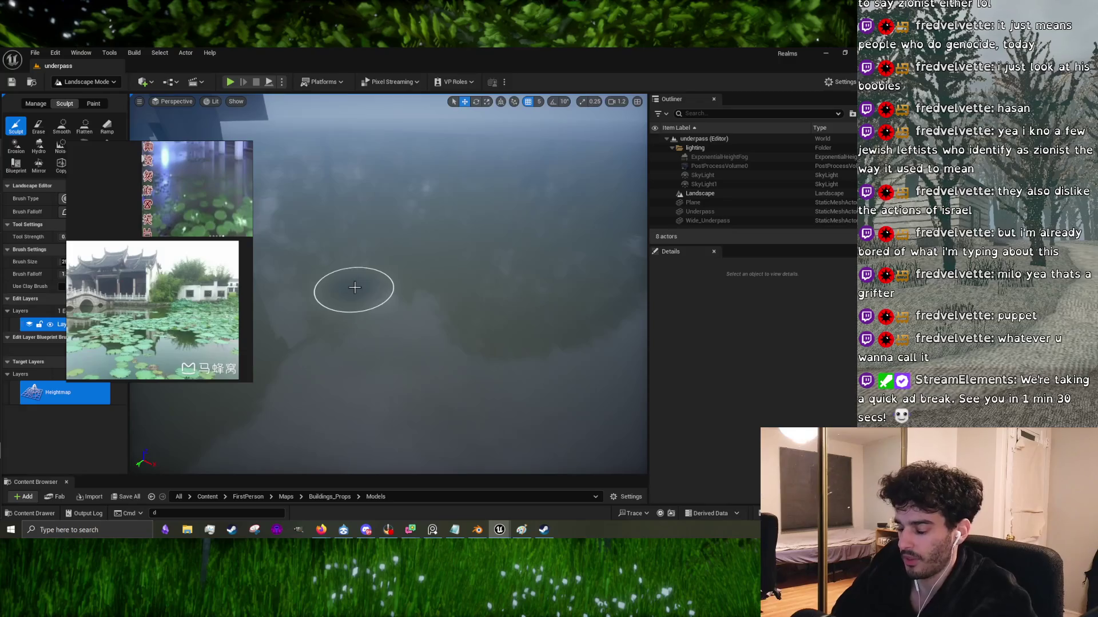
Step: Enlarge the sculpt brush and raise the terrain beneath the water into a mound
key("bracketright")
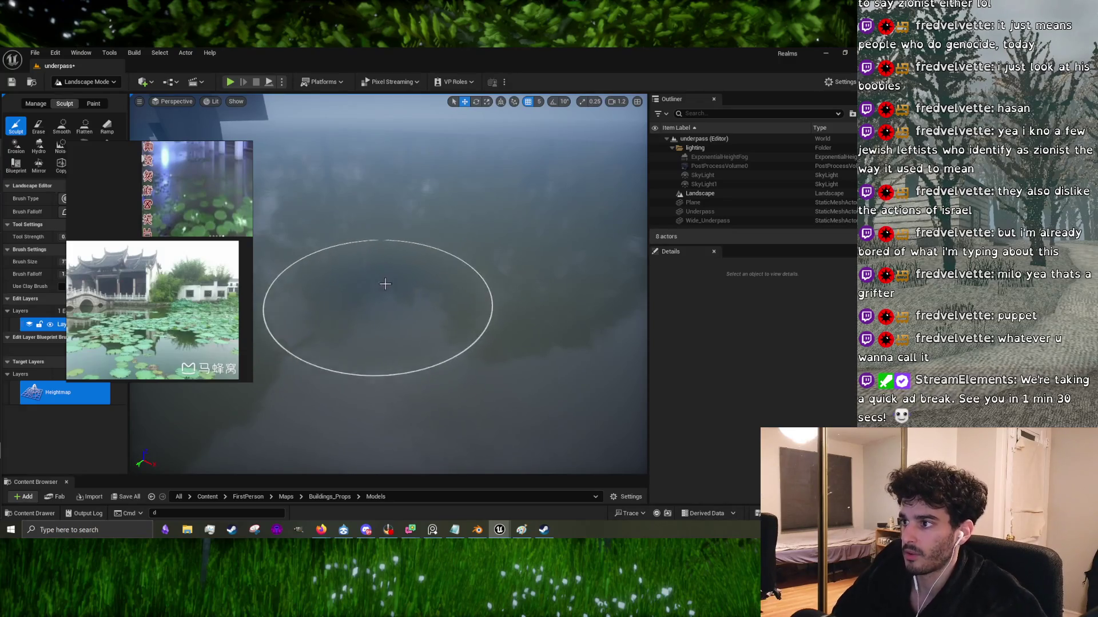
left_click_drag(375, 282, 404, 271)
mouse_move(465, 261)
right_mouse_down()
mouse_move(453, 277)
mouse_move(481, 299)
right_mouse_up()
right_click_drag(351, 286, 371, 320)
Step: Frame the rocky mound and flatten it back down with the Flatten tool
right_click_drag(512, 259, 496, 268)
scroll(505, 329, "up", 6)
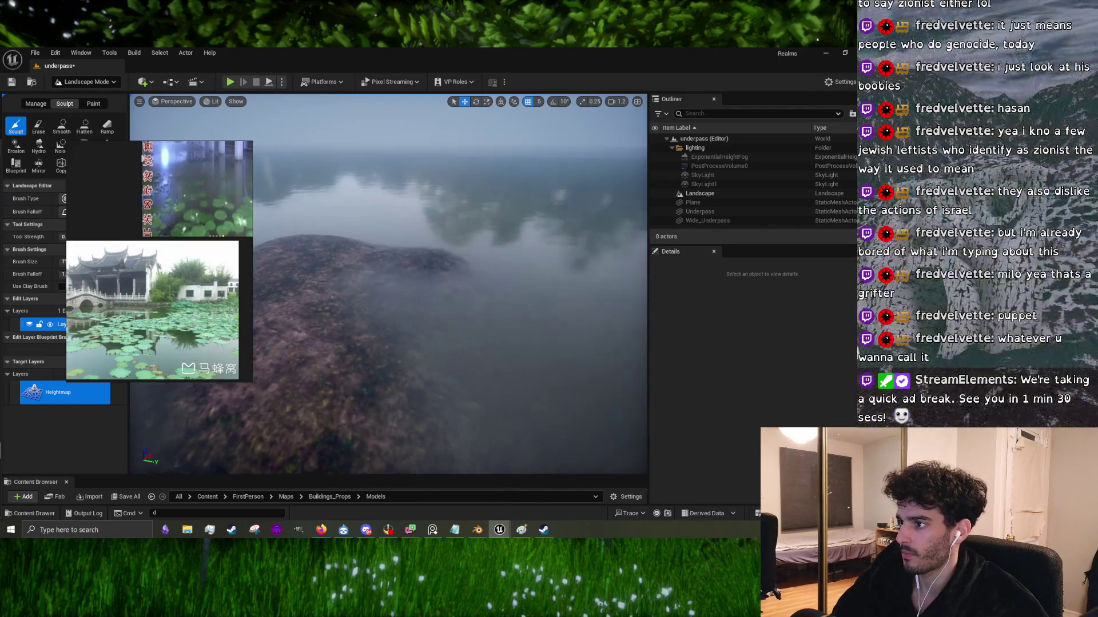
right_click_drag(547, 351, 547, 350)
mouse_move(503, 277)
right_mouse_down()
mouse_move(438, 288)
mouse_move(487, 293)
mouse_move(476, 284)
mouse_move(483, 269)
right_mouse_up()
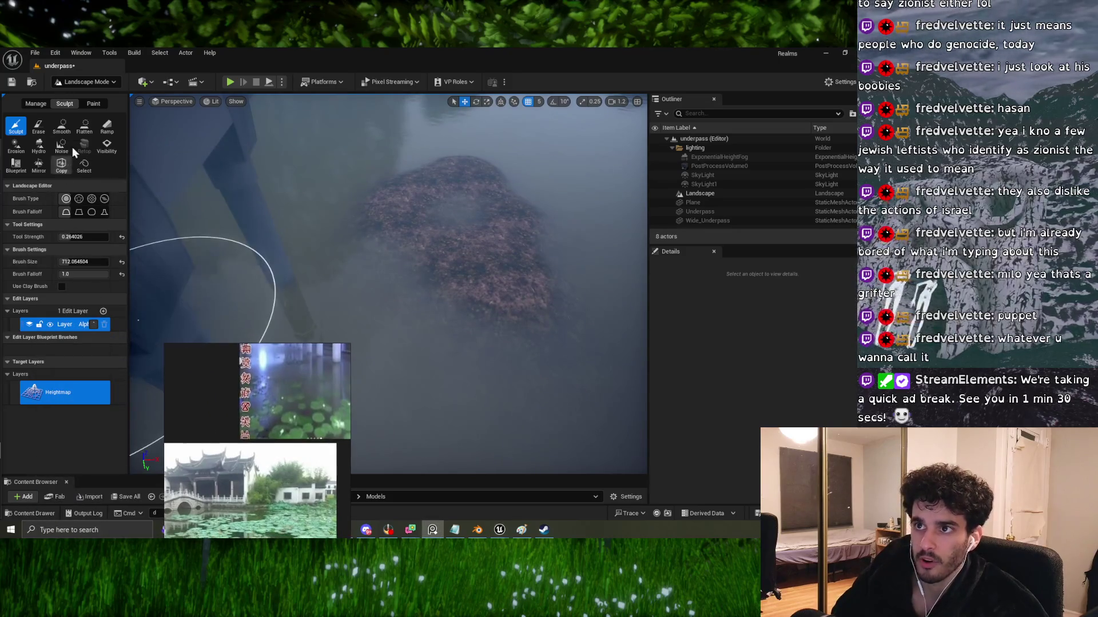
left_click(85, 126)
mouse_move(461, 208)
left_mouse_down()
mouse_move(456, 240)
mouse_move(473, 265)
mouse_move(448, 185)
mouse_move(503, 216)
mouse_move(429, 269)
left_mouse_up()
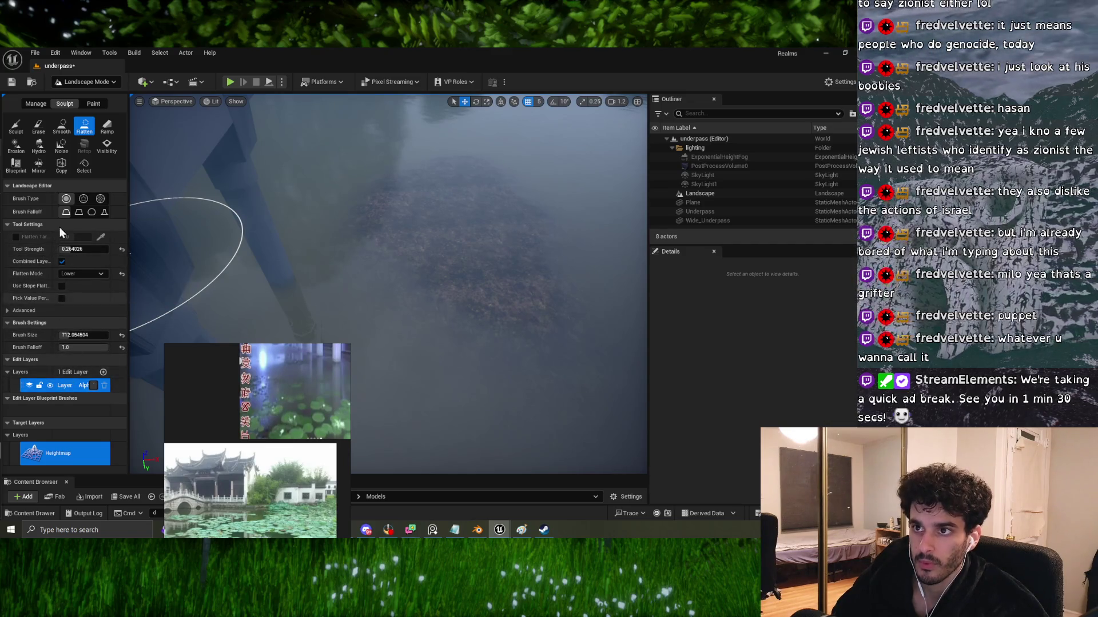
Step: Try the Raise, Both and Terrace Flatten Modes, settling on Raise
right_click_drag(366, 285, 366, 225)
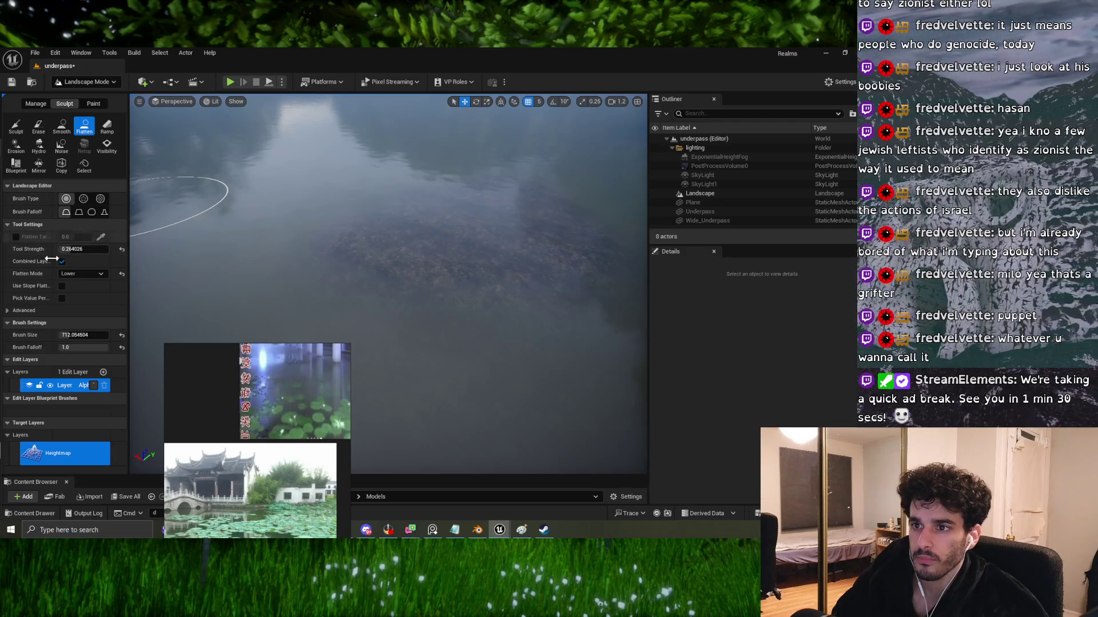
left_click(86, 275)
left_click(83, 292)
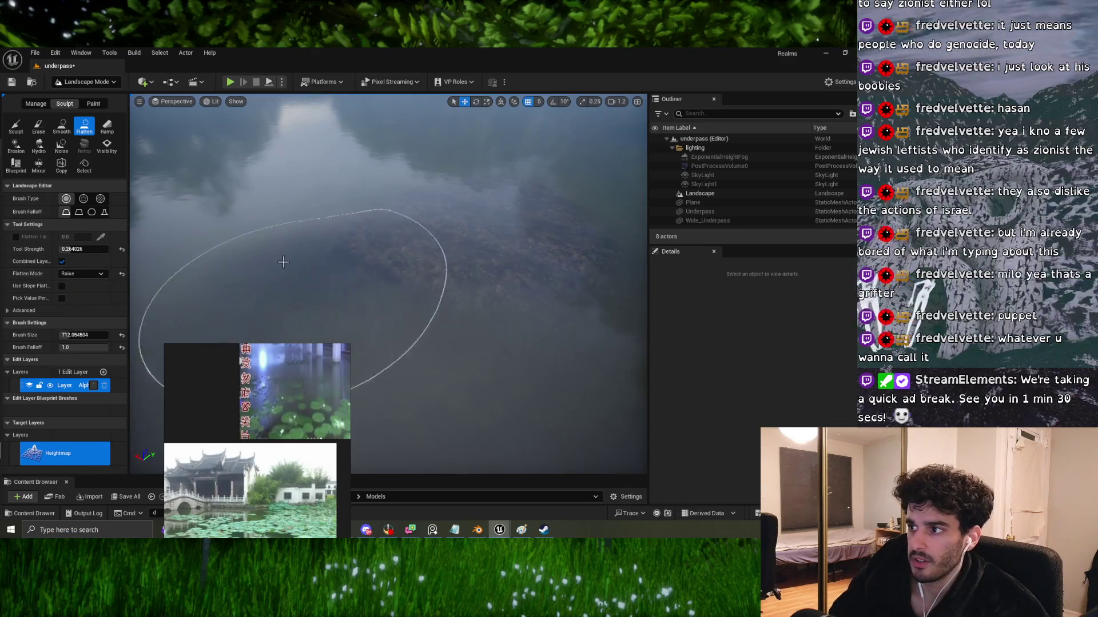
left_click(84, 273)
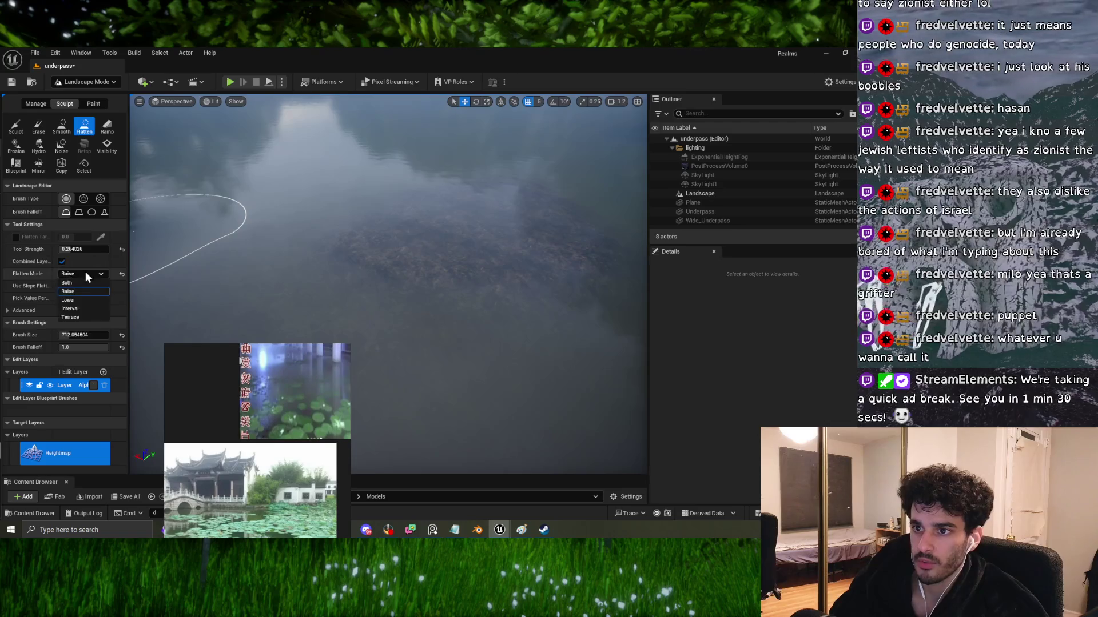
left_click(91, 284)
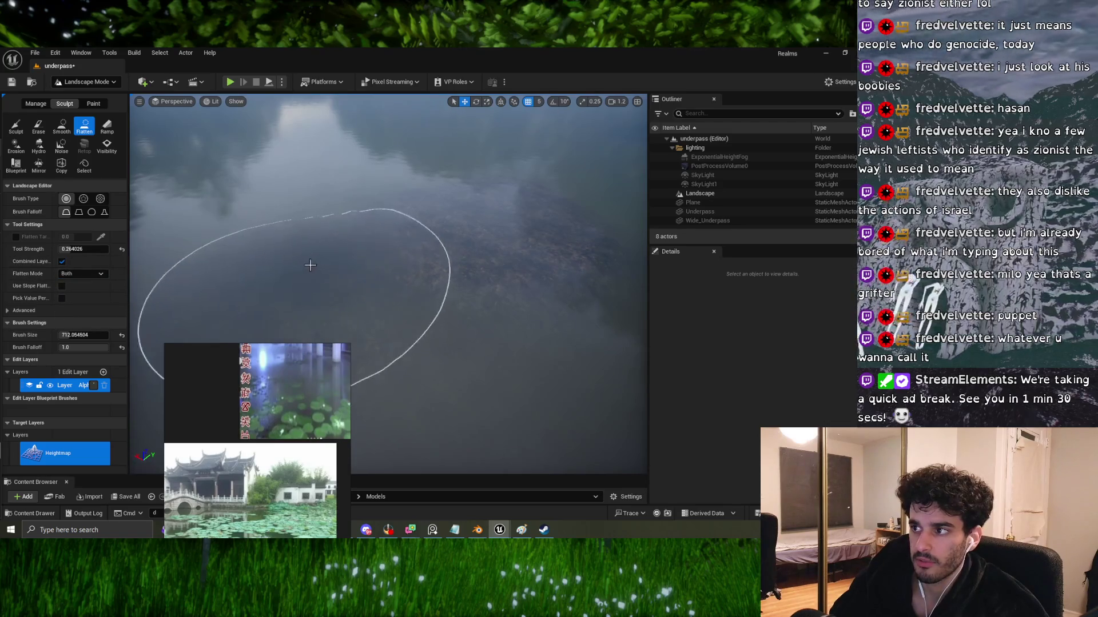
left_click(78, 271)
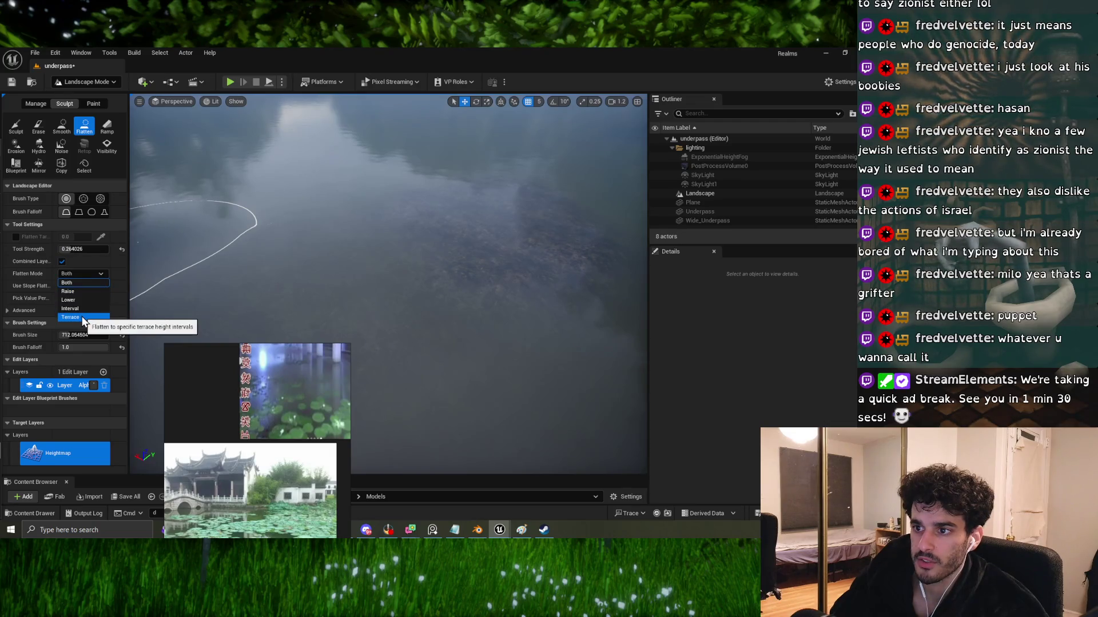
left_click(84, 318)
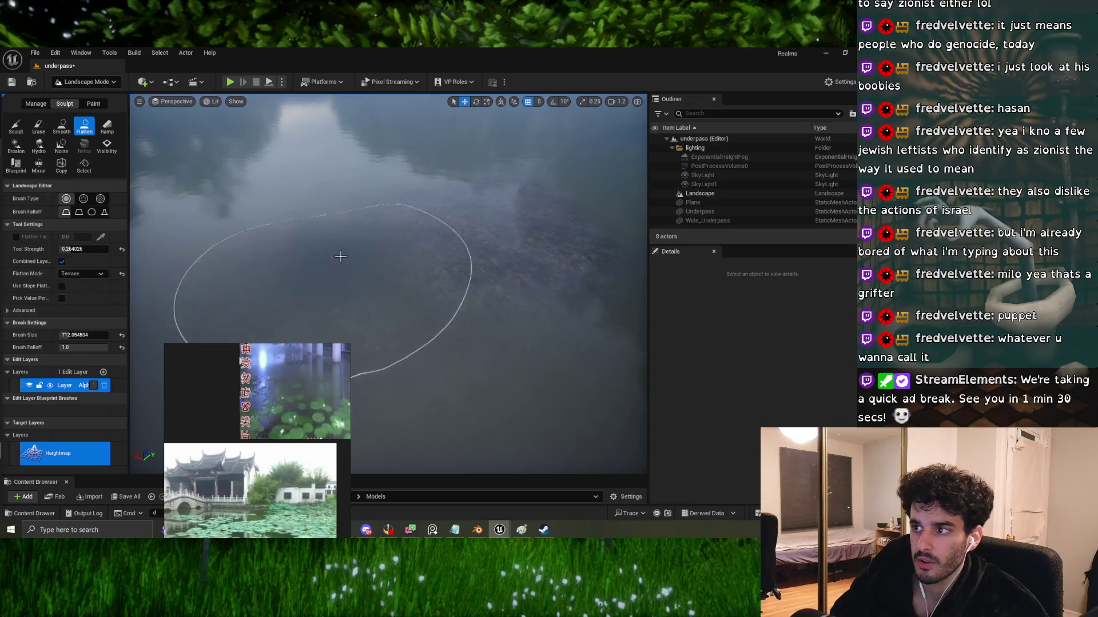
left_click(76, 272)
left_click(84, 295)
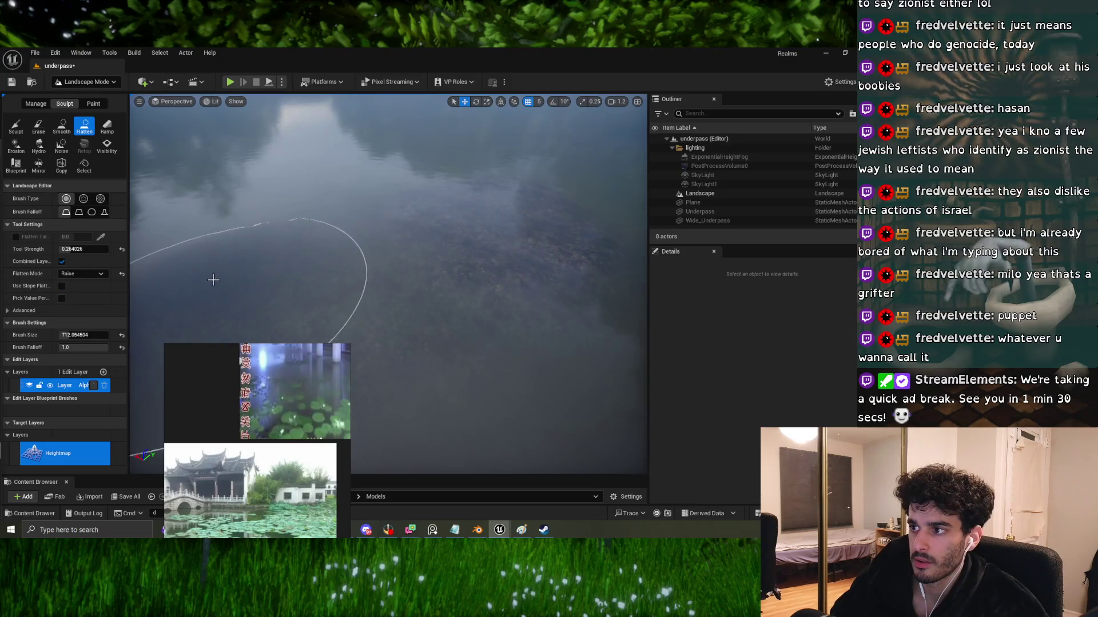
Step: Look over the foggy terrain and return to the Sculpt tool
scroll(234, 300, "down", 3)
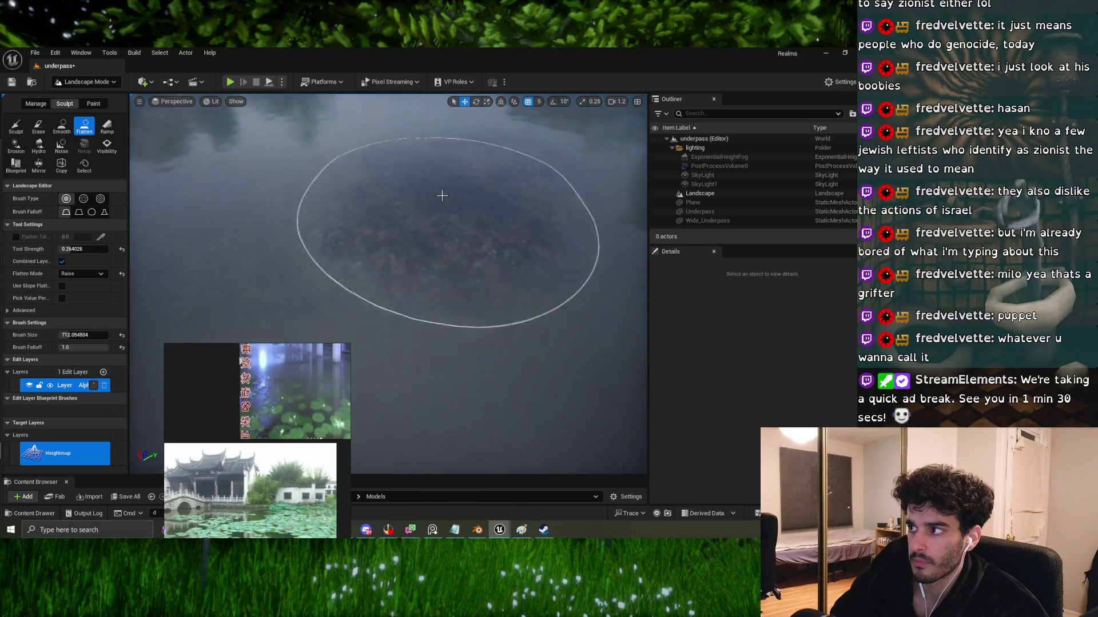
scroll(503, 190, "up", 5)
right_click_drag(489, 194, 422, 272)
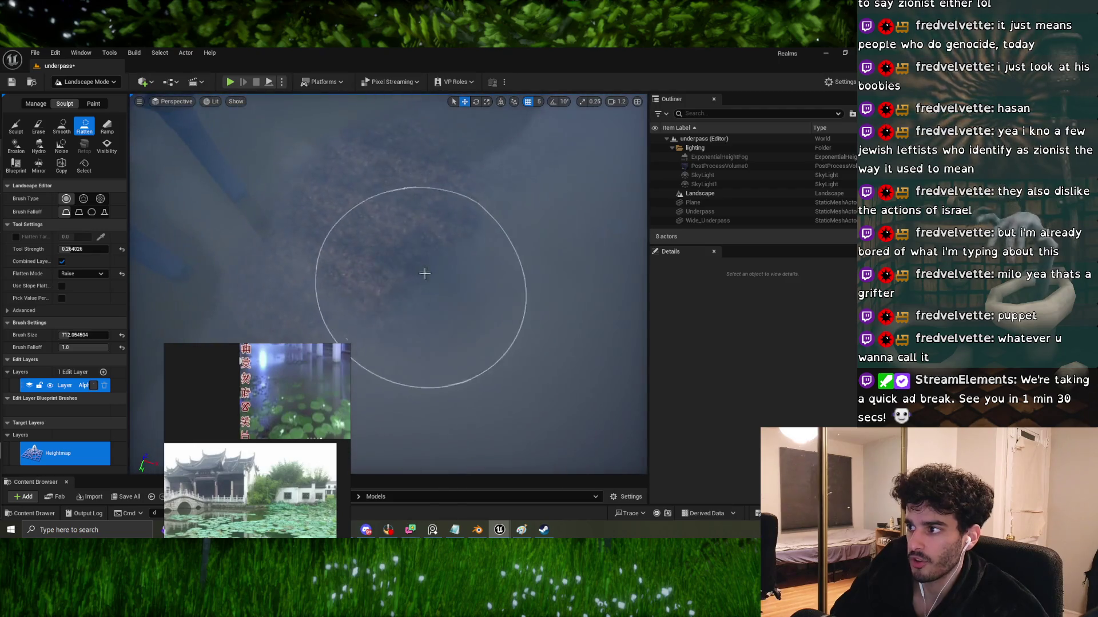
mouse_move(522, 258)
right_mouse_down()
mouse_move(539, 297)
mouse_move(483, 294)
right_mouse_up()
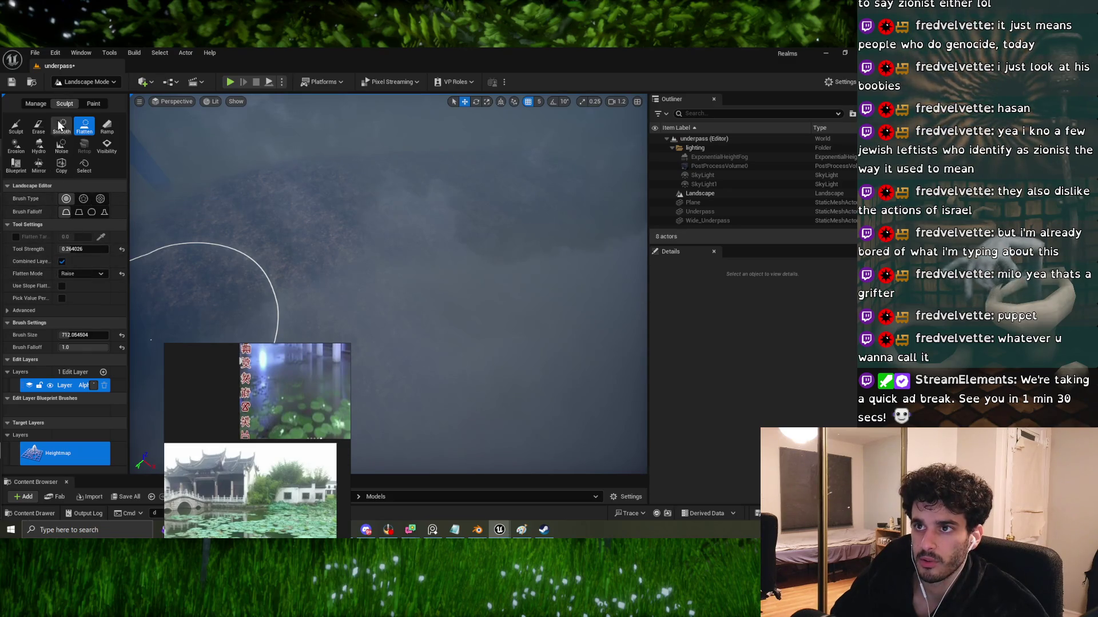
left_click(15, 128)
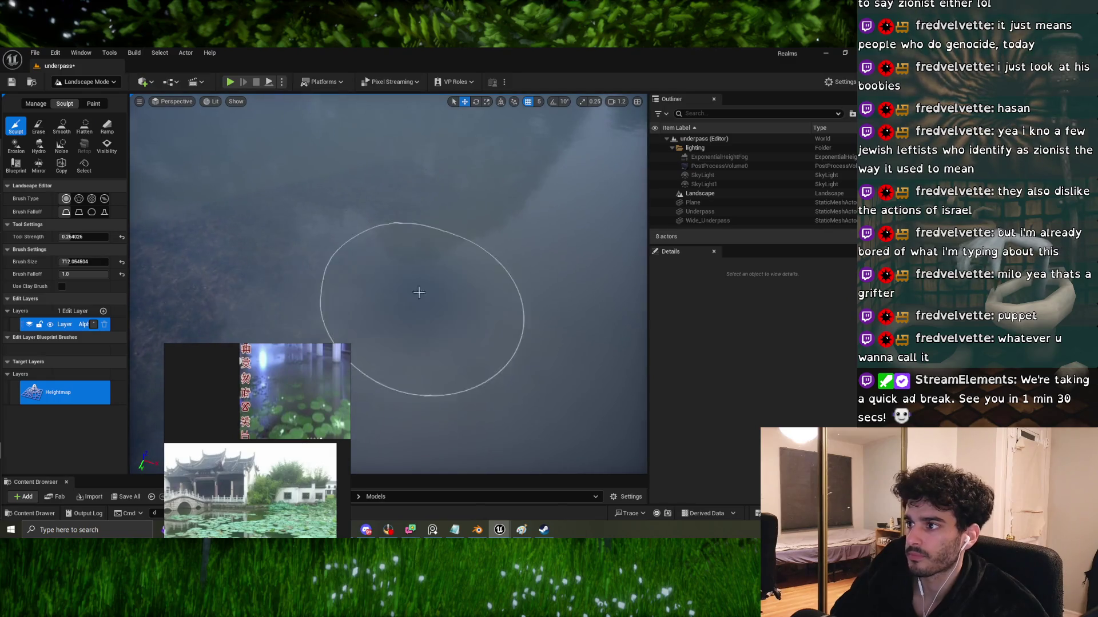
Step: Sculpt the underwater mound higher, raising its rocky ridge toward the surface while orbiting to check
mouse_move(461, 255)
left_mouse_down()
mouse_move(490, 205)
mouse_move(434, 236)
mouse_move(397, 226)
left_mouse_up()
mouse_move(326, 215)
right_mouse_down()
mouse_move(317, 168)
mouse_move(282, 221)
right_mouse_up()
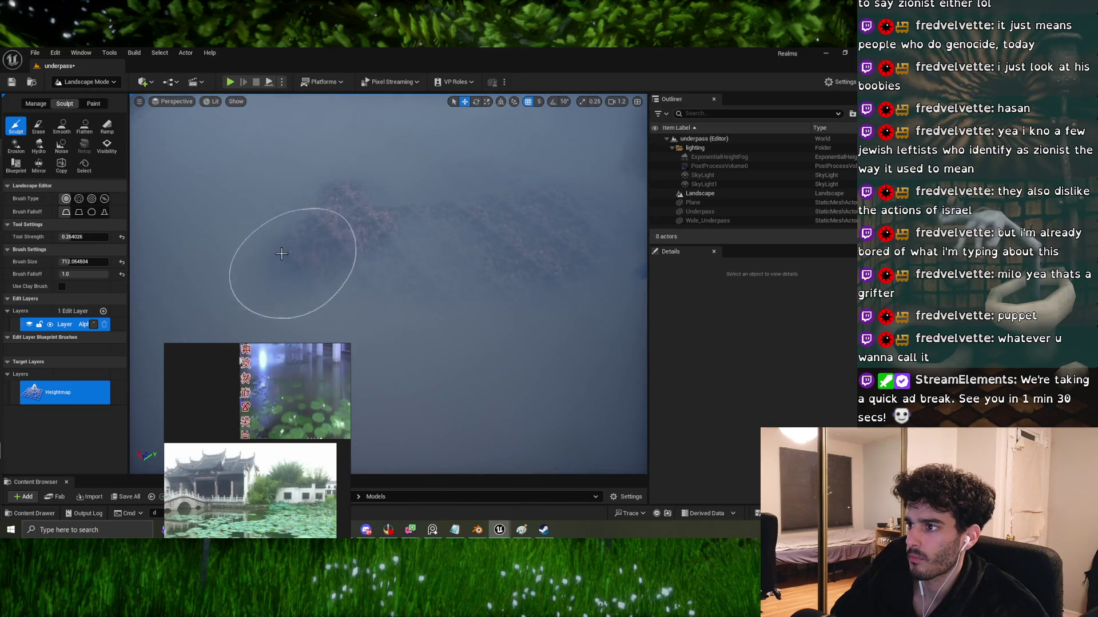
right_click_drag(216, 238, 194, 234)
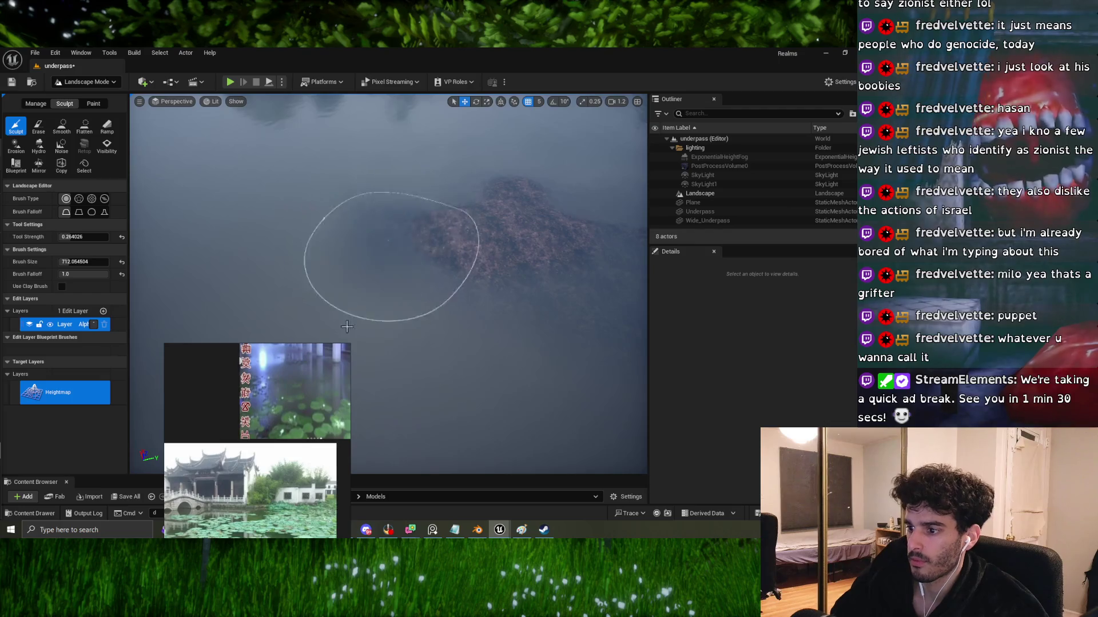
mouse_move(441, 282)
right_mouse_down()
mouse_move(449, 260)
mouse_move(396, 242)
right_mouse_up()
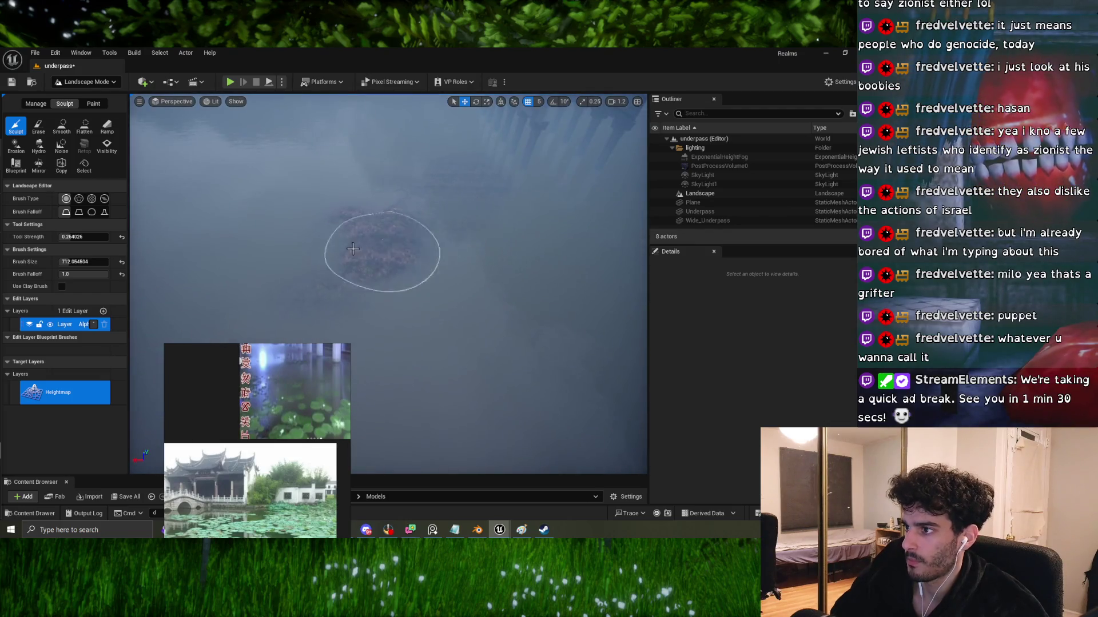
mouse_move(212, 263)
right_mouse_down()
mouse_move(326, 252)
mouse_move(291, 230)
mouse_move(326, 224)
mouse_move(321, 202)
mouse_move(440, 183)
right_mouse_up()
right_click_drag(526, 183, 413, 236)
mouse_move(413, 237)
left_mouse_down()
mouse_move(369, 180)
mouse_move(503, 183)
mouse_move(465, 193)
left_mouse_up()
mouse_move(441, 244)
right_mouse_down()
mouse_move(434, 232)
mouse_move(417, 240)
right_mouse_up()
right_click_drag(241, 362, 266, 292)
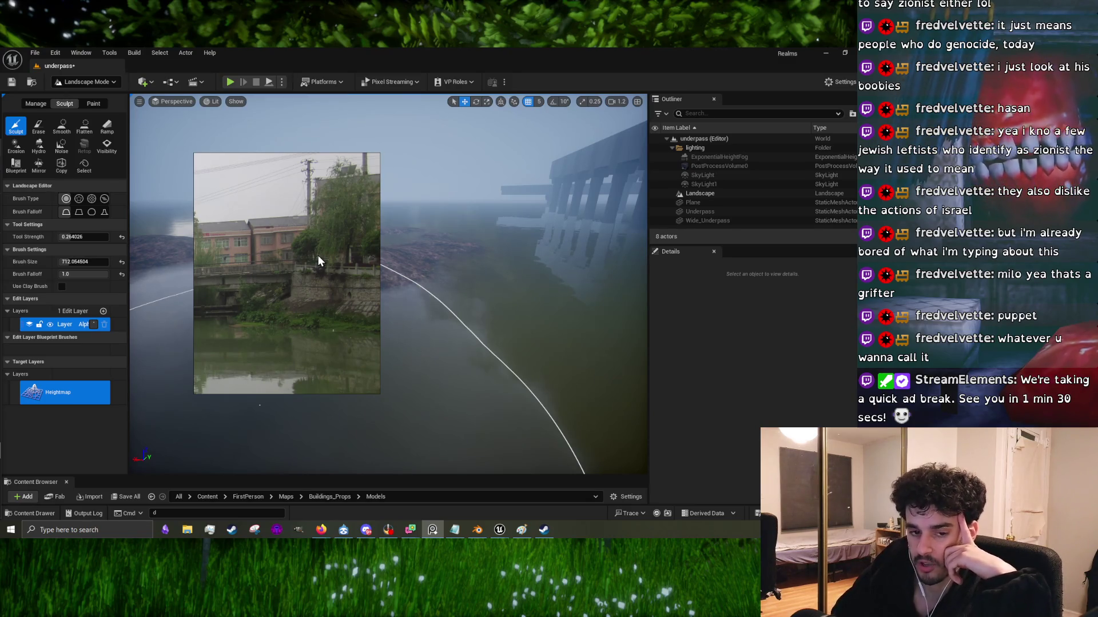
Step: Preview the willow, bridge and pavilion reference photos, then restore the full lotus-pond collage
scroll(317, 256, "down", 5)
double_click(302, 317)
double_click(298, 324)
double_click(294, 258)
double_click(263, 261)
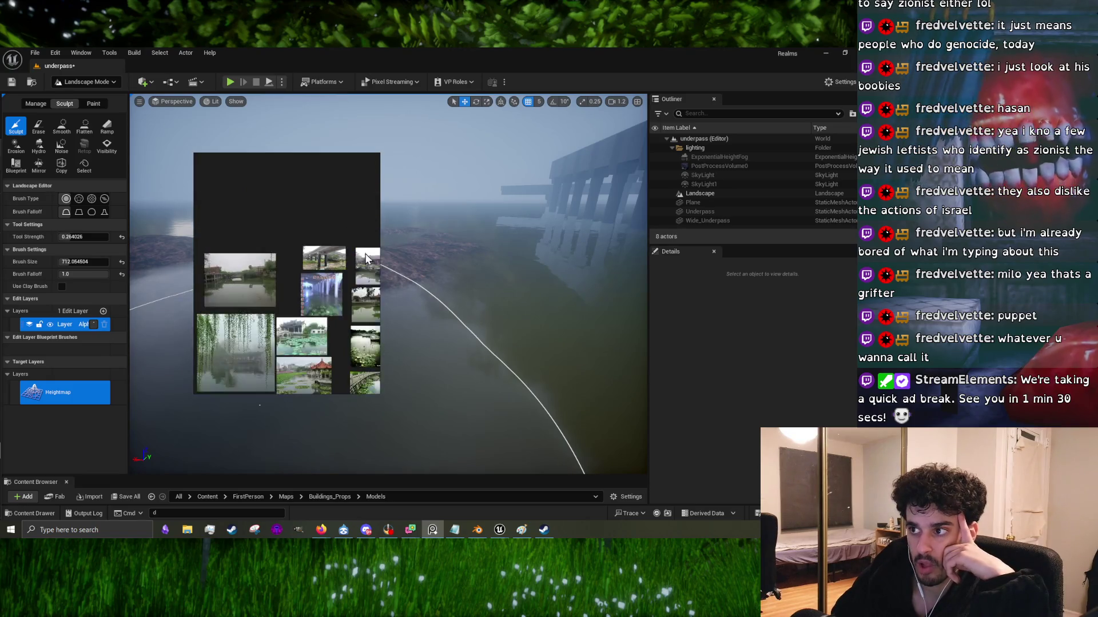
double_click(316, 269)
double_click(321, 279)
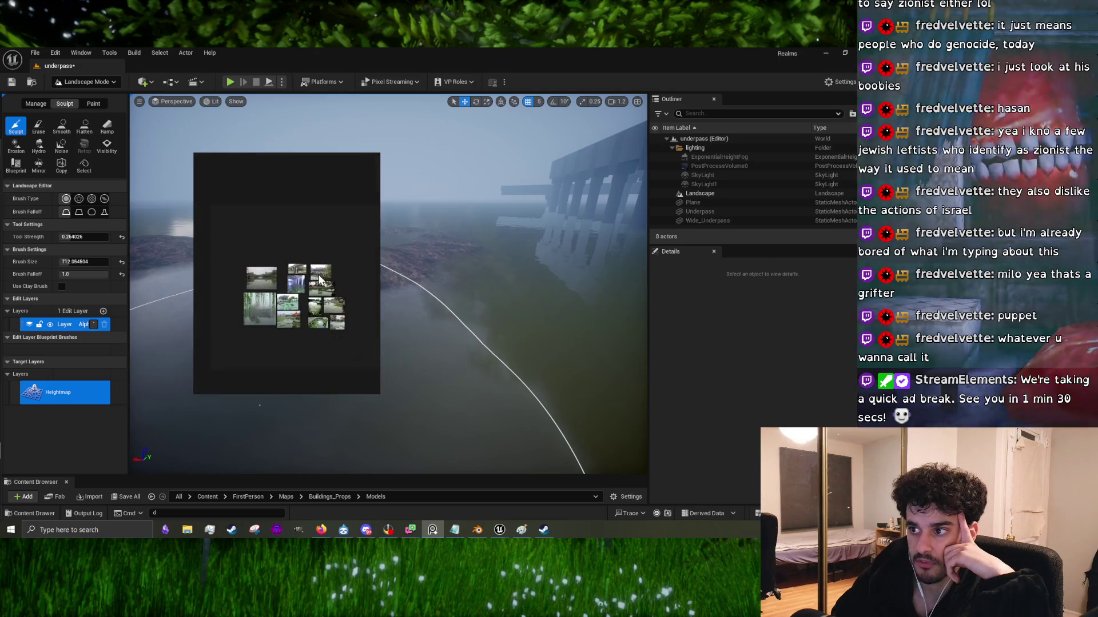
double_click(280, 306)
double_click(276, 294)
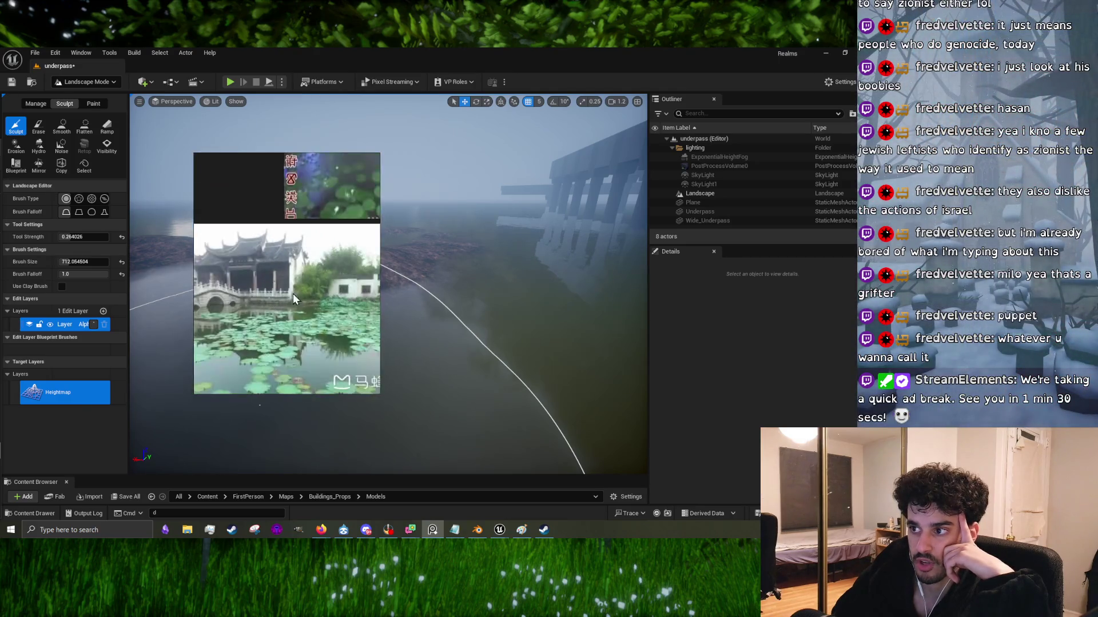
Step: Fly the view down onto the landscape island beside the underpass and select Flatten
mouse_move(340, 293)
right_mouse_down()
mouse_move(456, 282)
mouse_move(371, 269)
mouse_move(376, 237)
mouse_move(482, 301)
right_mouse_up()
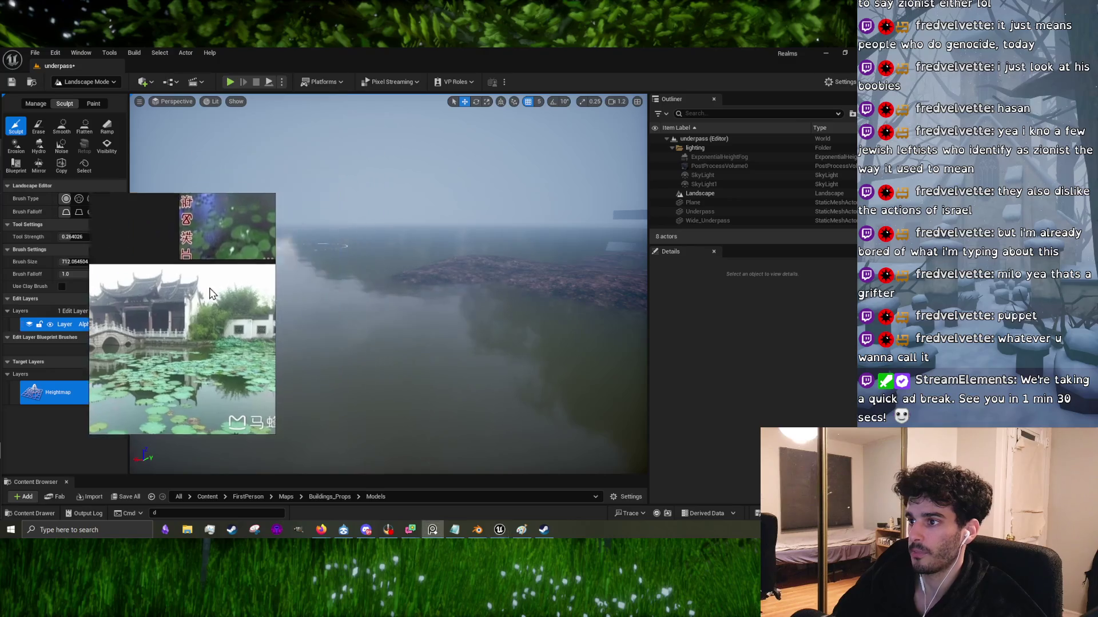
mouse_move(343, 323)
right_mouse_down()
mouse_move(365, 309)
mouse_move(400, 320)
mouse_move(282, 312)
right_mouse_up()
right_click_drag(338, 282, 352, 229)
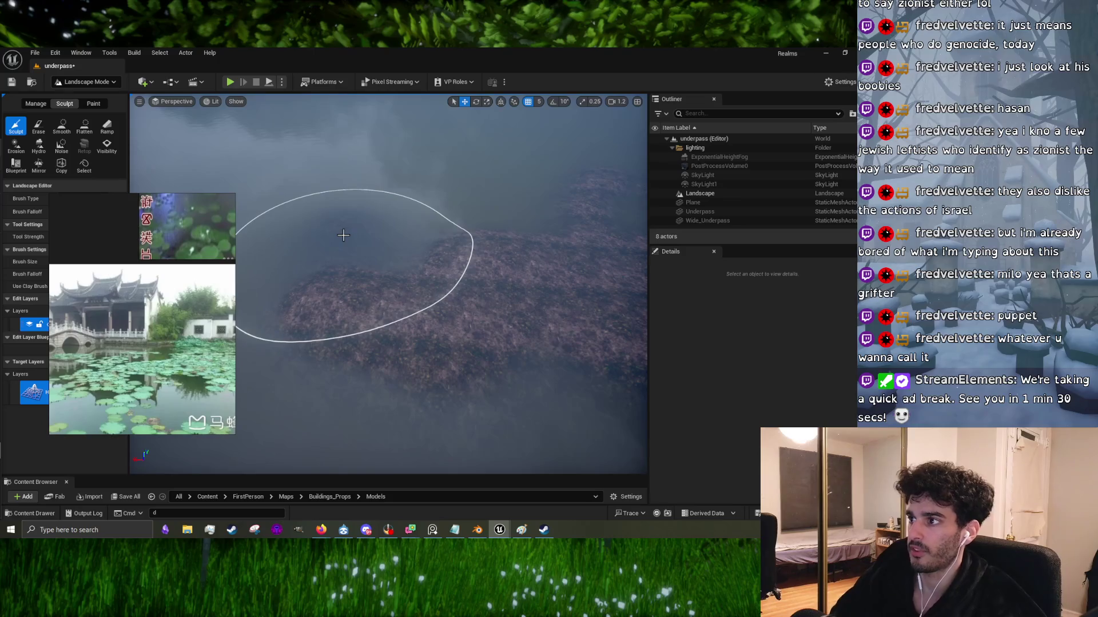
right_click_drag(351, 228, 346, 218)
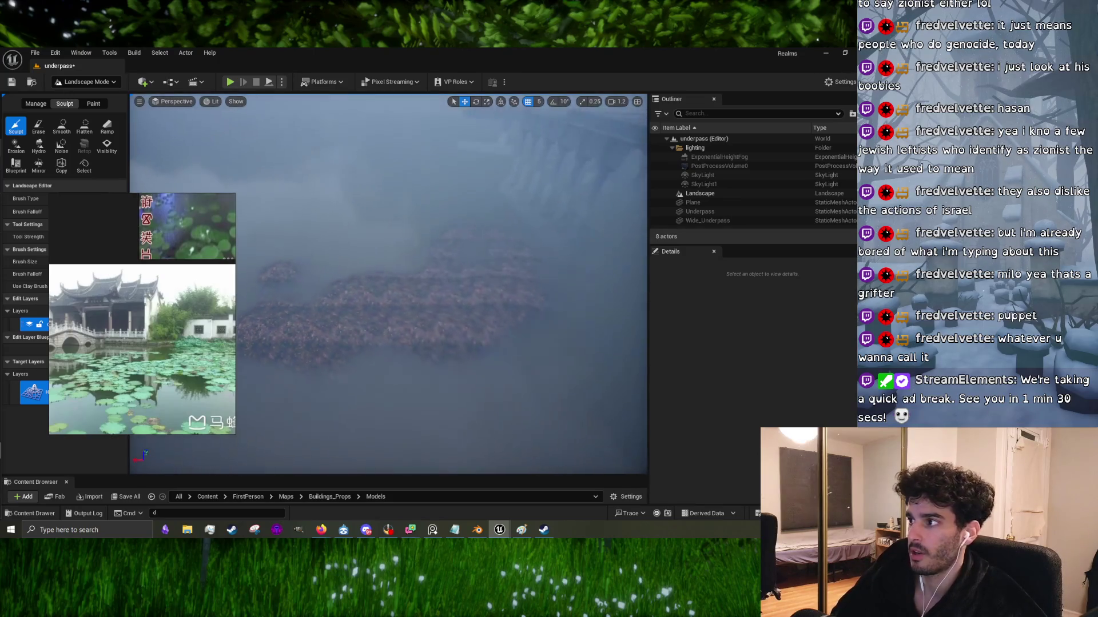
mouse_move(374, 251)
right_mouse_down()
mouse_move(347, 298)
mouse_move(367, 283)
mouse_move(343, 246)
right_mouse_up()
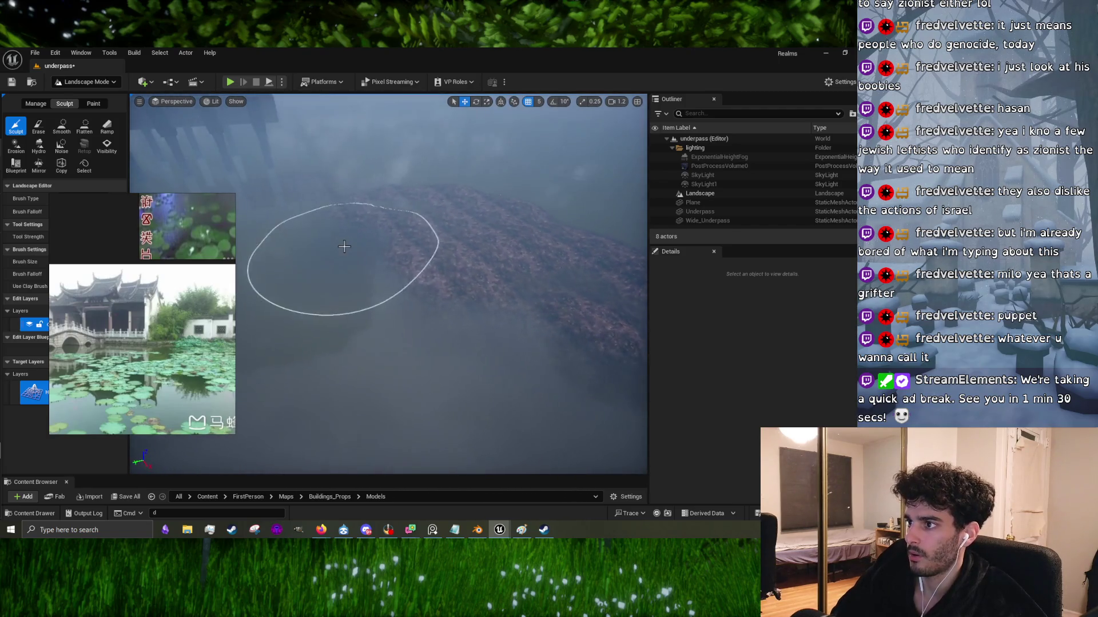
left_click(84, 126)
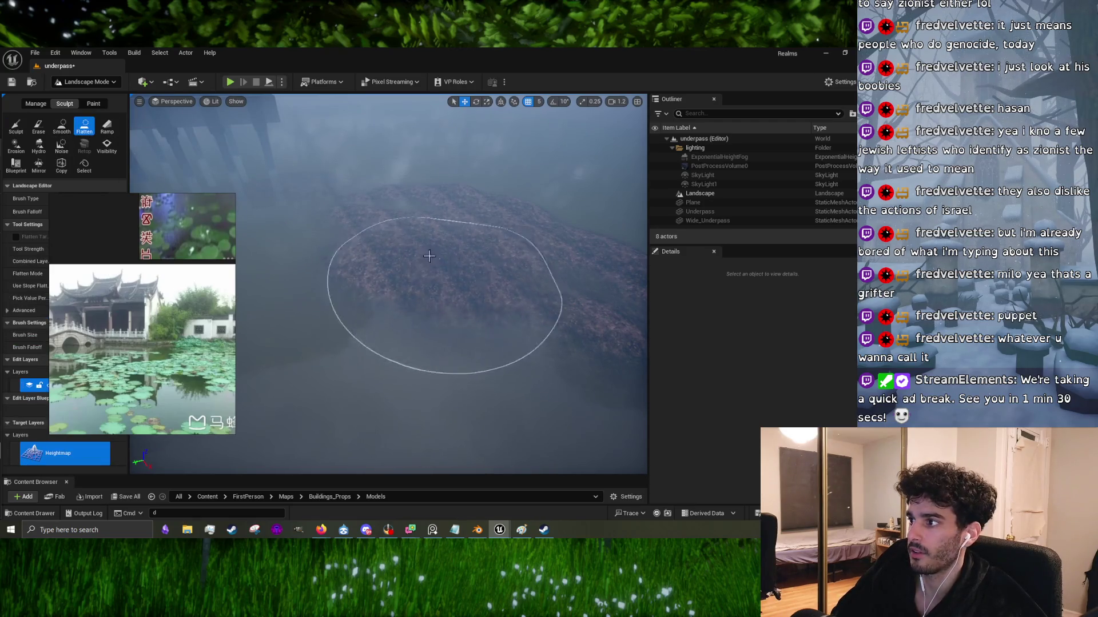
Step: Level the island top into a flat underwater plateau, then select the Smooth tool
right_click_drag(504, 220, 504, 220)
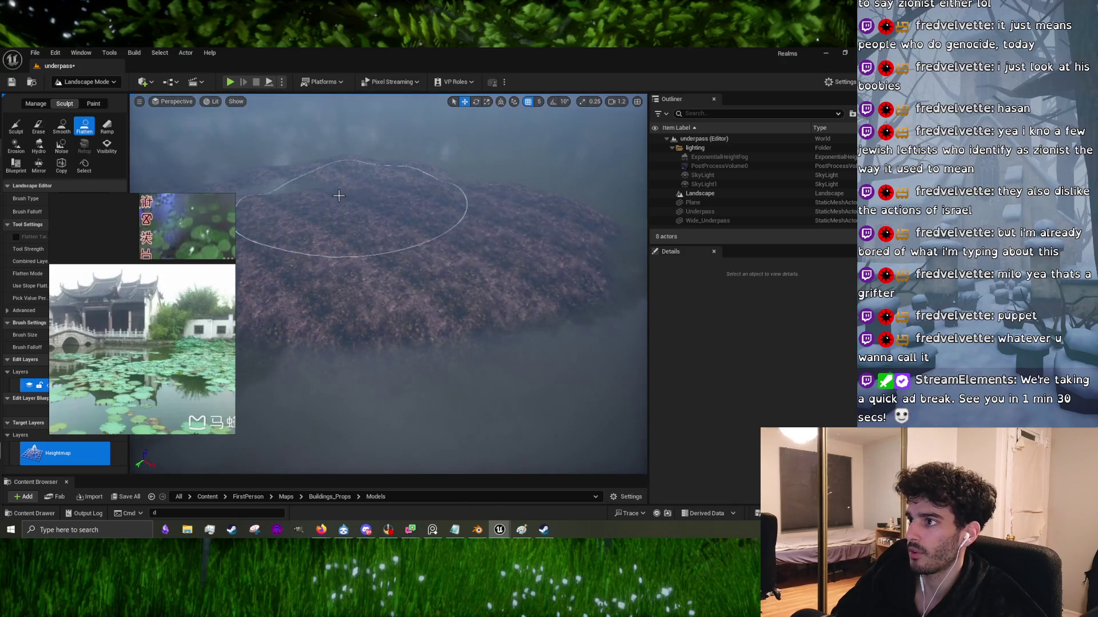
mouse_move(339, 195)
right_mouse_down()
mouse_move(400, 237)
mouse_move(359, 259)
mouse_move(372, 274)
right_mouse_up()
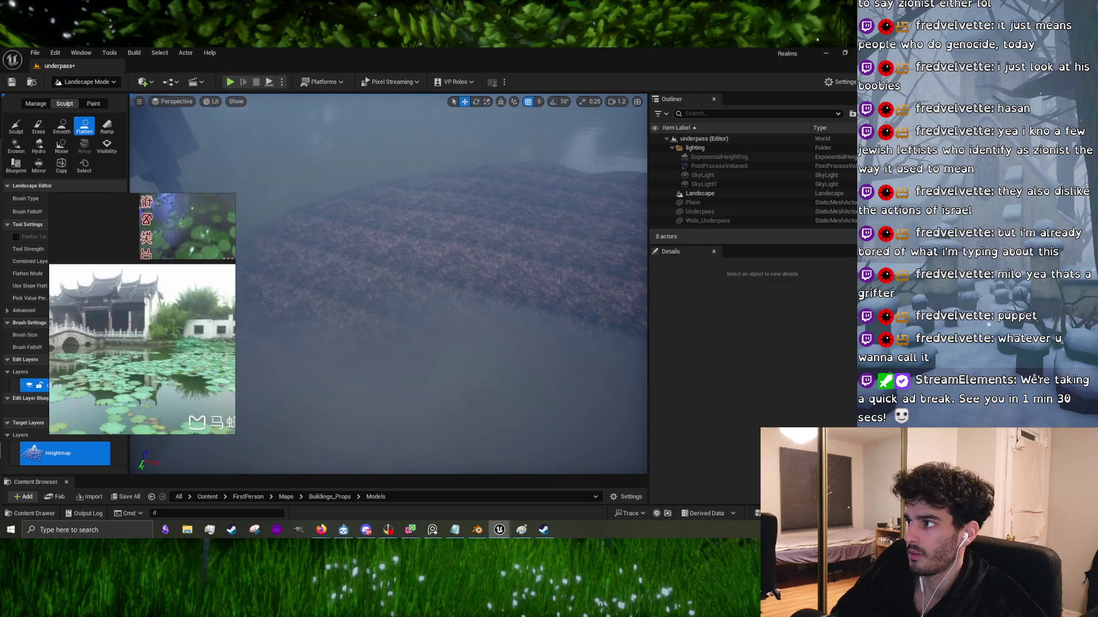
right_click_drag(500, 197, 418, 211)
mouse_move(558, 244)
right_mouse_down()
mouse_move(555, 231)
mouse_move(503, 217)
mouse_move(130, 266)
right_mouse_up()
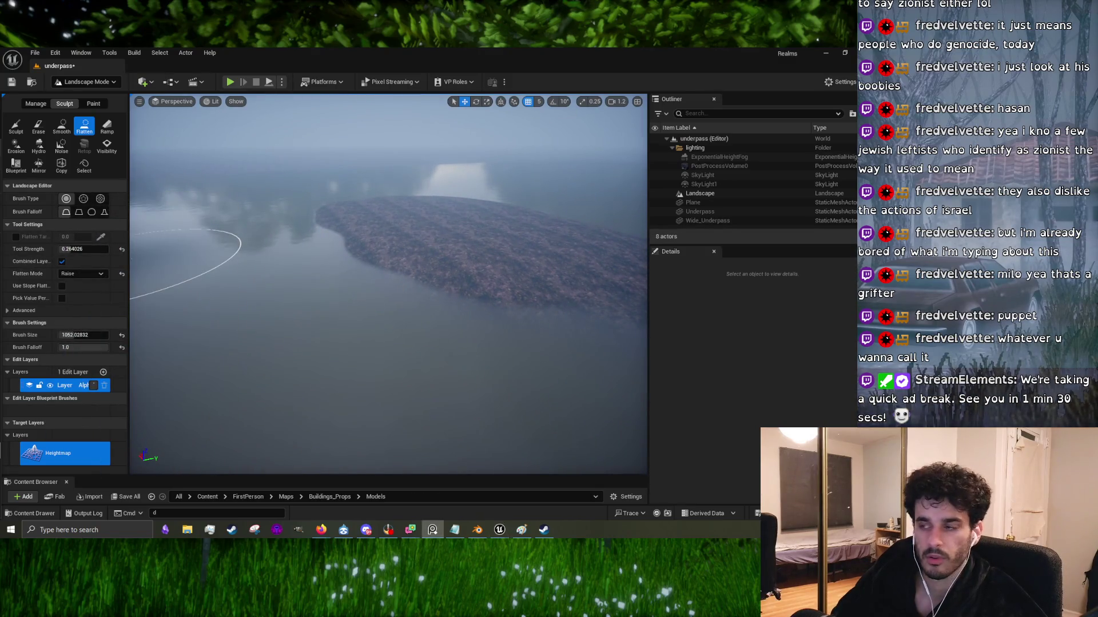
right_click_drag(423, 264, 407, 263)
right_click_drag(488, 281, 218, 164)
left_click(62, 126)
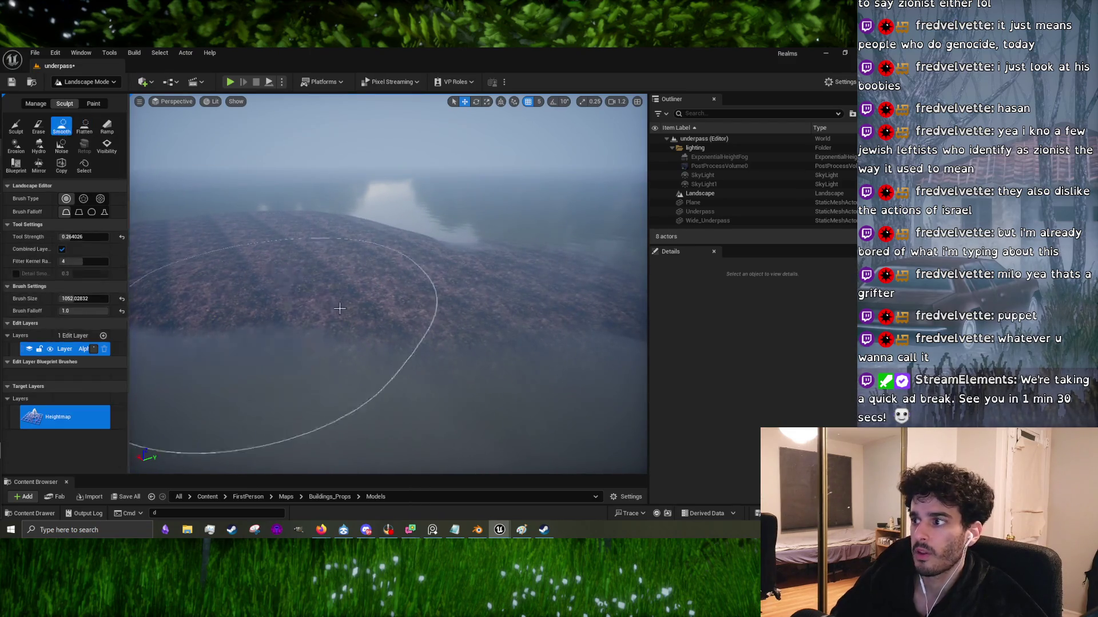
Step: Smooth the island terrain, then launch Play In Editor to preview the level
mouse_move(316, 272)
right_mouse_down()
mouse_move(246, 257)
mouse_move(328, 240)
right_mouse_up()
right_click_drag(224, 212, 264, 233)
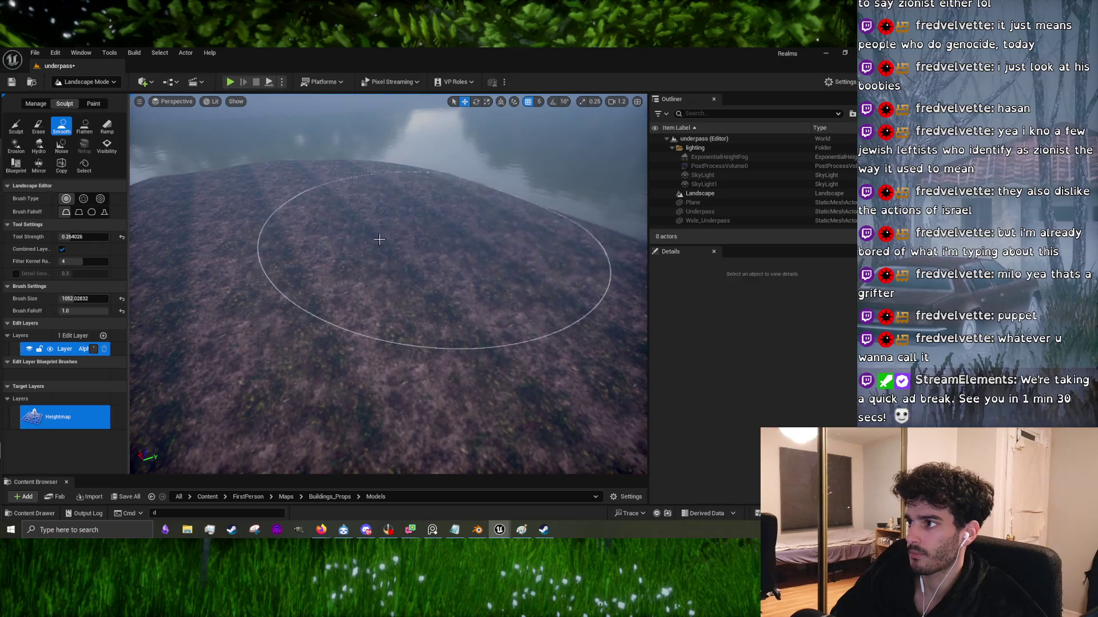
scroll(400, 234, "down", 10)
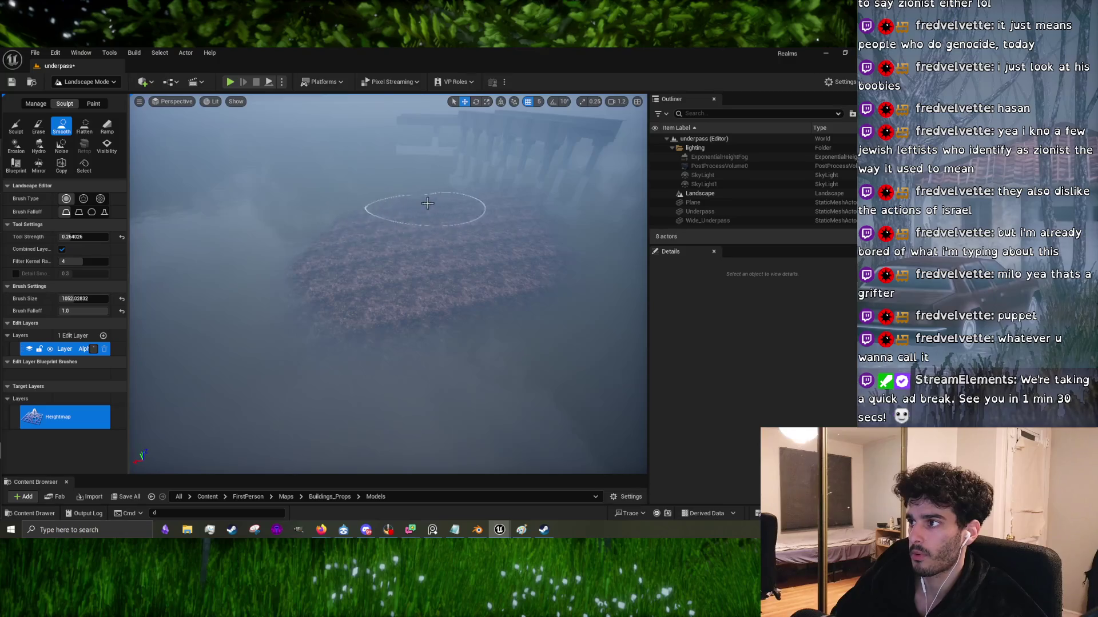
scroll(421, 244, "up", 5)
scroll(471, 282, "up", 5)
right_click_drag(400, 182, 346, 179)
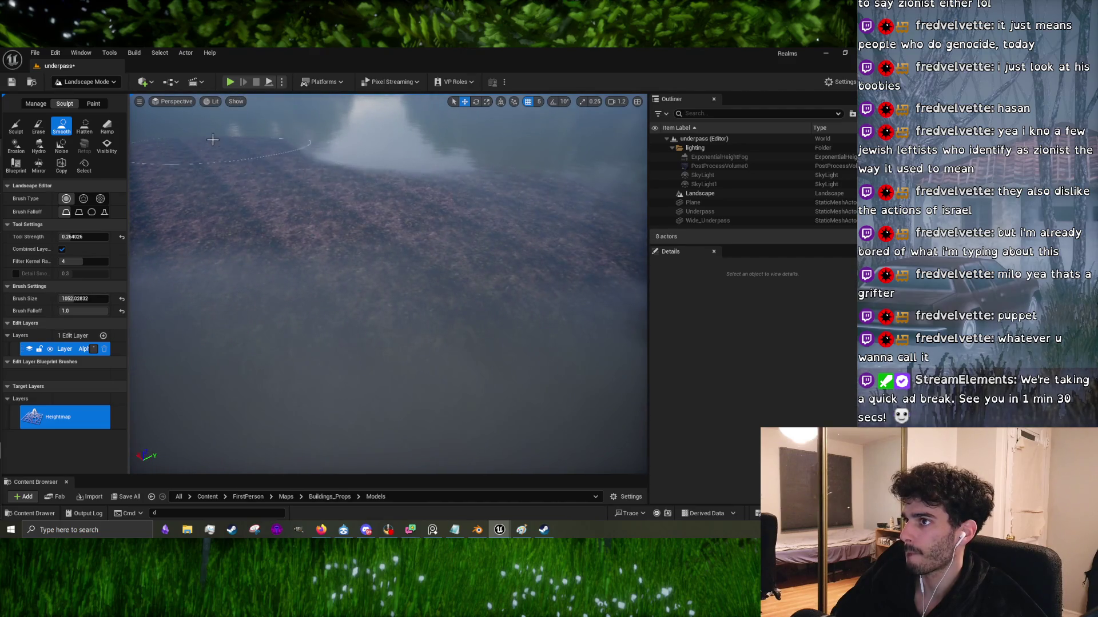
left_click(224, 82)
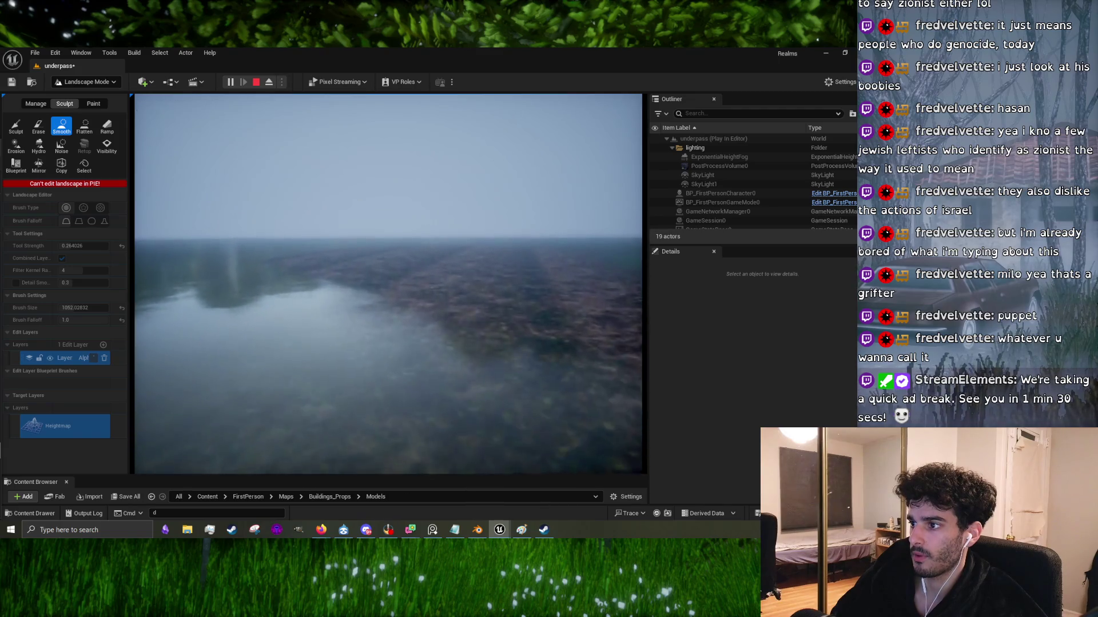
Step: Exit the game preview, shrink the landscape brush to about 277, and show the bridge notes
key("Escape")
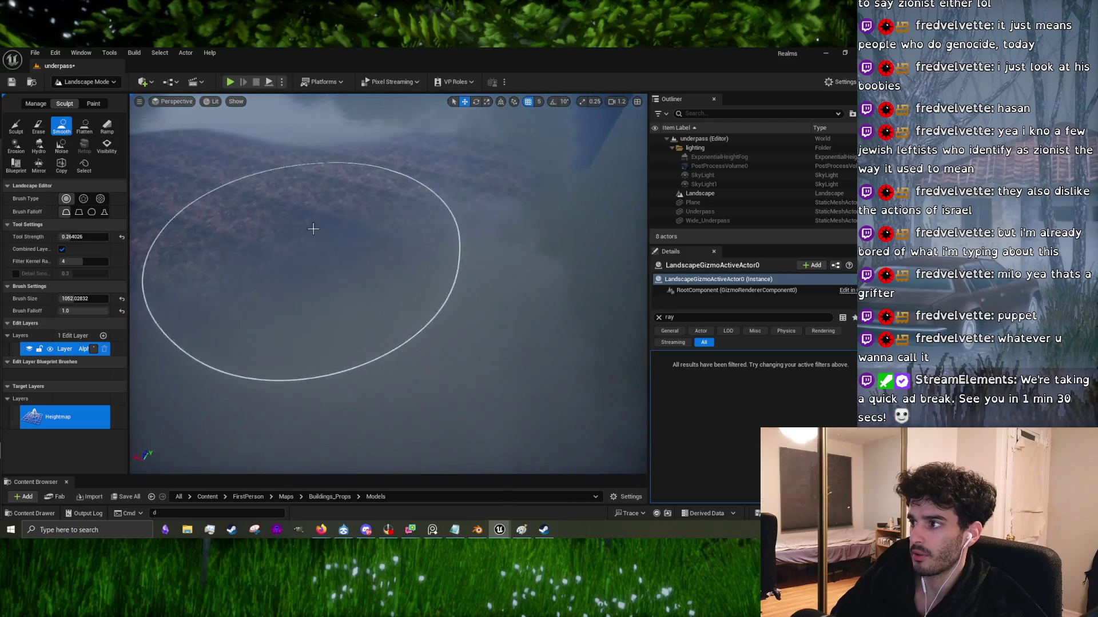
right_click_drag(352, 242, 353, 243)
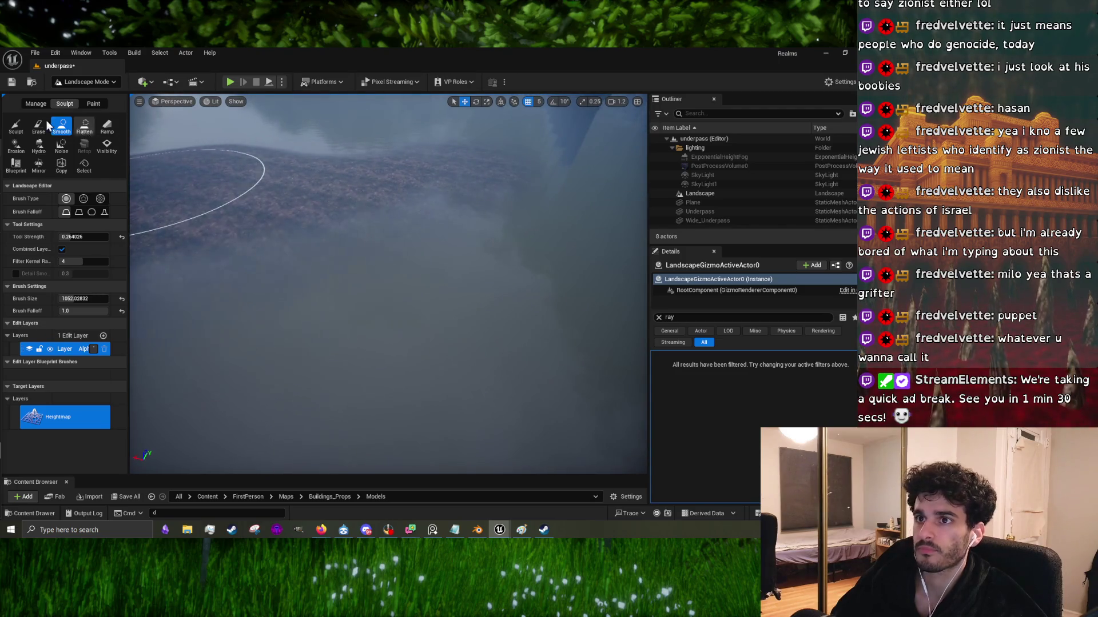
right_click_drag(417, 313, 413, 306)
key("bracketleft")
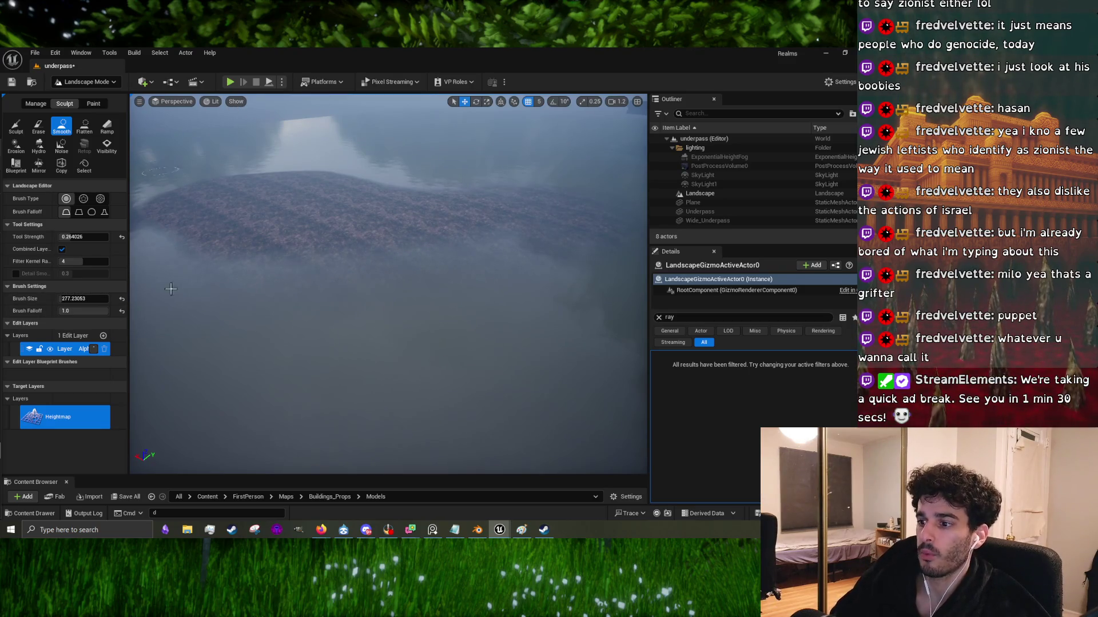
left_click(453, 530)
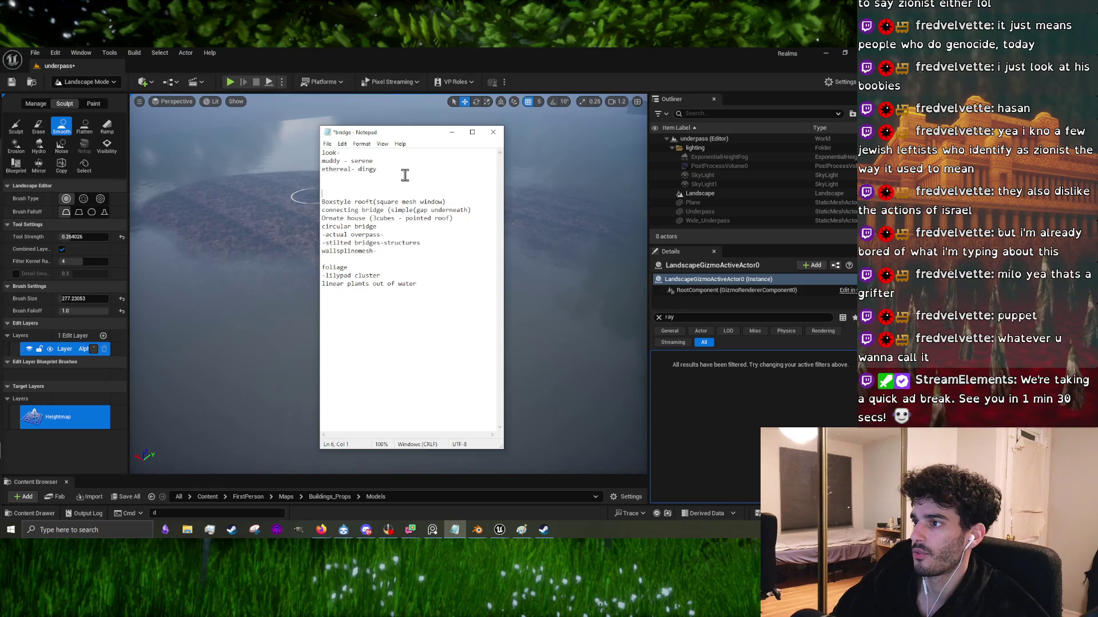
Step: Minimize the bridge notes and select the landscape Sculpt tool
left_click(451, 132)
left_click(16, 125)
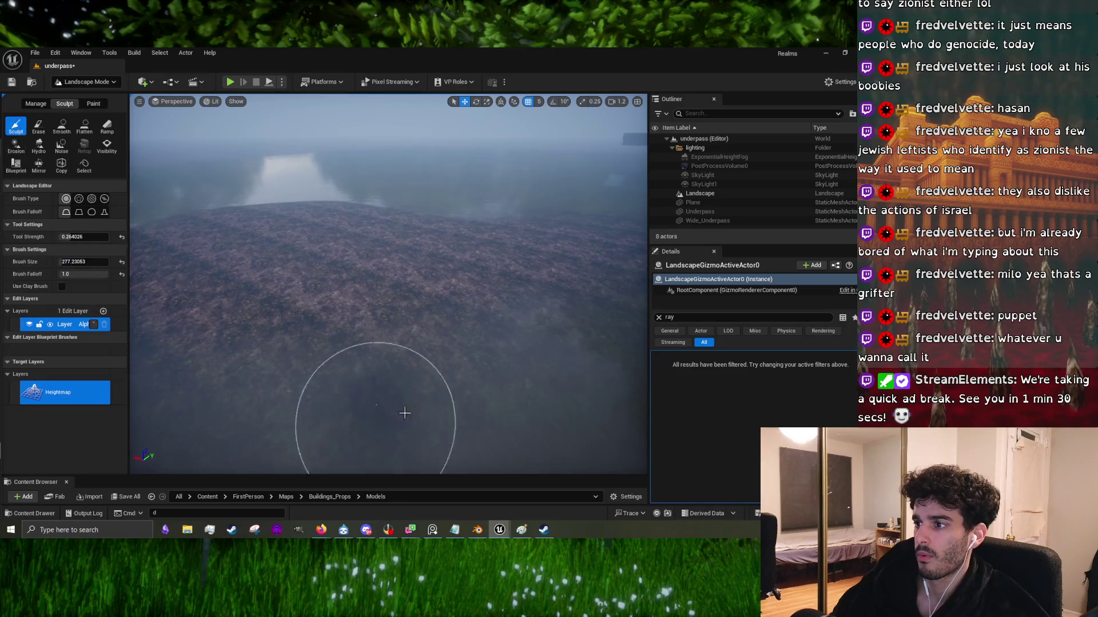
Step: Orbit around the terrain ridge and fly in under the underpass pillars
right_click_drag(403, 401, 207, 387)
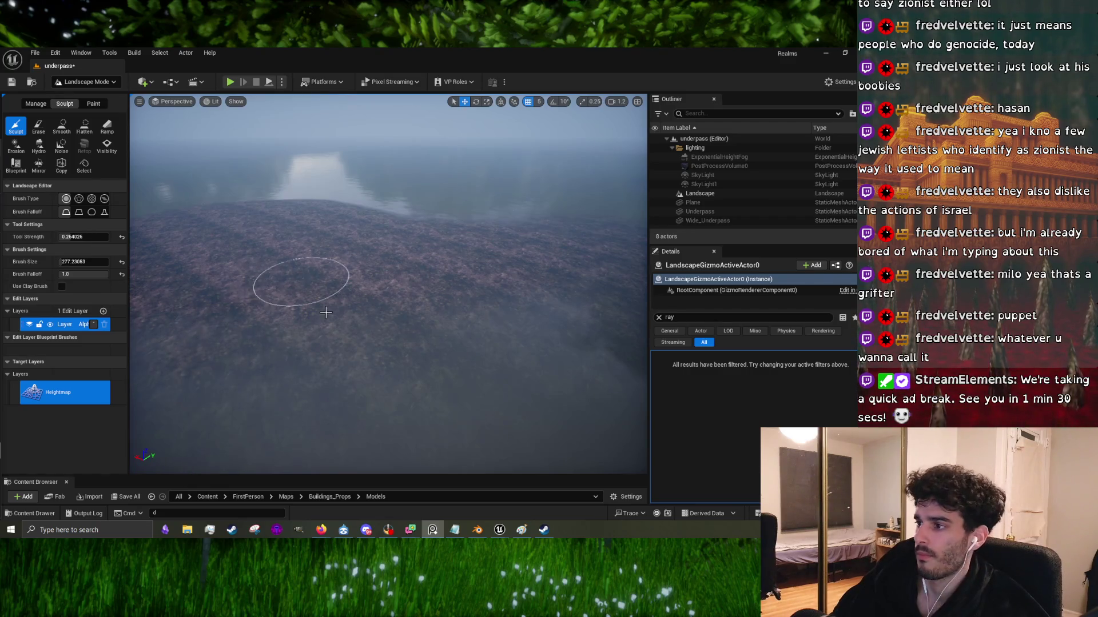
mouse_move(330, 323)
right_mouse_down()
mouse_move(354, 317)
mouse_move(331, 322)
right_mouse_up()
mouse_move(416, 326)
right_mouse_down()
mouse_move(549, 317)
mouse_move(404, 289)
mouse_move(457, 283)
mouse_move(385, 326)
right_mouse_up()
right_click_drag(262, 350, 562, 338)
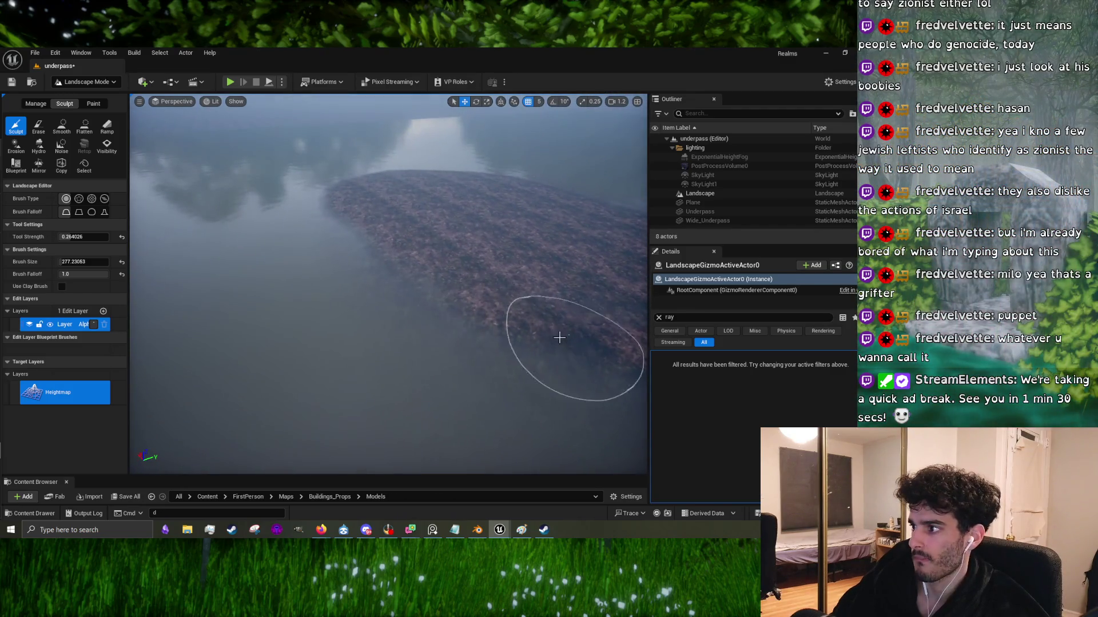
right_click_drag(335, 208, 451, 143)
mouse_move(380, 245)
right_mouse_down()
mouse_move(394, 269)
mouse_move(629, 206)
mouse_move(618, 320)
mouse_move(615, 269)
mouse_move(307, 256)
right_mouse_up()
mouse_move(394, 259)
right_mouse_down()
mouse_move(371, 285)
mouse_move(300, 262)
right_mouse_up()
mouse_move(448, 210)
right_mouse_down()
mouse_move(351, 263)
mouse_move(570, 263)
mouse_move(452, 303)
right_mouse_up()
mouse_move(381, 205)
right_mouse_down()
mouse_move(380, 172)
mouse_move(354, 171)
mouse_move(372, 177)
mouse_move(401, 226)
mouse_move(460, 232)
mouse_move(344, 311)
right_mouse_up()
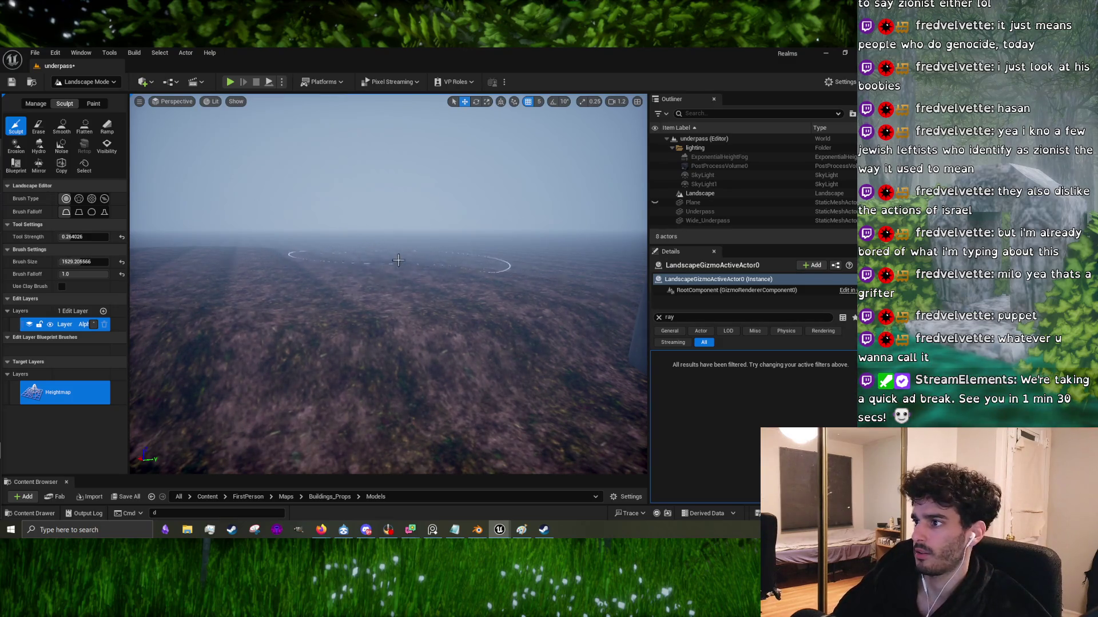
right_click_drag(396, 263, 337, 214)
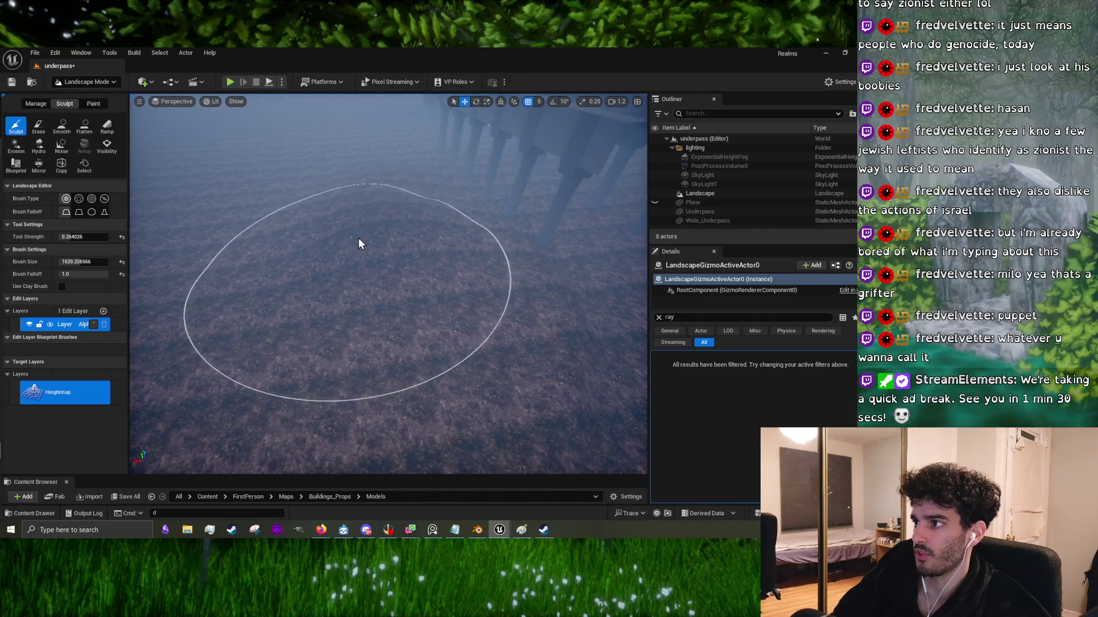
Step: Raise a broad rounded mound beneath the pillars and build it up further
mouse_move(410, 212)
left_mouse_down()
mouse_move(421, 201)
mouse_move(351, 242)
left_mouse_up()
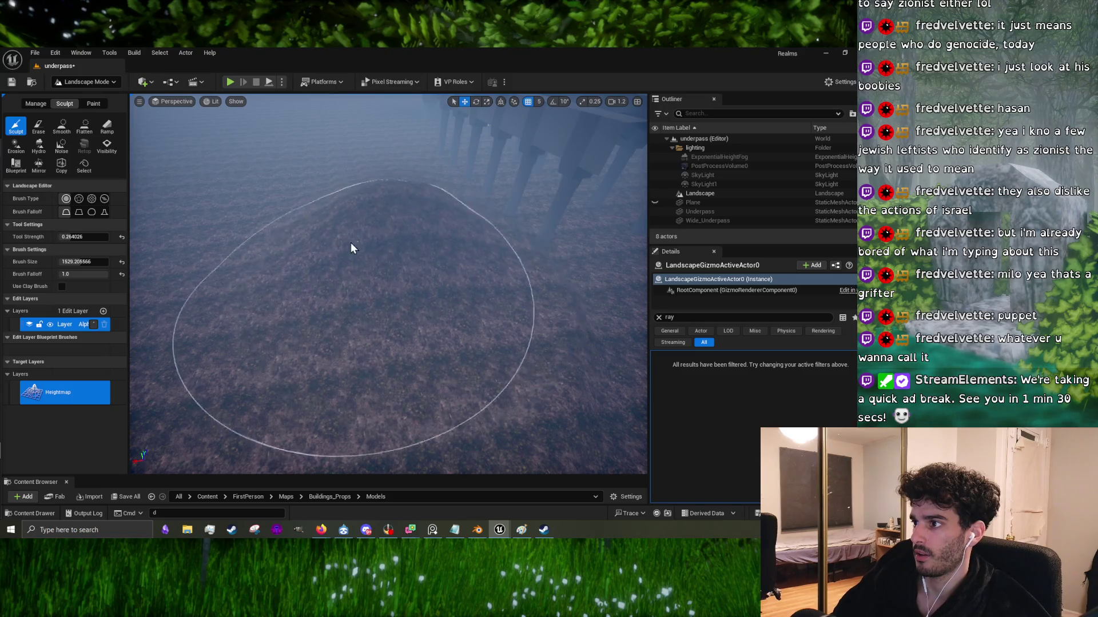
right_click_drag(385, 212, 385, 211)
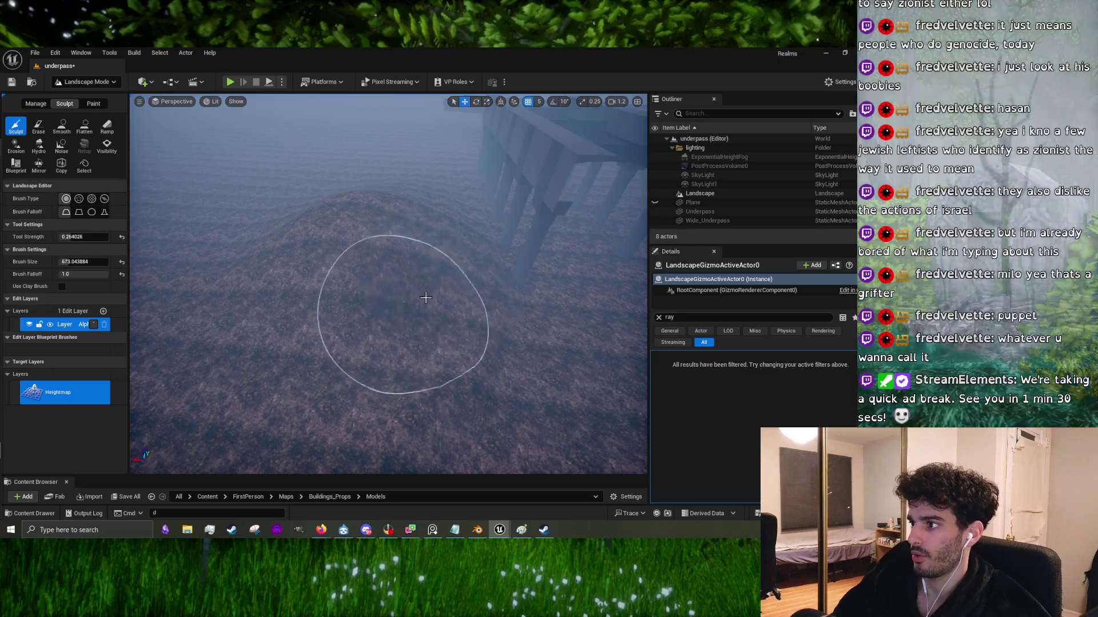
mouse_move(465, 245)
right_mouse_down()
mouse_move(466, 226)
mouse_move(436, 215)
right_mouse_up()
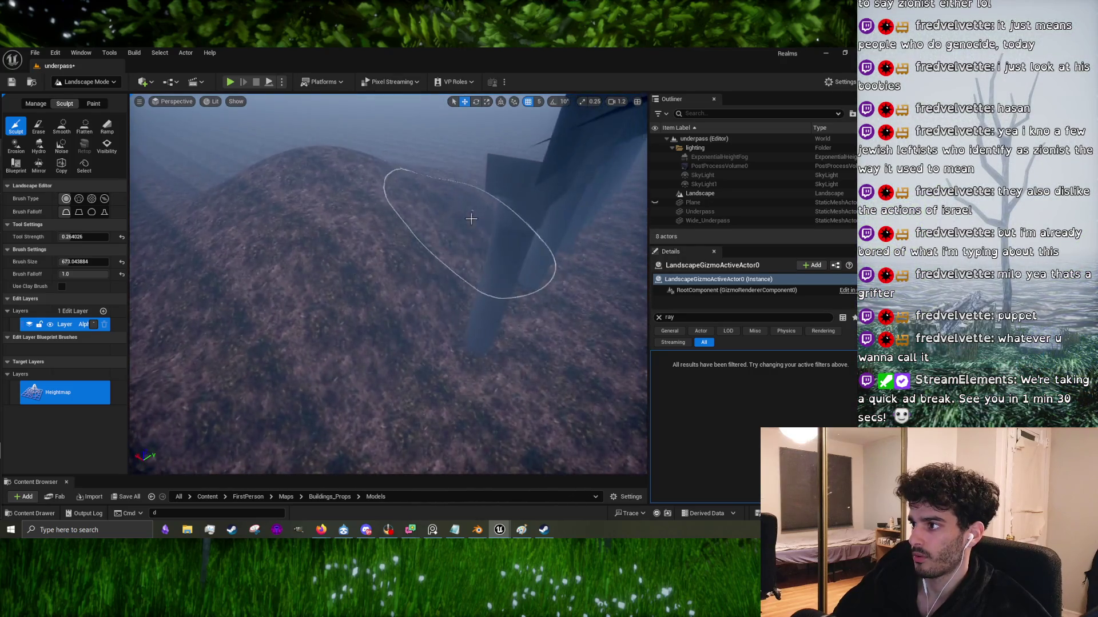
right_click_drag(379, 258, 378, 240)
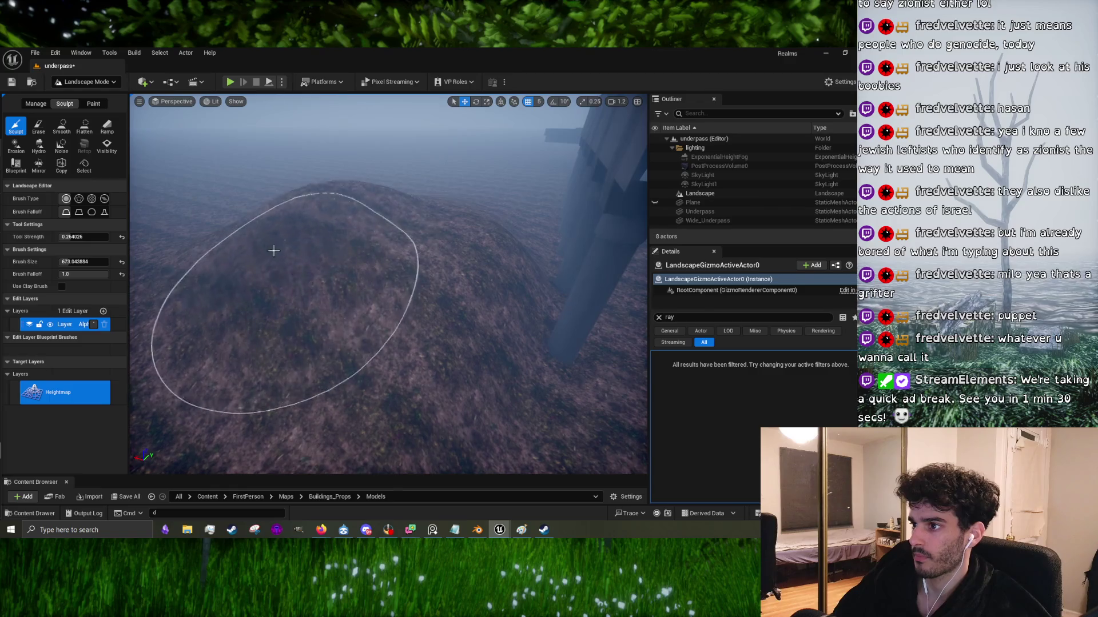
right_click_drag(433, 106, 432, 107)
scroll(293, 251, "down", 3)
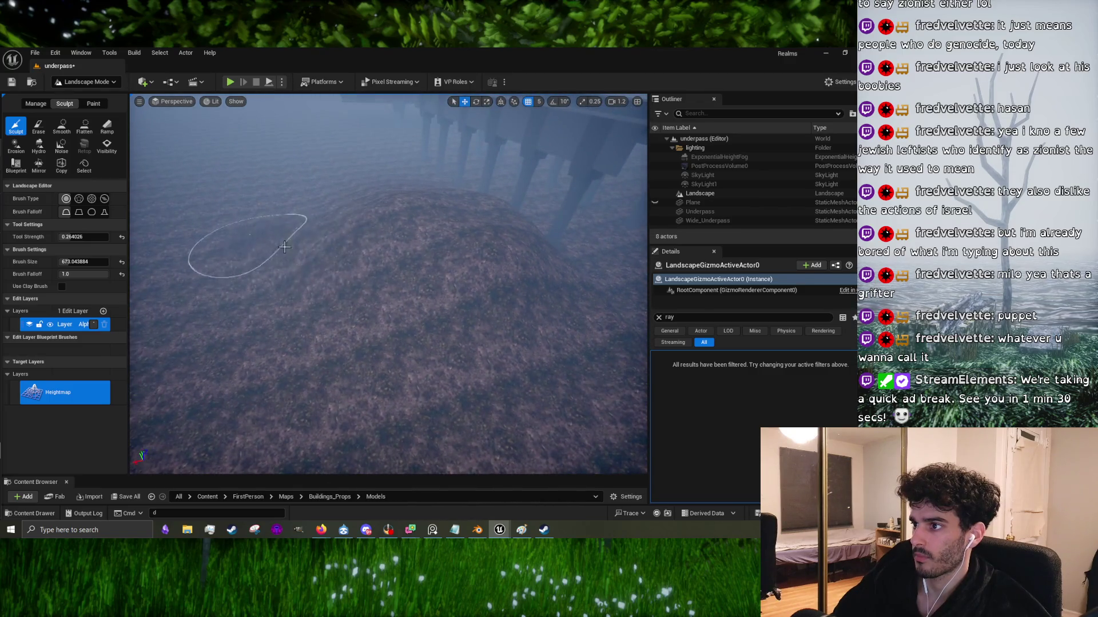